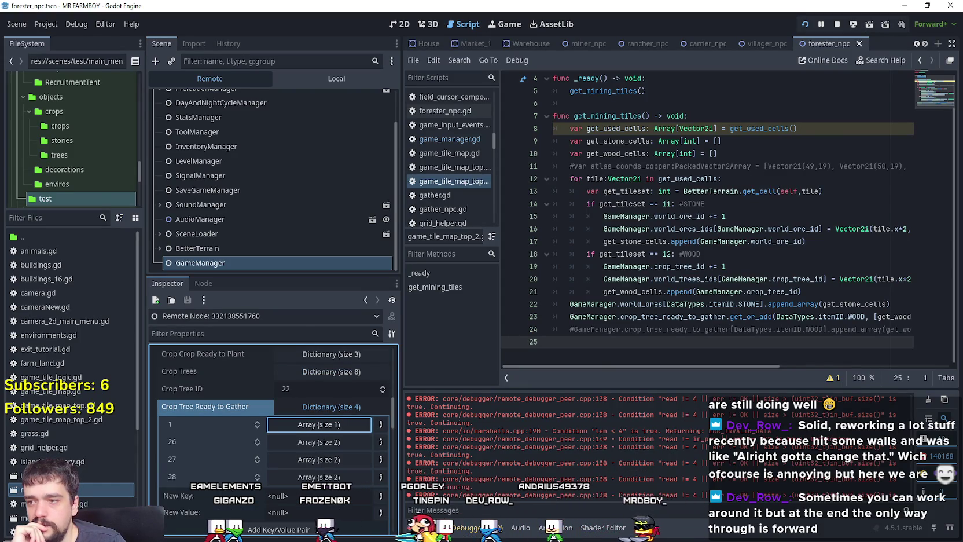
# - Clear the Output error log and expand the stored tree entries for keys 26–28
pyautogui.click(929, 401)
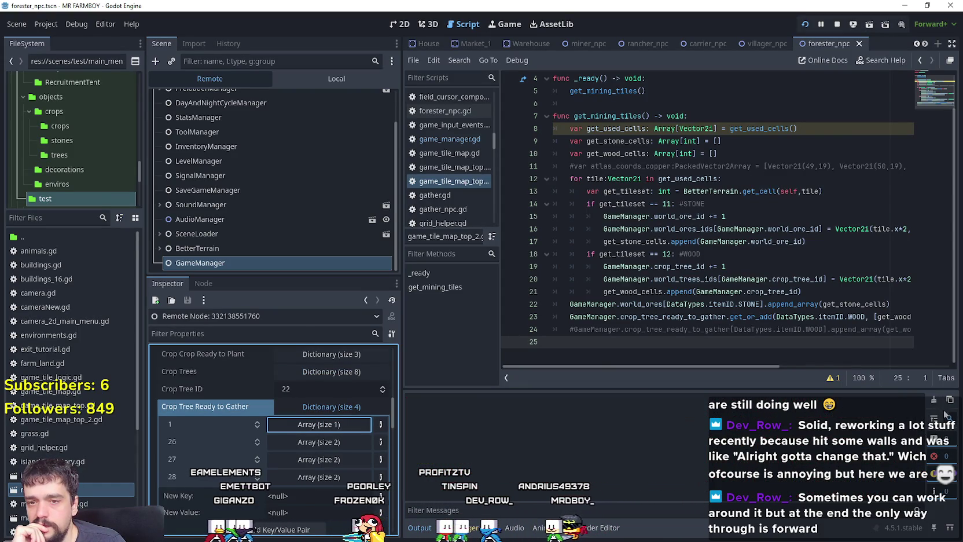
pyautogui.click(704, 265)
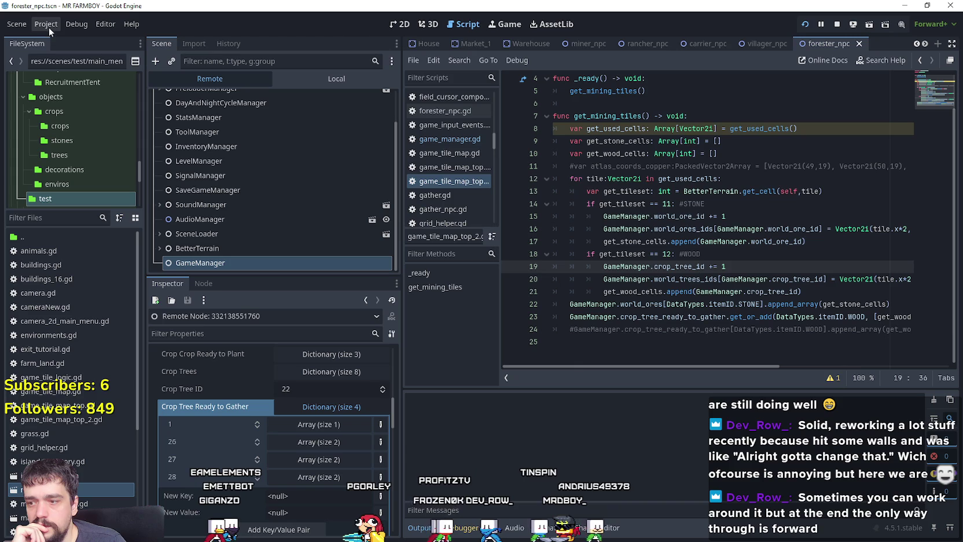
pyautogui.click(326, 446)
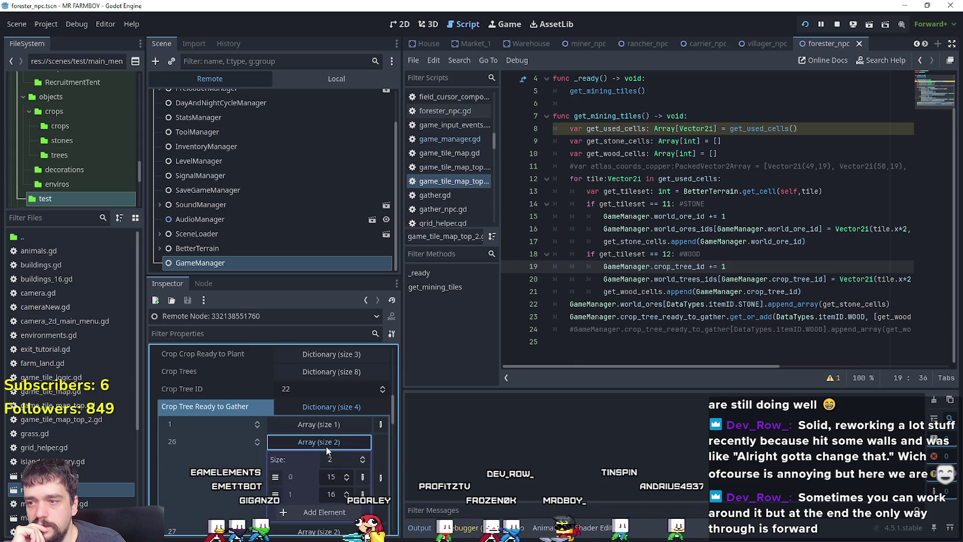
pyautogui.click(321, 459)
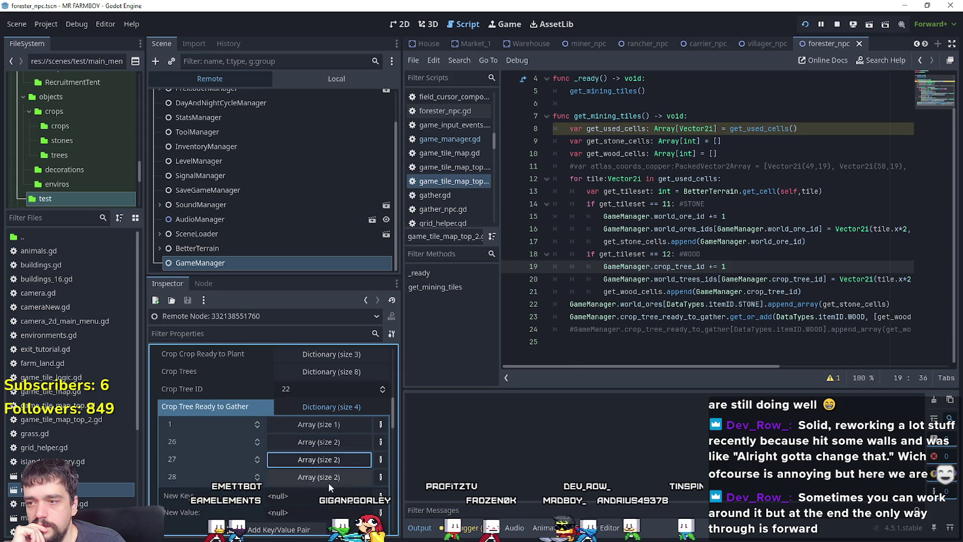
pyautogui.click(325, 476)
pyautogui.click(314, 433)
pyautogui.click(312, 397)
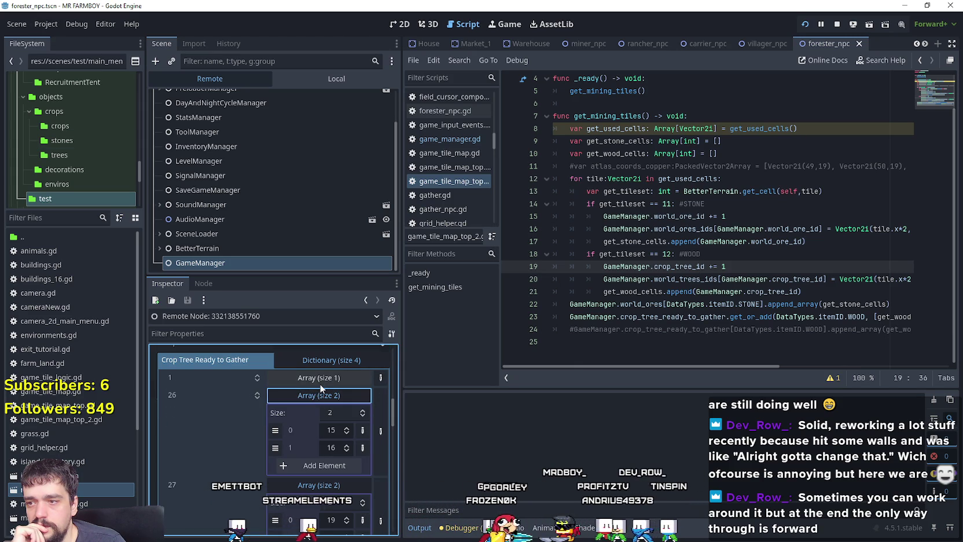
# - Re-check the values under keys 27 and 28, then show the local forester_npc scene tree
pyautogui.click(327, 398)
pyautogui.click(321, 412)
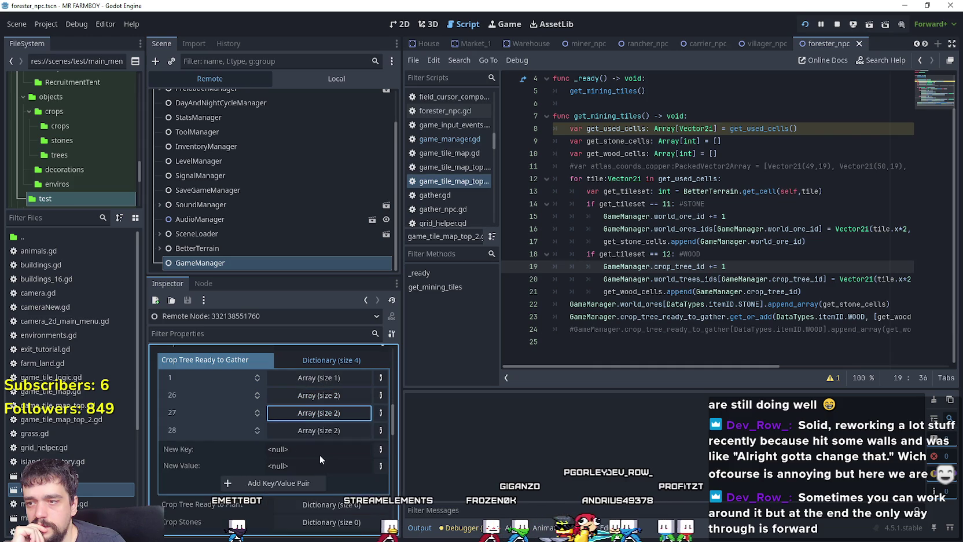
pyautogui.click(323, 417)
pyautogui.click(319, 430)
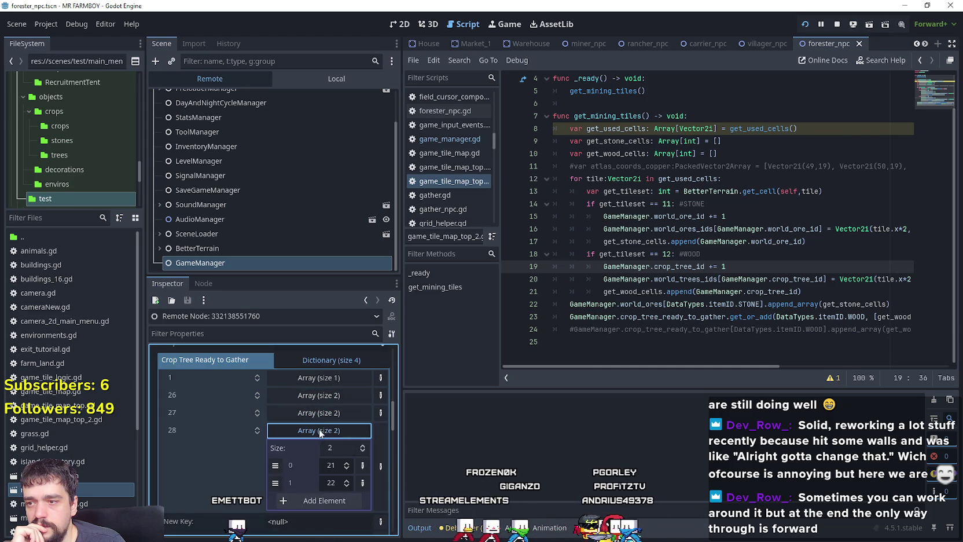
pyautogui.click(319, 430)
pyautogui.click(318, 429)
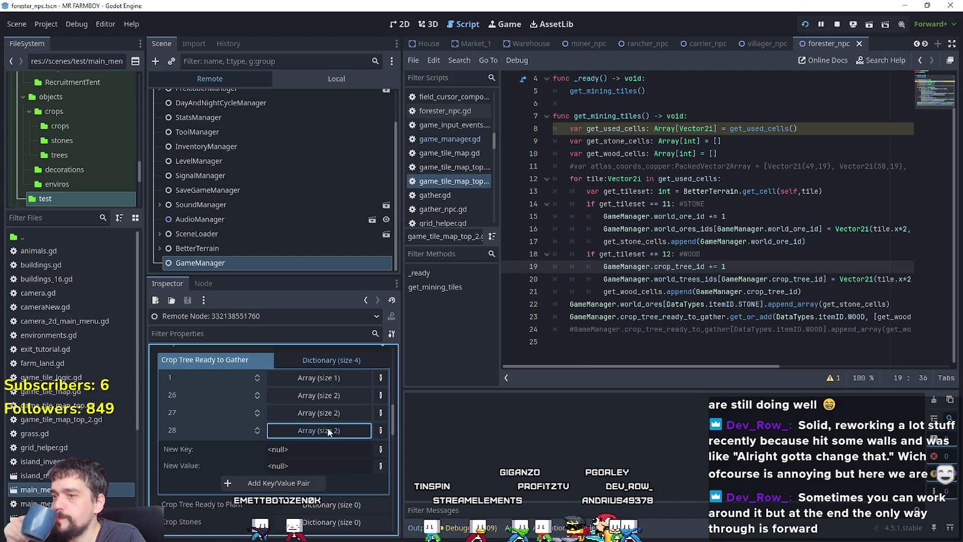
pyautogui.click(330, 429)
pyautogui.click(291, 79)
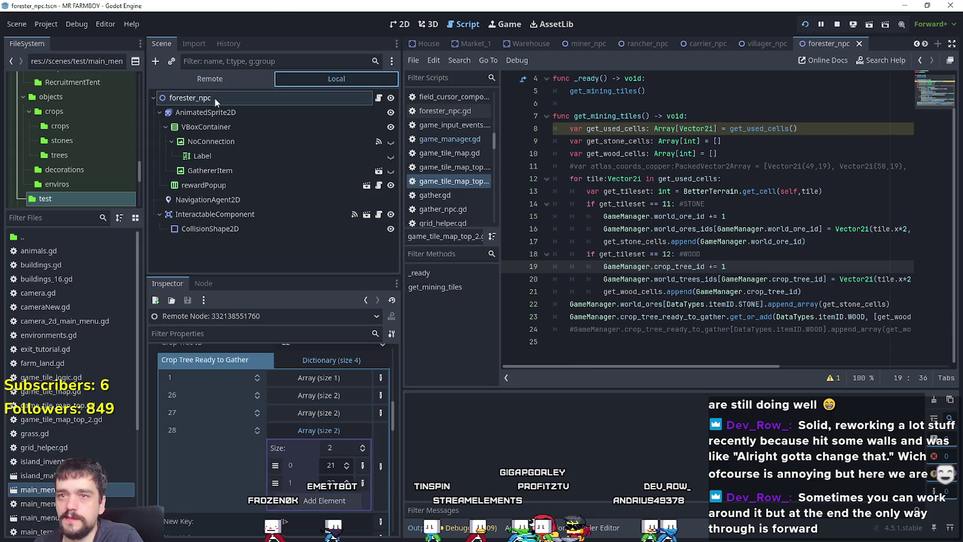
# - Filter FileSystem for 'test' and open test_scene_everything.tscn
pyautogui.click(61, 217)
pyautogui.write('test')
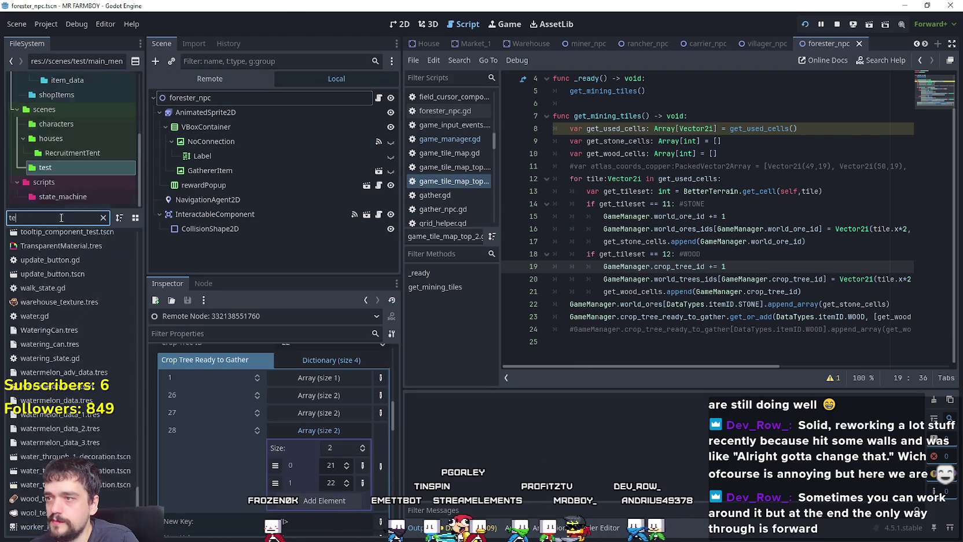
pyautogui.doubleClick(65, 251)
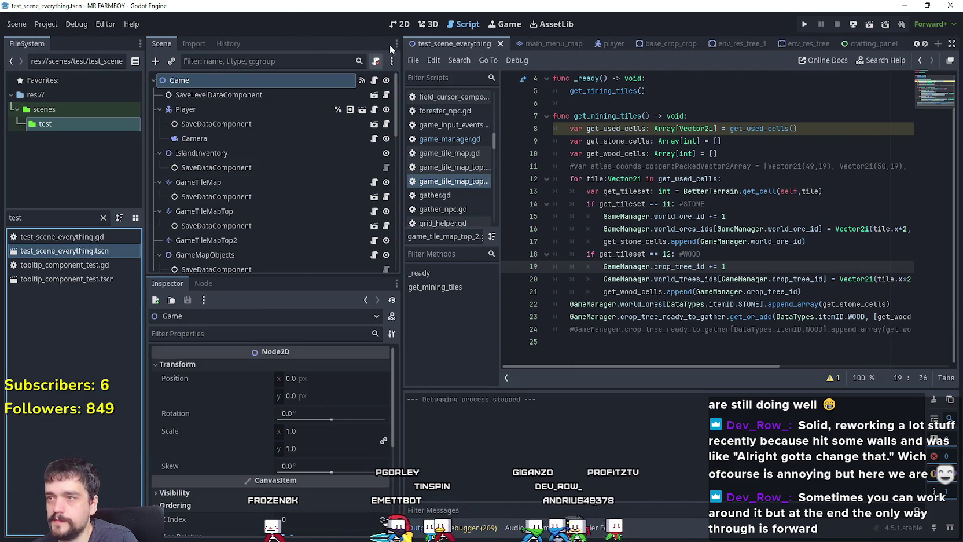
pyautogui.scroll(-5, 272, 217)
pyautogui.scroll(5, 314, 212)
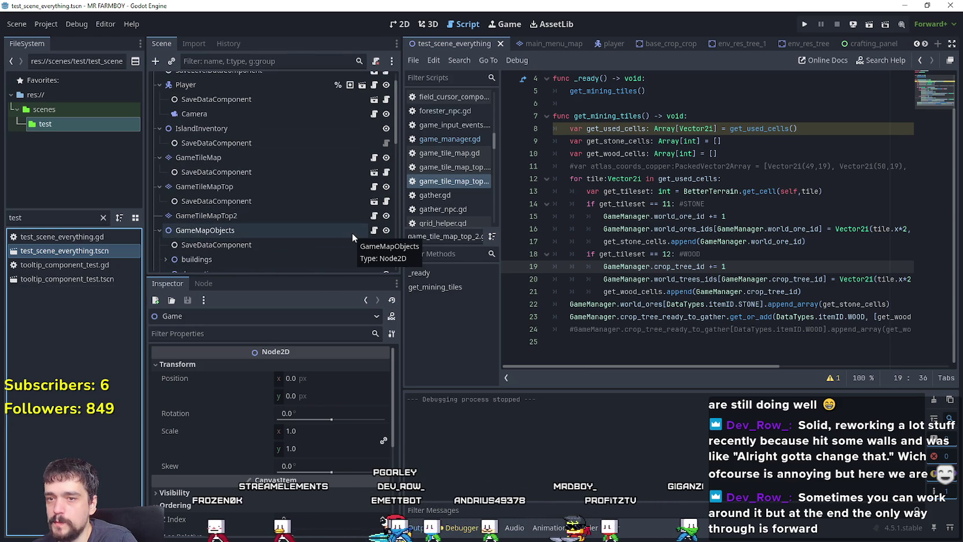
pyautogui.scroll(2, 329, 155)
pyautogui.scroll(-5, 333, 182)
# - Expand environments, select the crop_tree7 cherry tree and toggle its visibility off and on
pyautogui.click(311, 219)
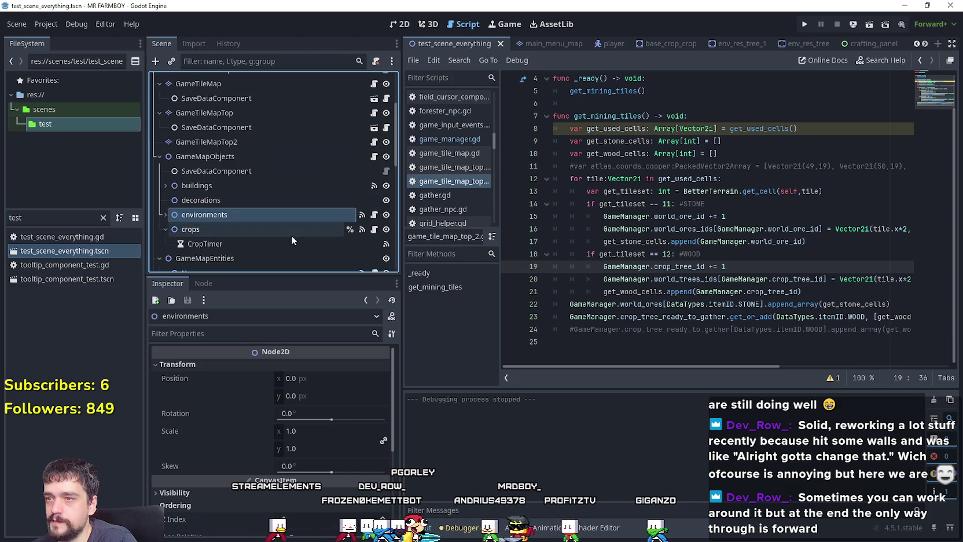
pyautogui.click(166, 214)
pyautogui.scroll(-4, 331, 210)
pyautogui.scroll(-3, 329, 169)
pyautogui.click(313, 106)
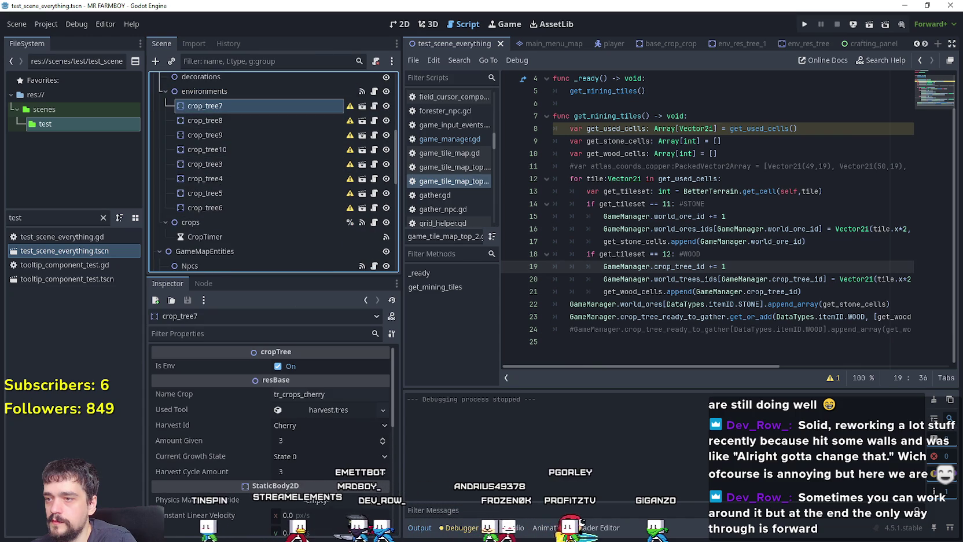
pyautogui.doubleClick(385, 108)
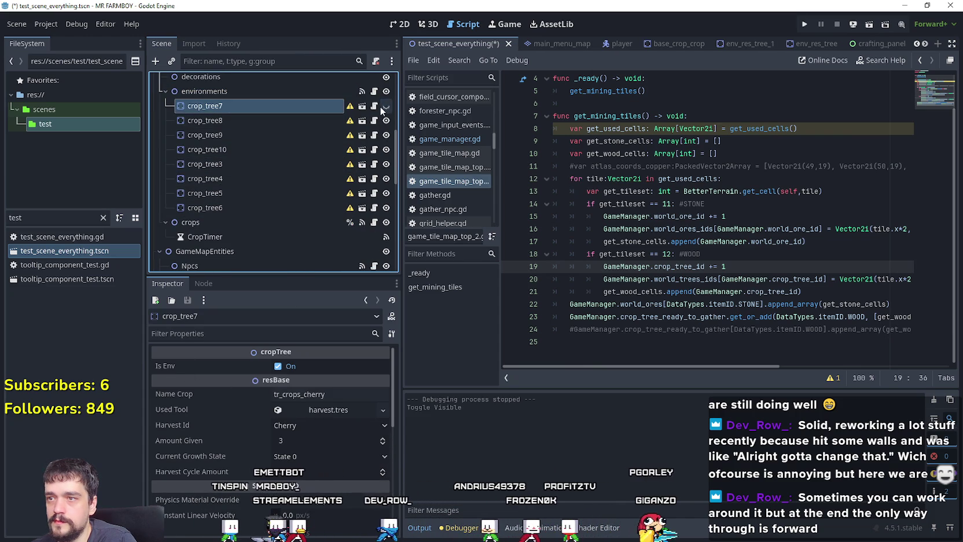
# - Open crop_tree7's script base_crop_tree.gd and look through it
pyautogui.click(373, 106)
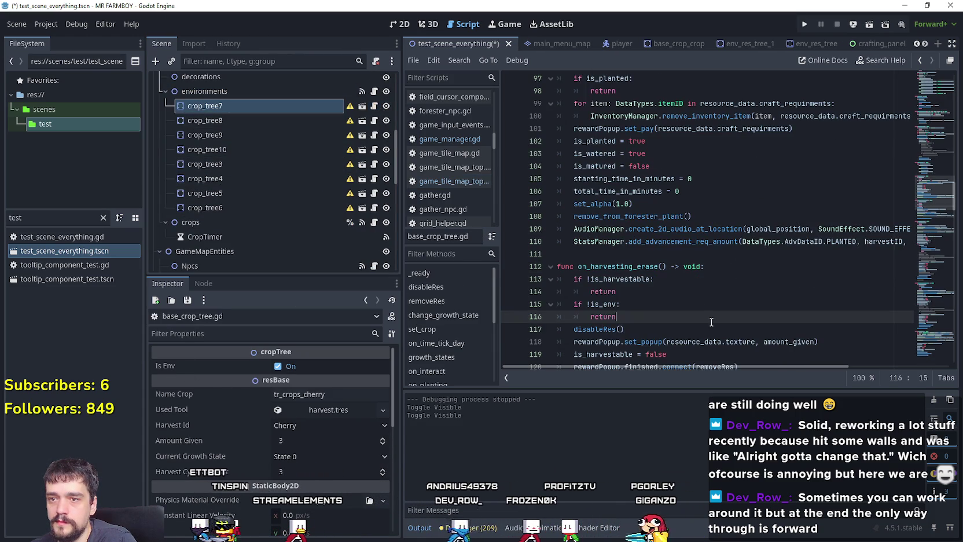
pyautogui.scroll(-1, 711, 317)
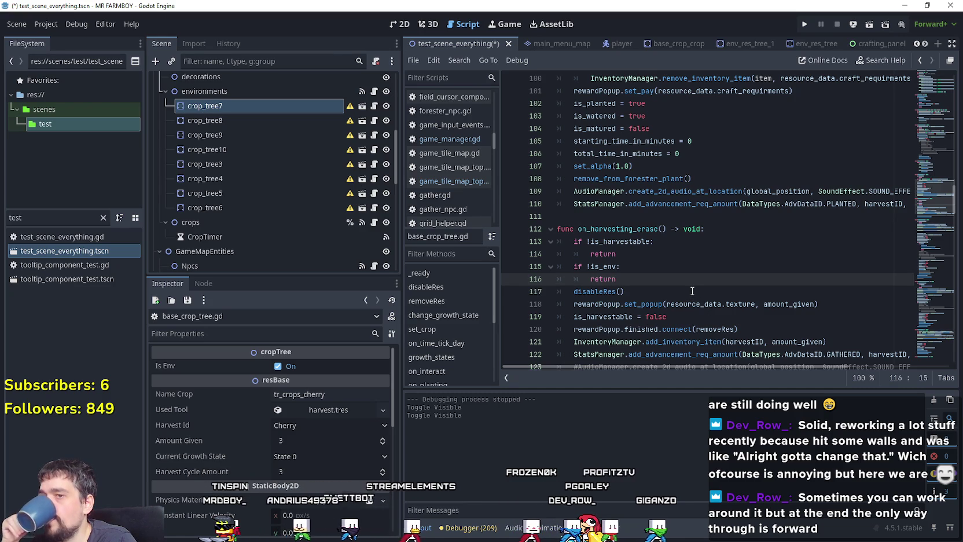
pyautogui.scroll(2, 669, 255)
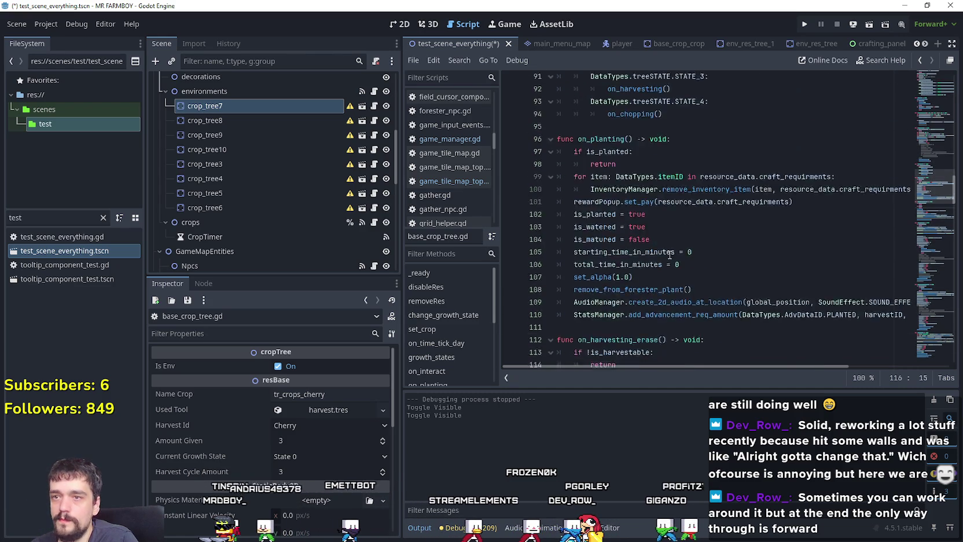
pyautogui.scroll(3, 677, 251)
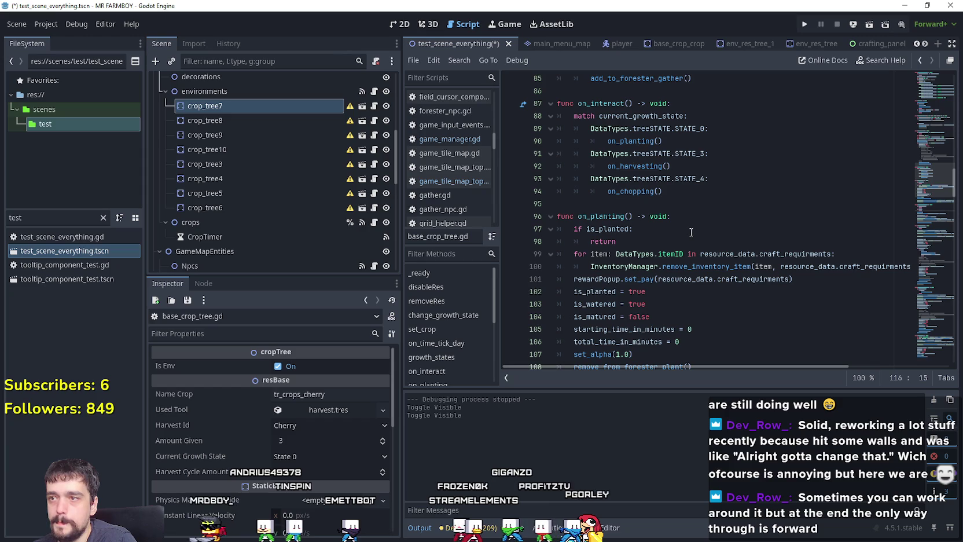
pyautogui.scroll(1, 370, 133)
# - In environments.gd, remove the colon after line 4's cropTree check to extend the condition
pyautogui.click(373, 115)
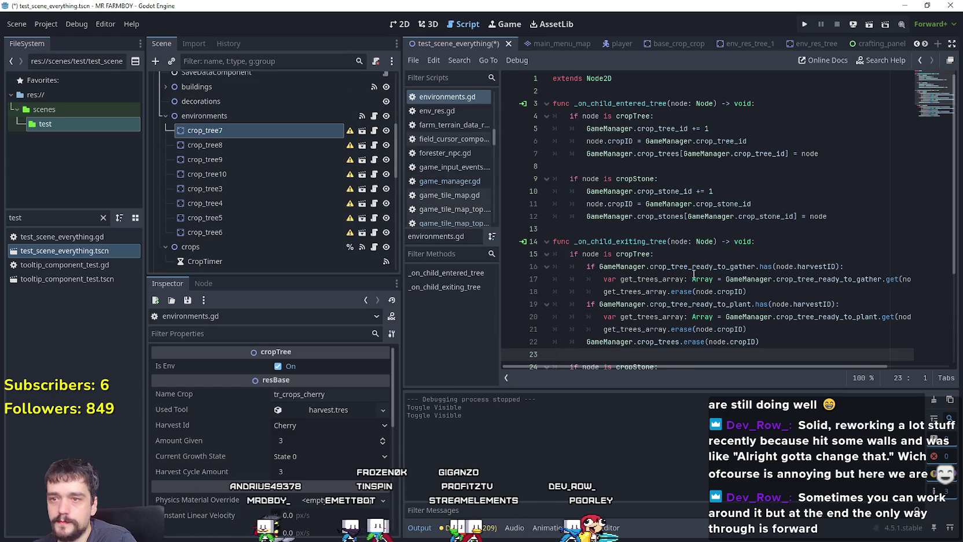
pyautogui.scroll(-1, 720, 261)
pyautogui.click(721, 216)
pyautogui.scroll(-1, 720, 267)
pyautogui.scroll(2, 720, 266)
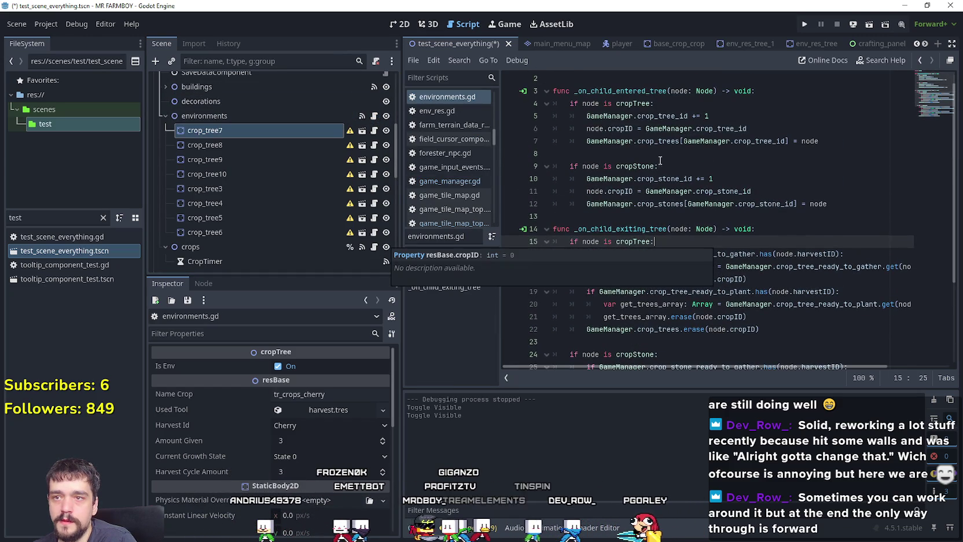
pyautogui.click(650, 151)
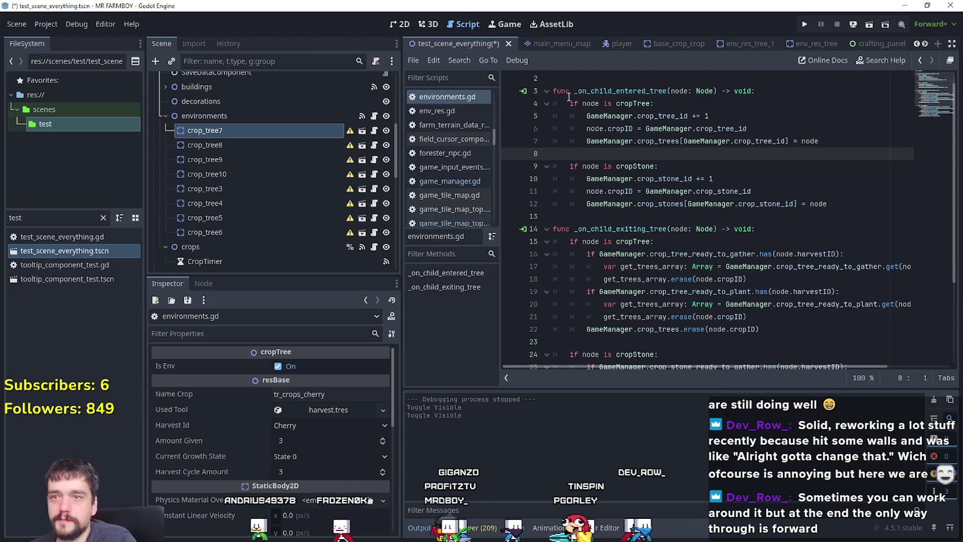
pyautogui.click(694, 103)
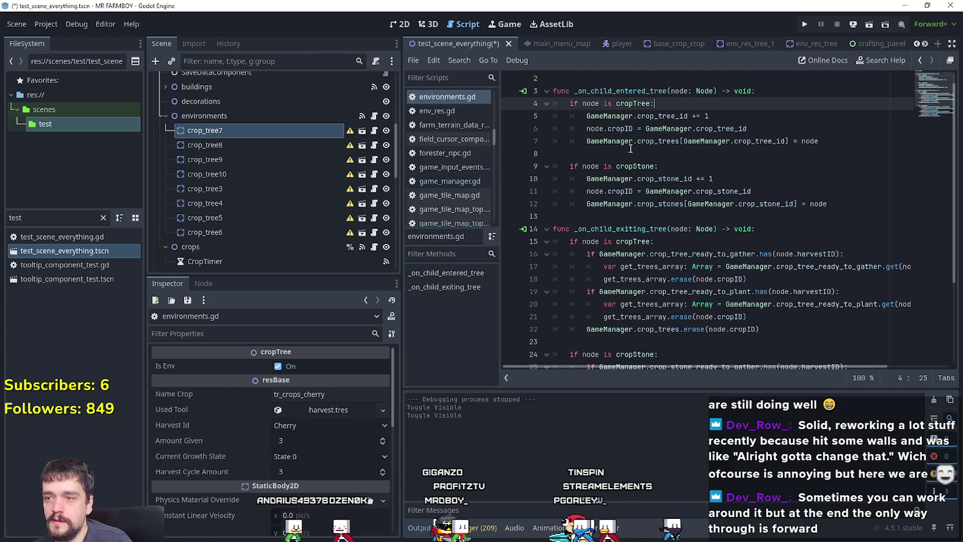
pyautogui.press('BackSpace')
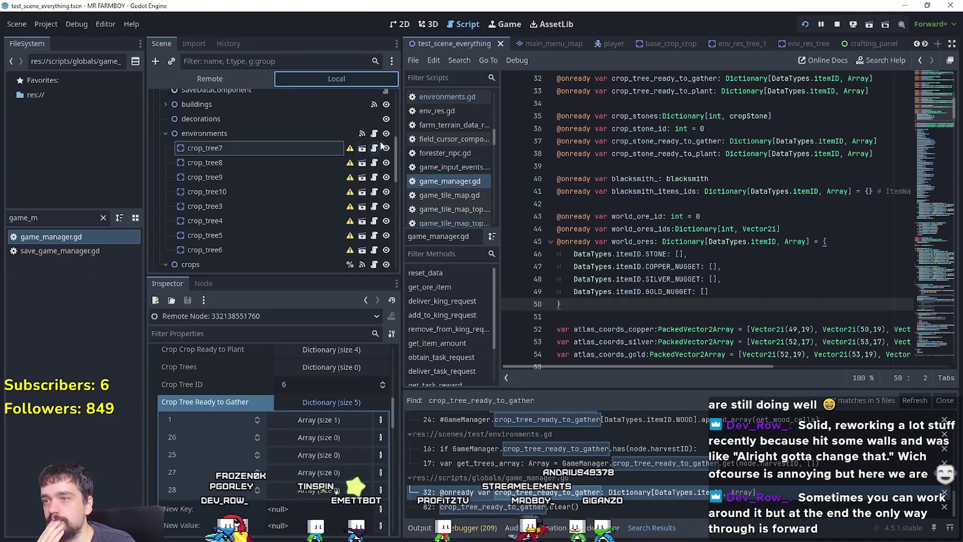
# - In environments.gd, select crop_trees on line 7 and node.is_env in line 4's condition
pyautogui.click(374, 133)
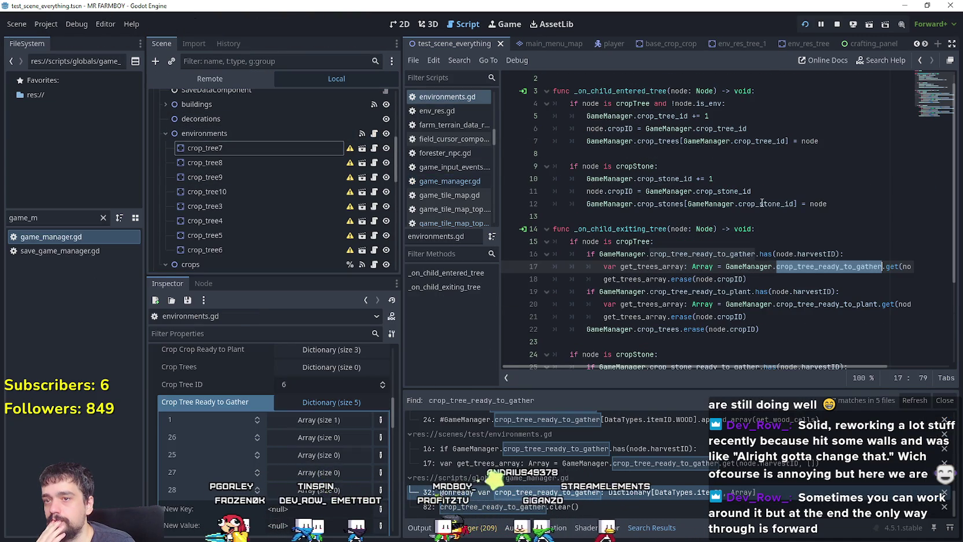
pyautogui.doubleClick(659, 145)
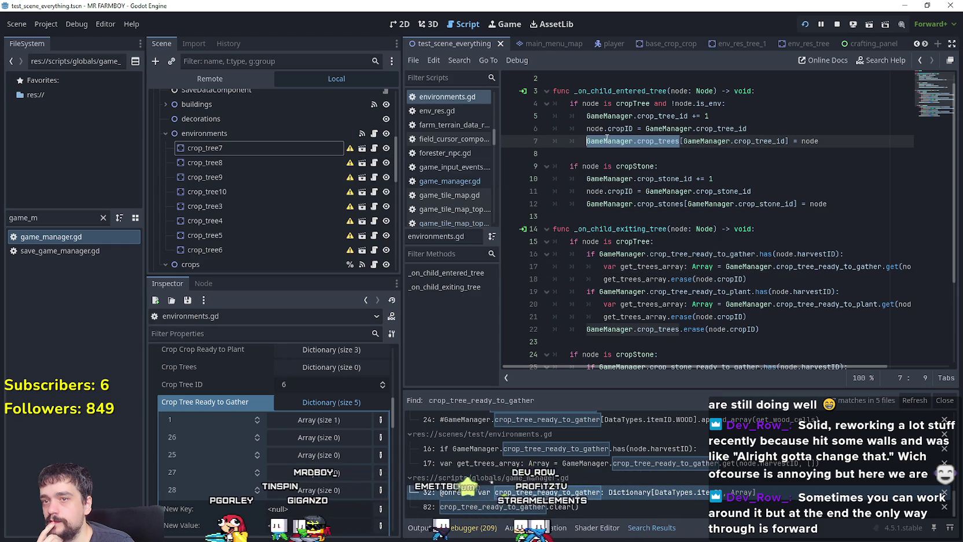
pyautogui.moveTo(723, 104); pyautogui.dragTo(674, 104)
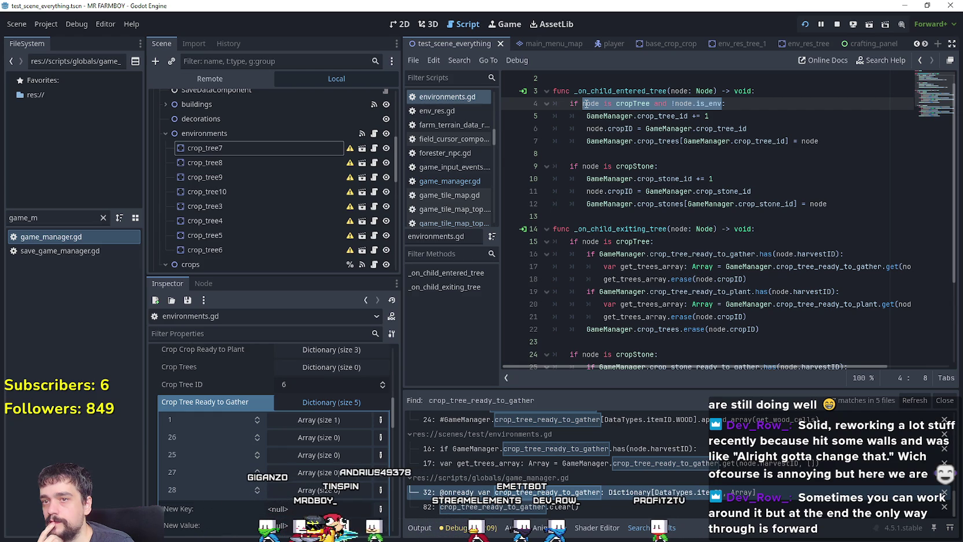
pyautogui.click(618, 153)
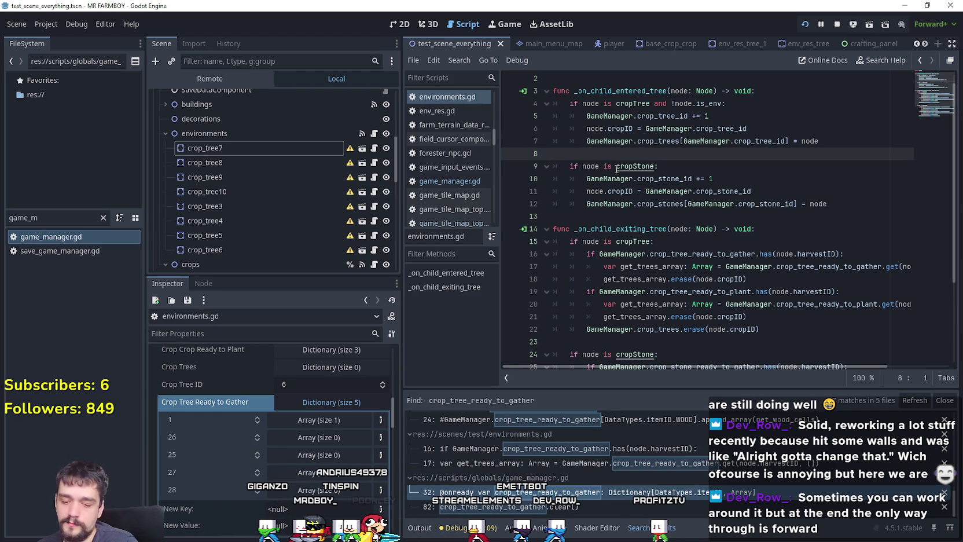
# - Step through the gather-list Find results at lines 80, 150, 185 and add_to_forester_gather
pyautogui.scroll(-5, 669, 471)
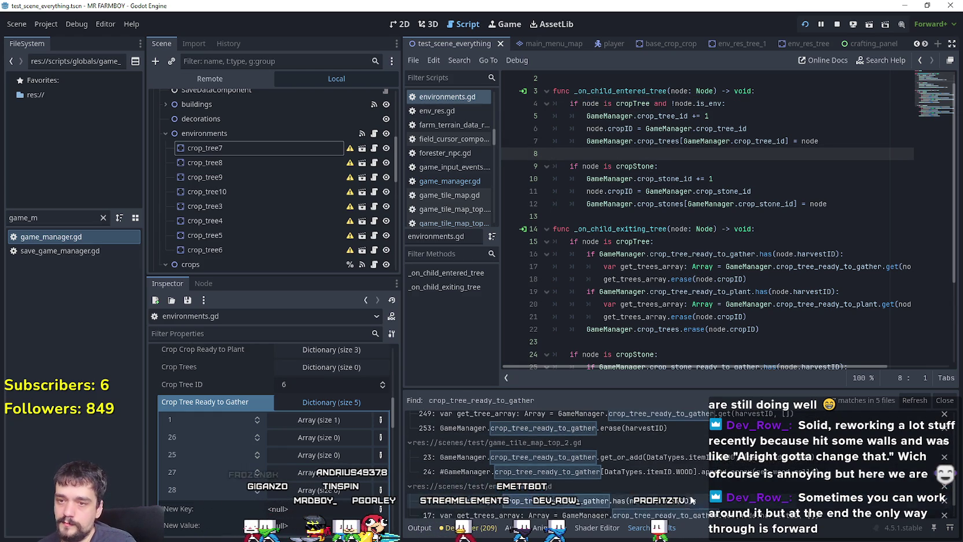
pyautogui.scroll(-5, 688, 492)
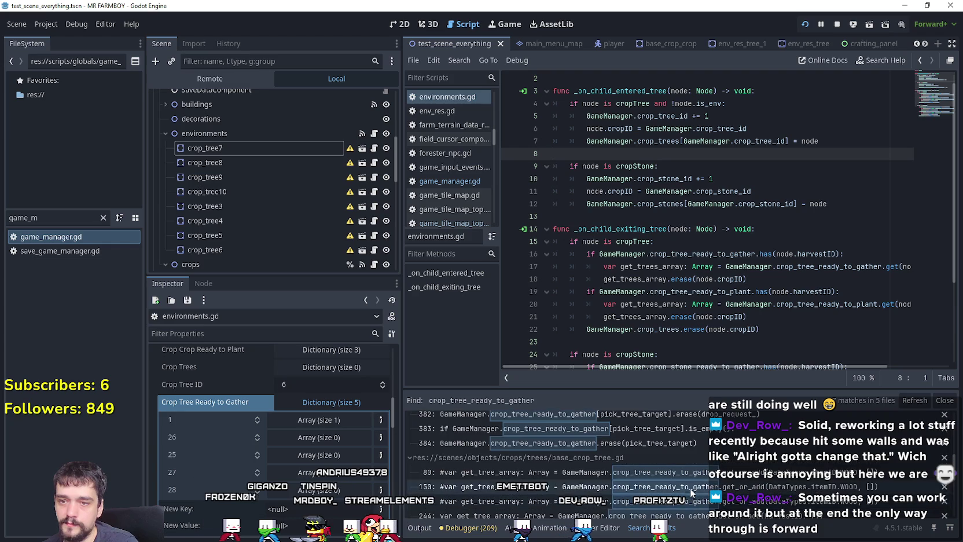
pyautogui.scroll(1, 852, 505)
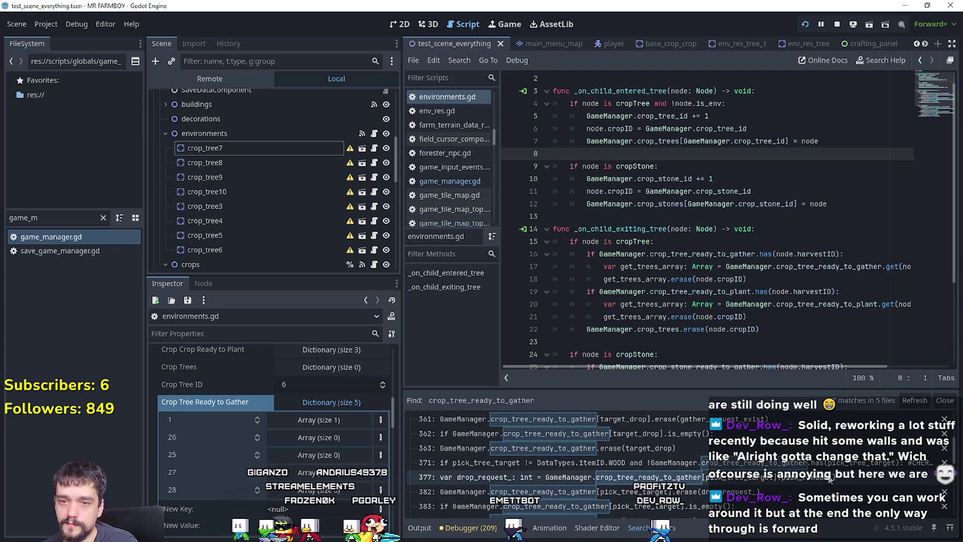
pyautogui.scroll(3, 828, 470)
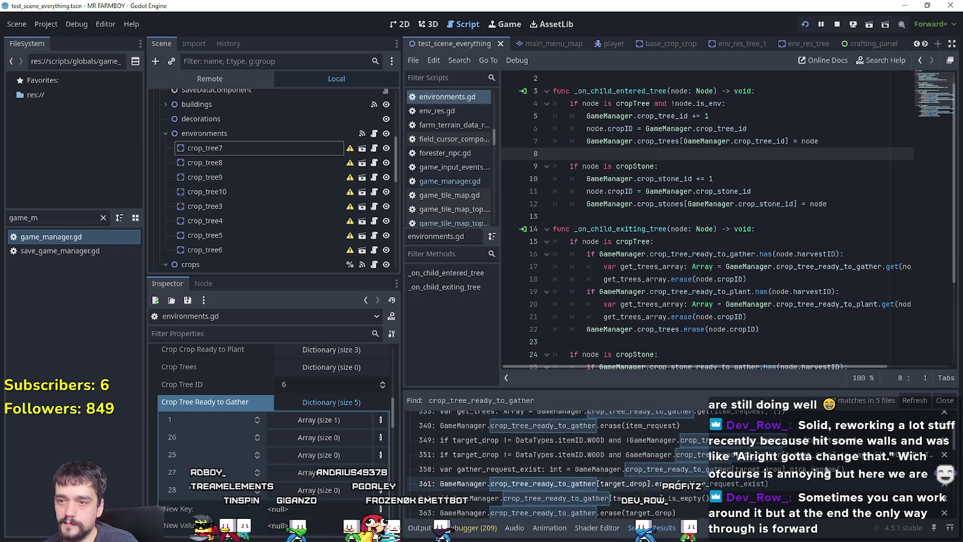
pyautogui.scroll(-3, 827, 470)
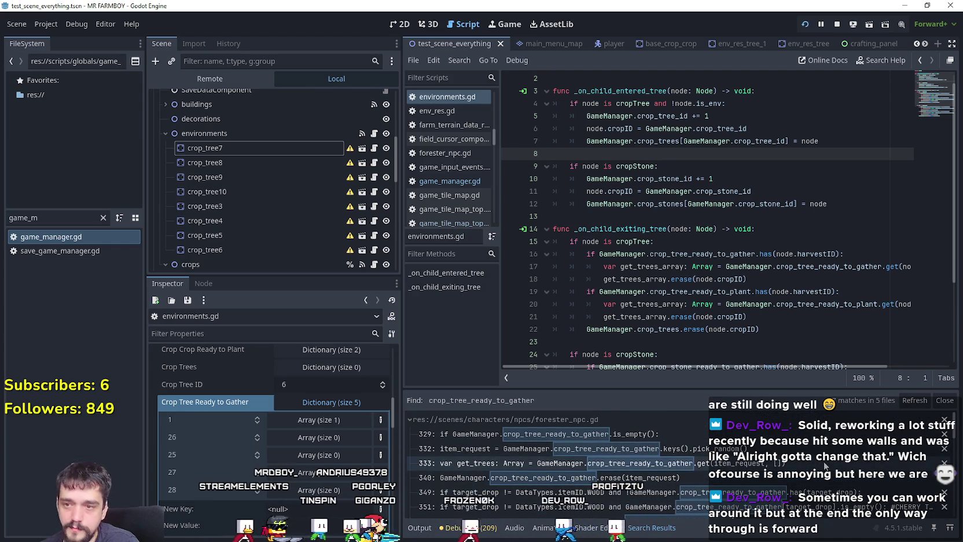
pyautogui.scroll(-3, 613, 463)
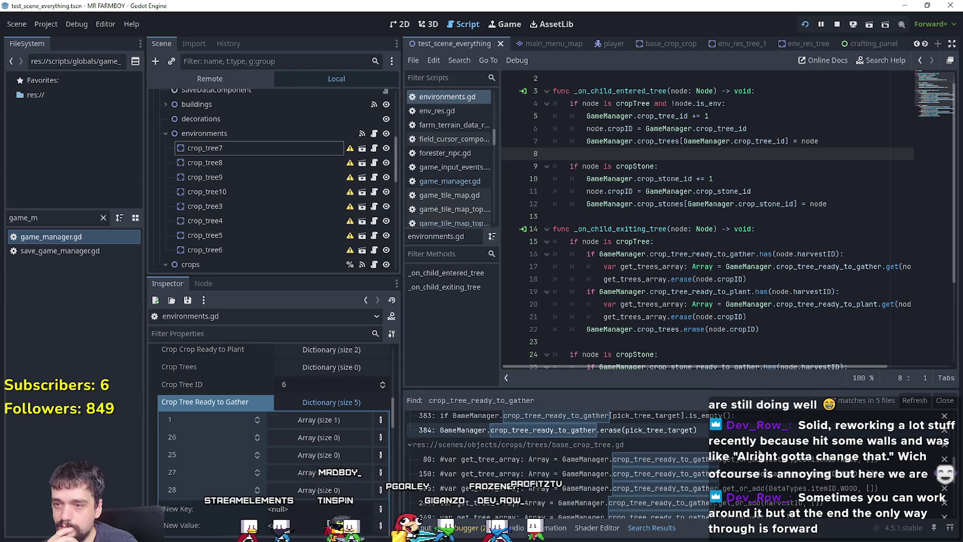
pyautogui.click(800, 463)
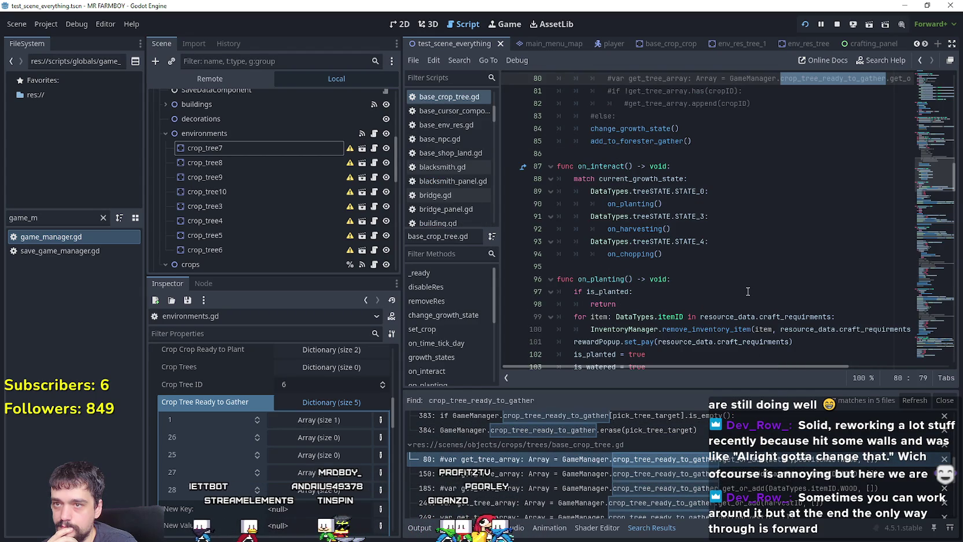
pyautogui.click(798, 474)
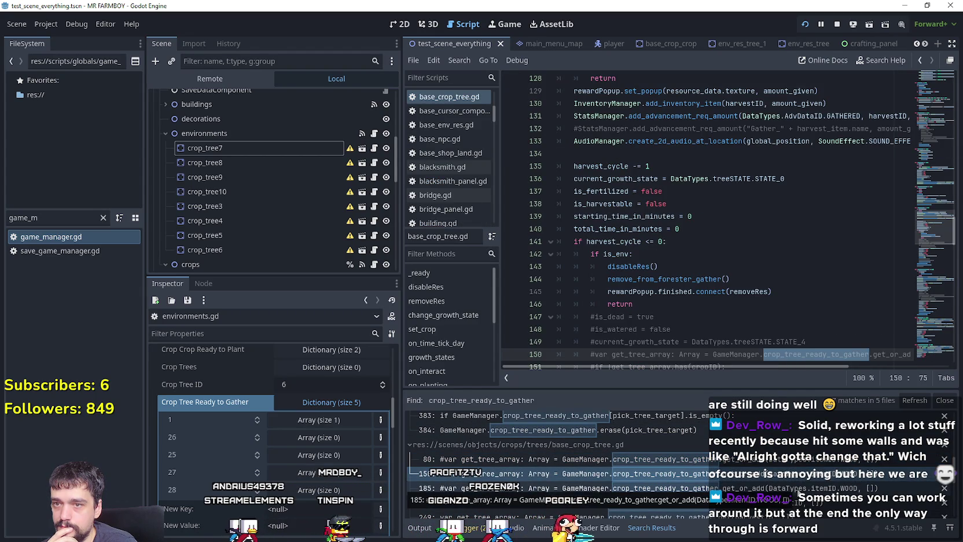
pyautogui.click(798, 489)
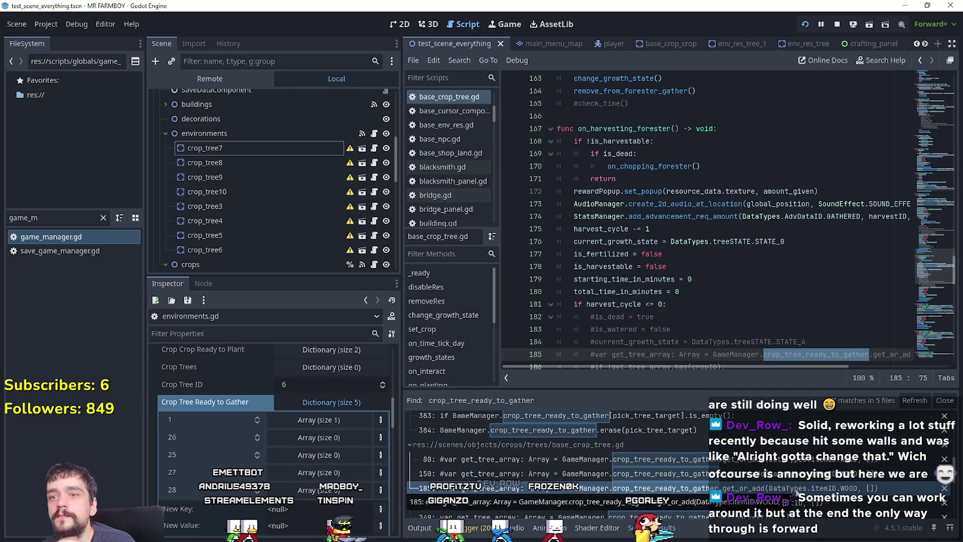
pyautogui.scroll(-1, 793, 492)
pyautogui.click(787, 479)
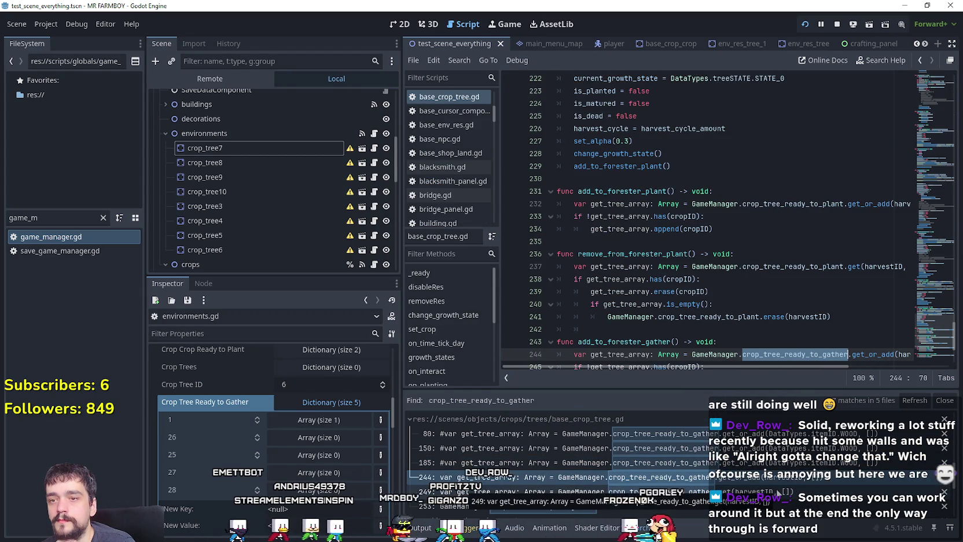
pyautogui.scroll(4, 911, 306)
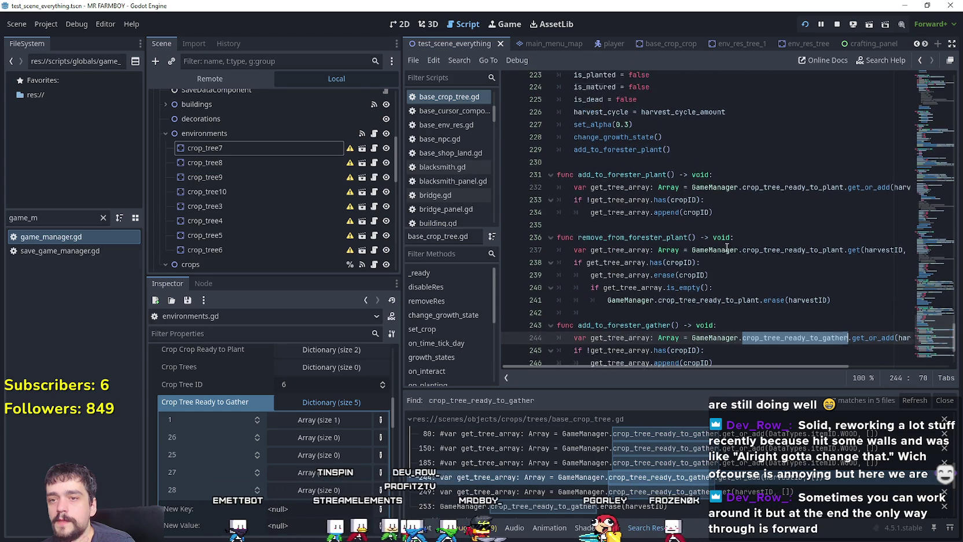
# - Review the is_env, is_planted and is_watered declarations at the top of base_crop_tree.gd
pyautogui.click(928, 87)
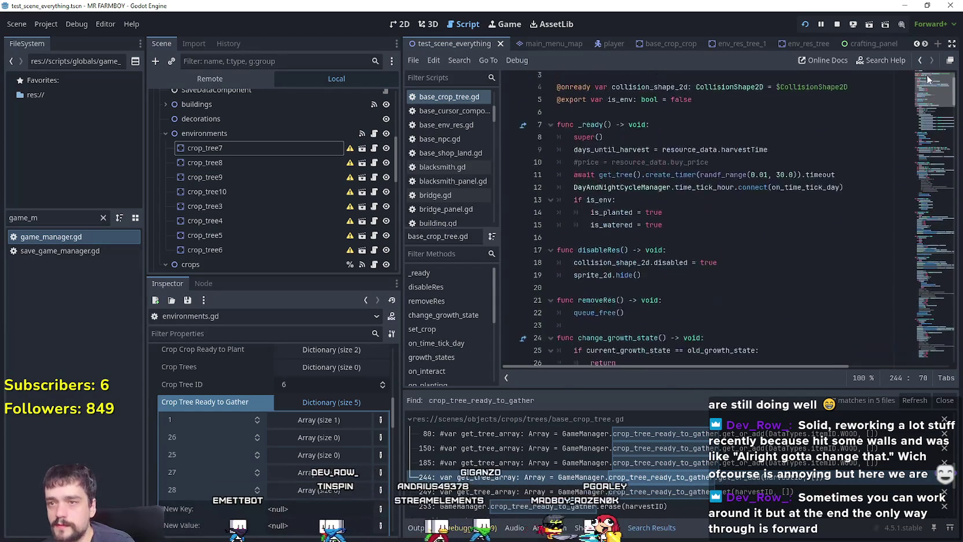
pyautogui.moveTo(666, 254); pyautogui.dragTo(523, 242)
pyautogui.doubleClick(618, 241)
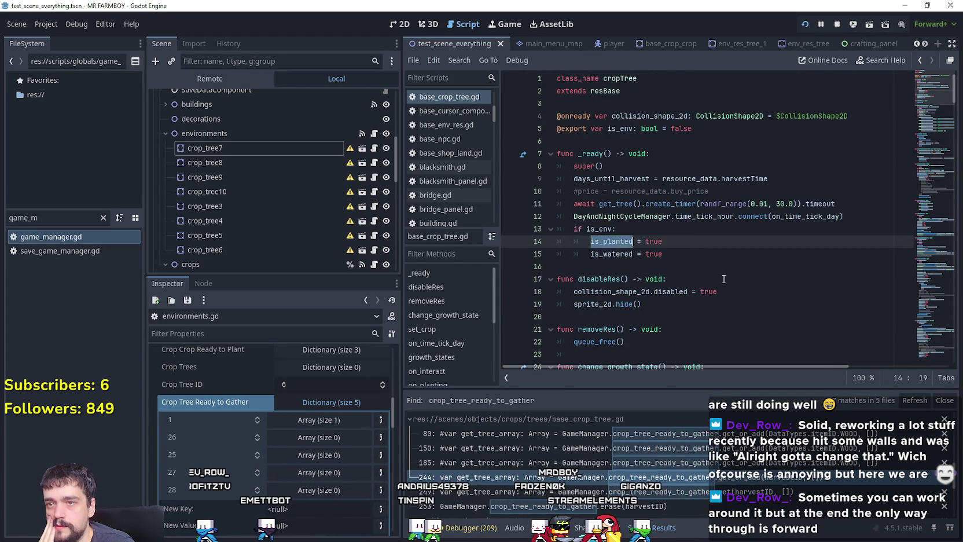
pyautogui.moveTo(668, 255); pyautogui.dragTo(529, 233)
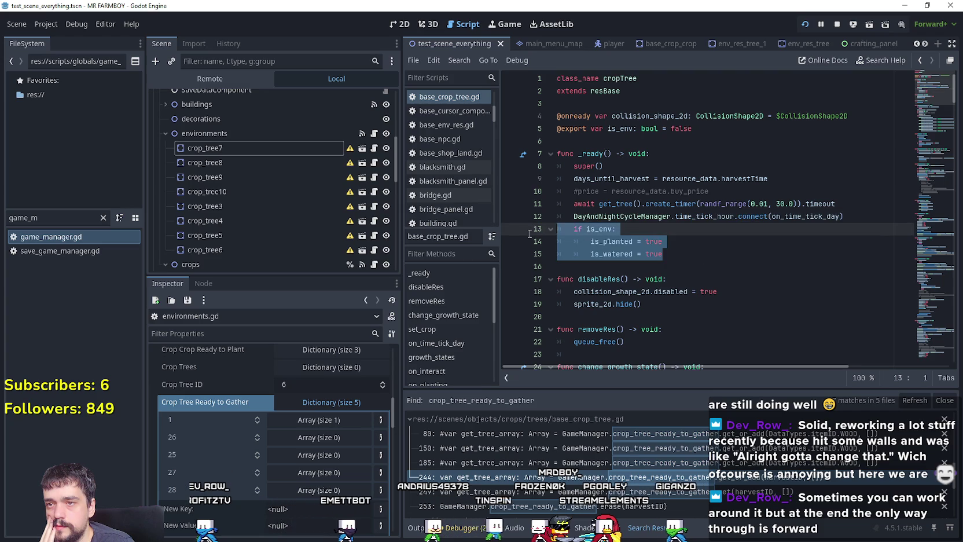
pyautogui.click(614, 244)
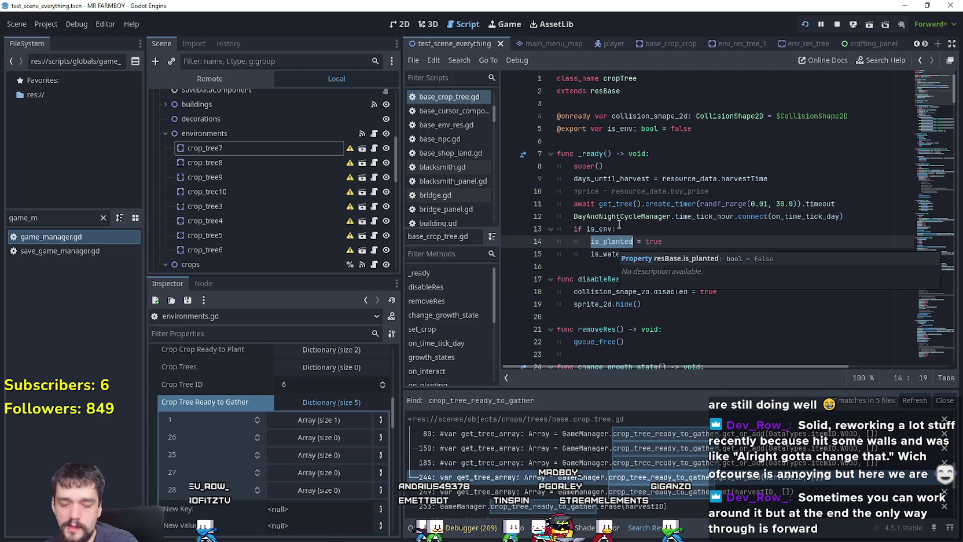
pyautogui.scroll(-5, 716, 267)
pyautogui.scroll(8, 716, 268)
pyautogui.click(706, 274)
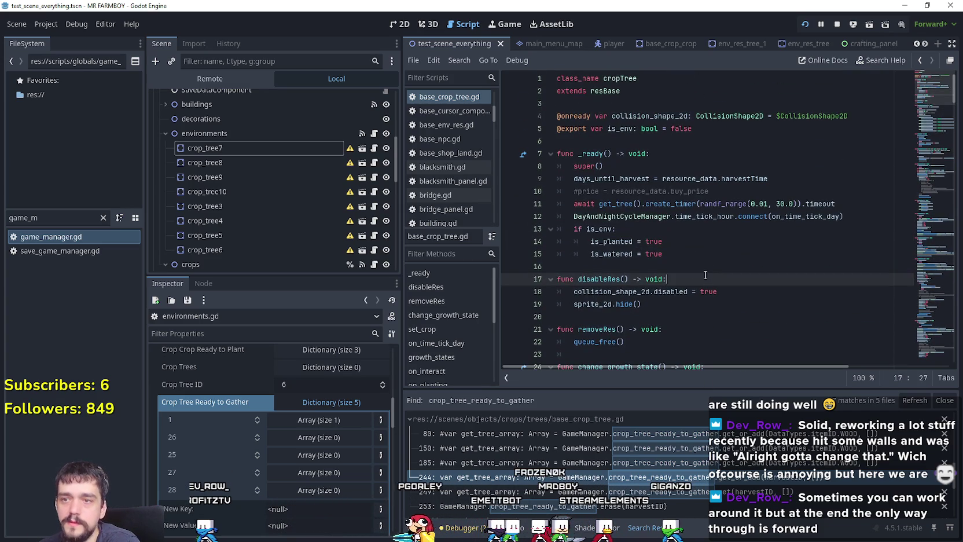
pyautogui.doubleClick(616, 243)
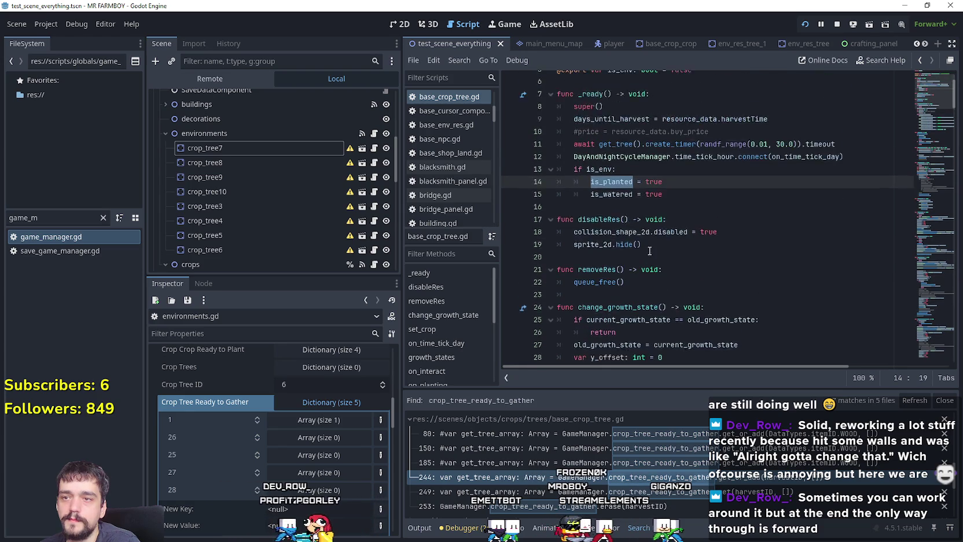
pyautogui.click(611, 191)
# - Scroll to the add_to_forester_gather function and select part of its code
pyautogui.scroll(-6, 676, 259)
pyautogui.scroll(-7, 675, 260)
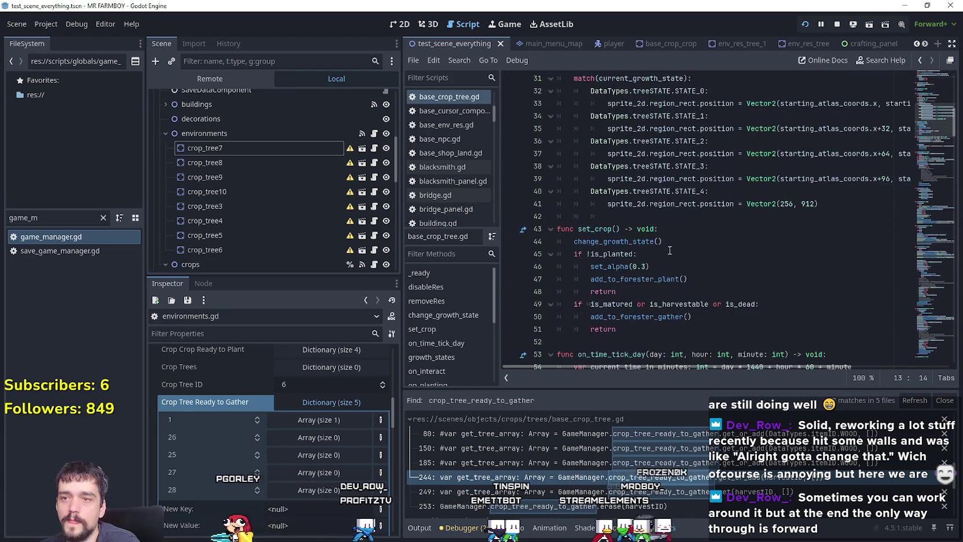
pyautogui.scroll(-9, 670, 242)
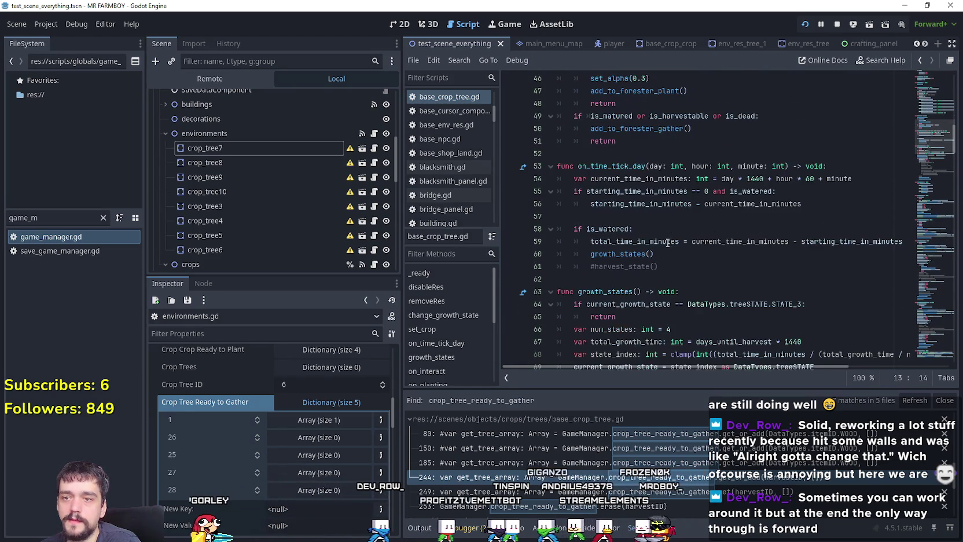
pyautogui.moveTo(925, 174); pyautogui.dragTo(931, 343)
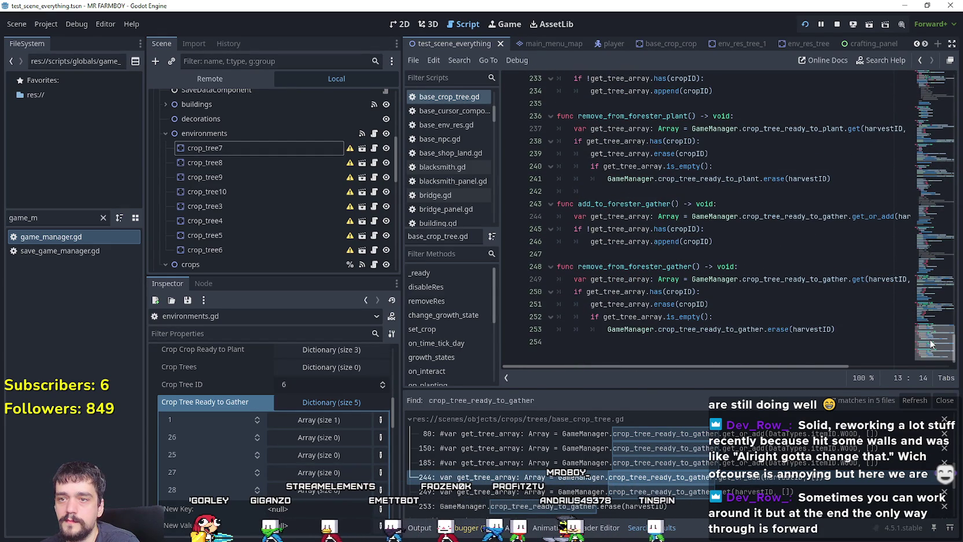
pyautogui.click(774, 203)
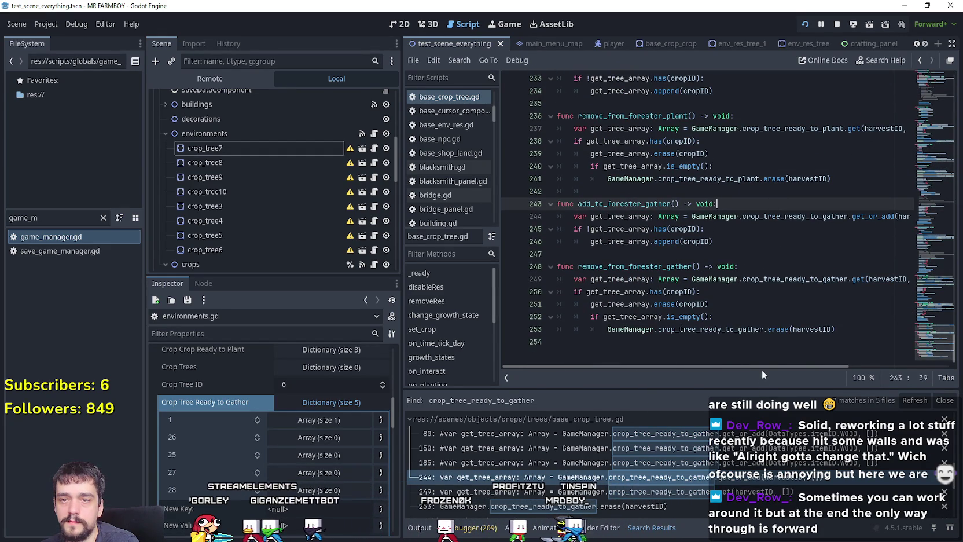
pyautogui.moveTo(840, 370)
pyautogui.mouseDown()
pyautogui.moveTo(850, 366)
pyautogui.moveTo(759, 349)
pyautogui.mouseUp()
# - Stop the running farm game and find the gather-list lookup line in base_crop_tree.gd
pyautogui.click(835, 25)
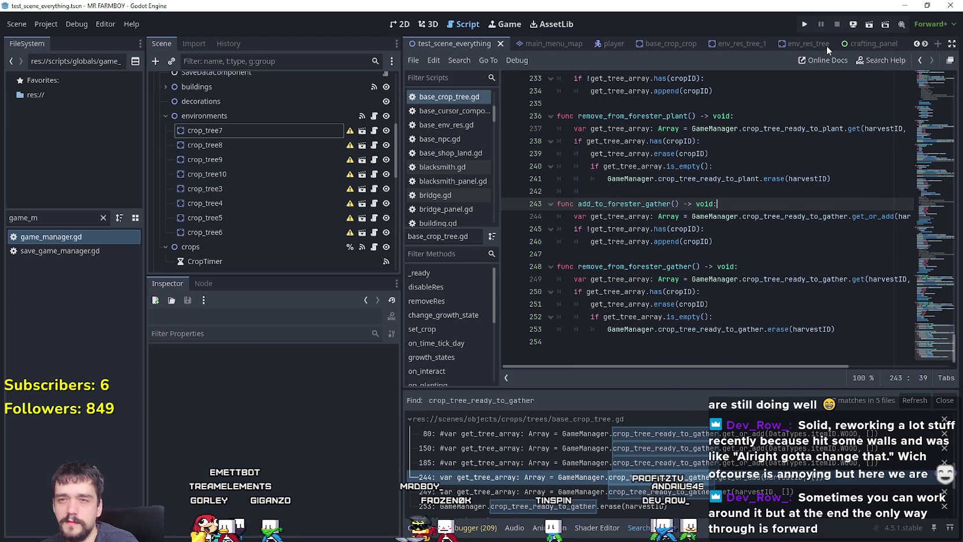
pyautogui.scroll(3, 722, 242)
pyautogui.scroll(3, 726, 243)
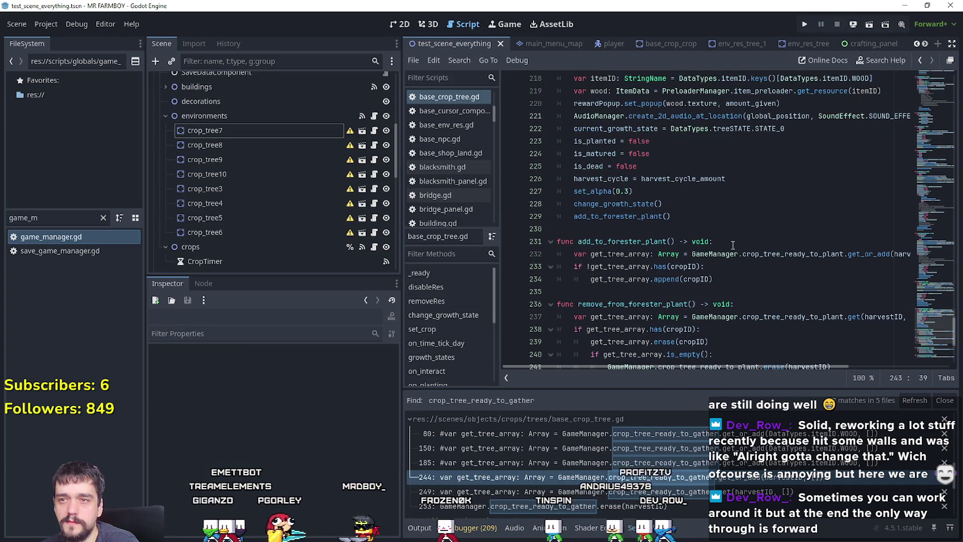
pyautogui.scroll(1, 729, 235)
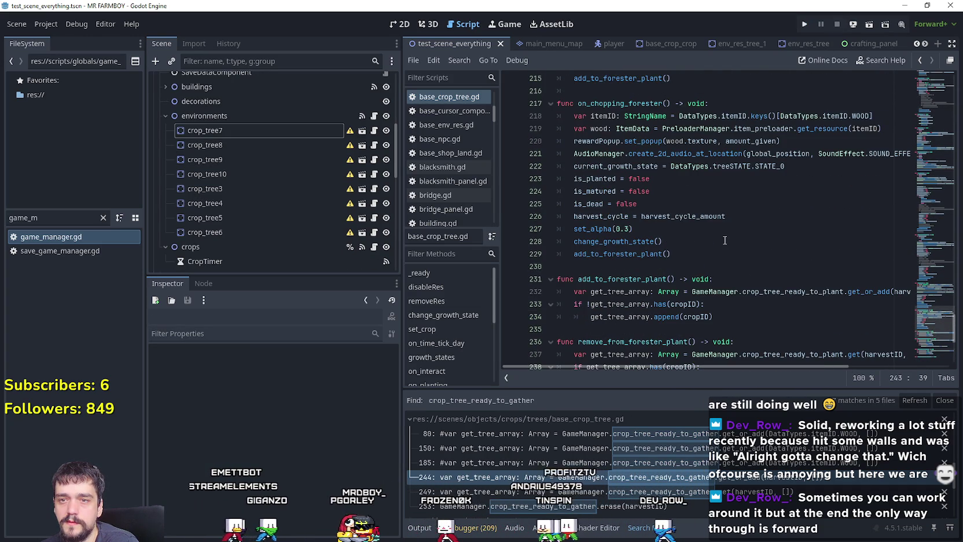
pyautogui.scroll(-4, 799, 295)
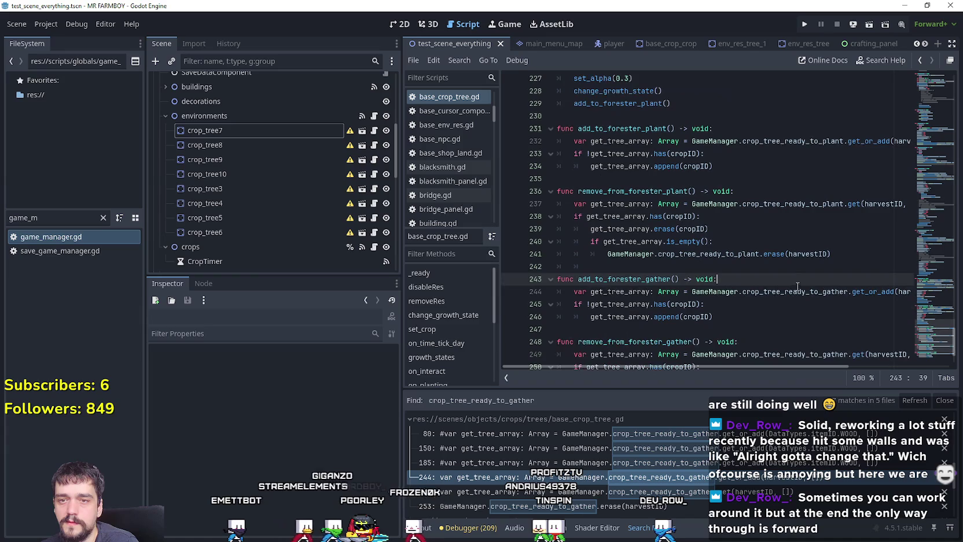
pyautogui.click(803, 294)
pyautogui.scroll(-2, 750, 492)
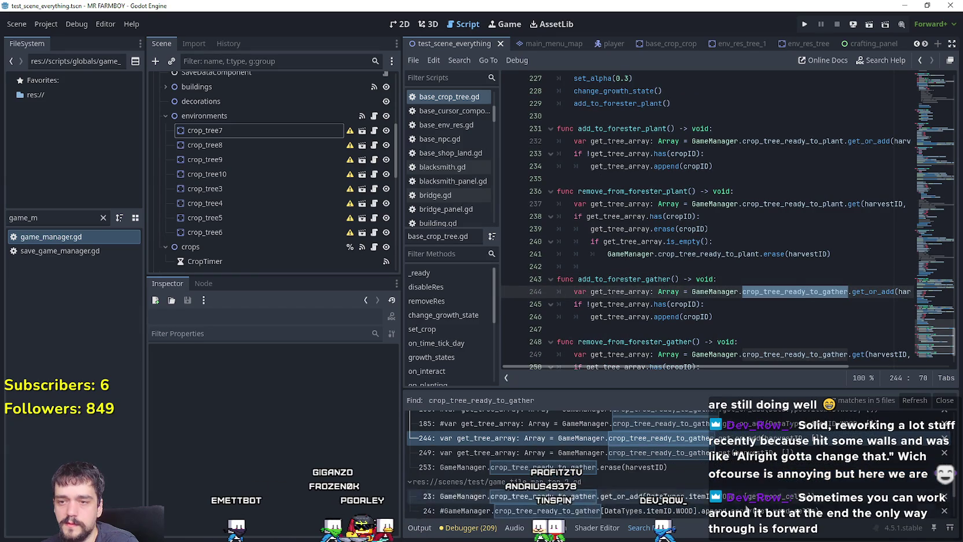
pyautogui.scroll(1, 846, 484)
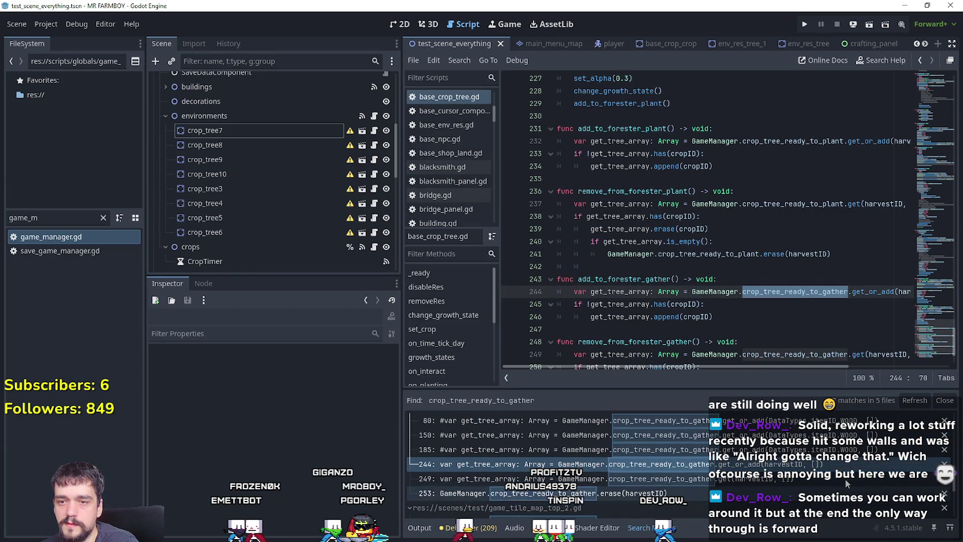
# - Revisit the gather-list matches at lines 185, 150 and 80
pyautogui.click(851, 449)
pyautogui.click(845, 434)
pyautogui.scroll(2, 840, 447)
pyautogui.click(840, 446)
# - Select the set_crop function code, lines 42–51, in base_crop_tree.gd
pyautogui.scroll(-5, 821, 463)
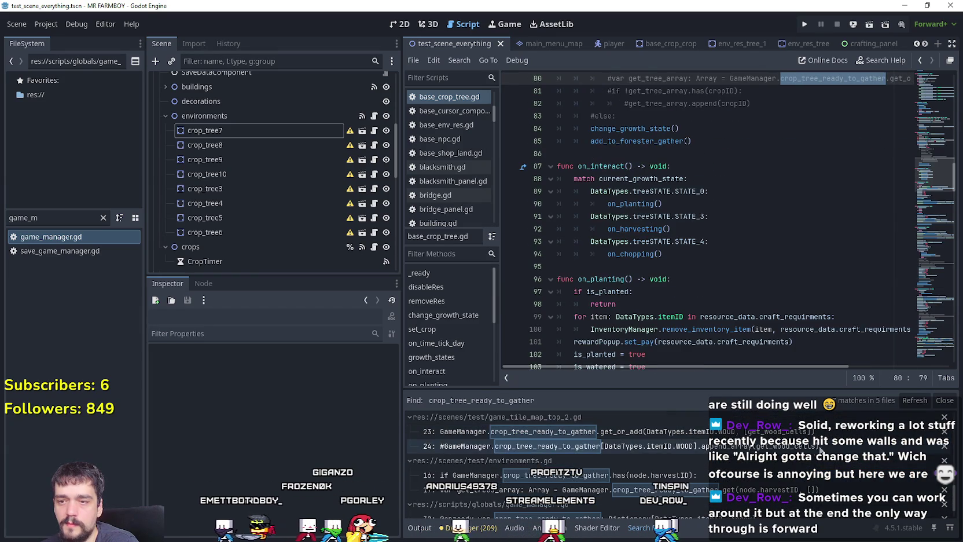
pyautogui.scroll(-2, 826, 467)
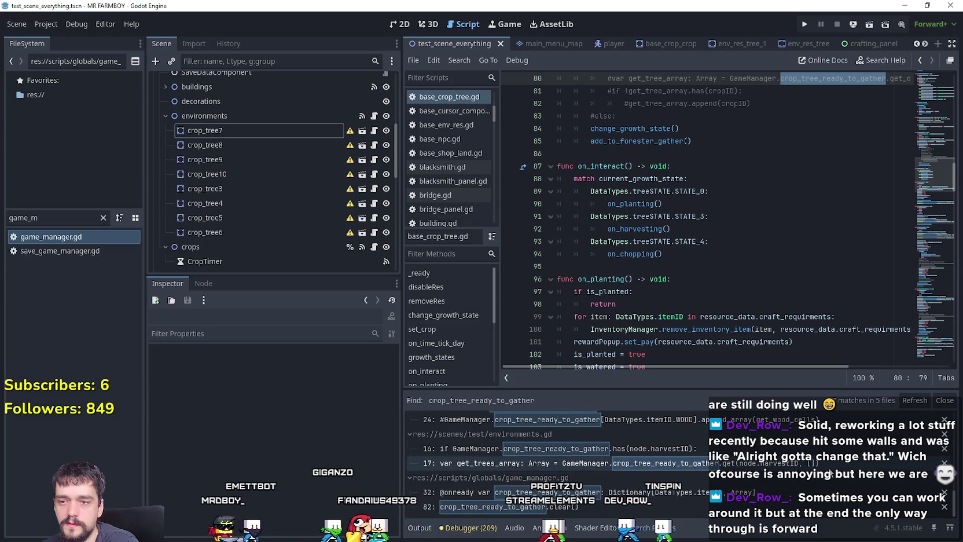
pyautogui.scroll(3, 821, 481)
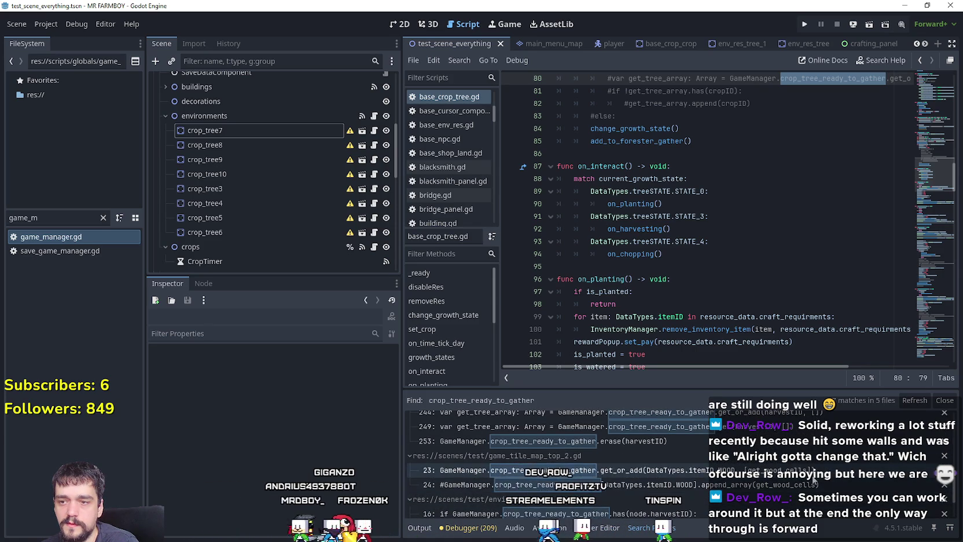
pyautogui.scroll(-10, 816, 478)
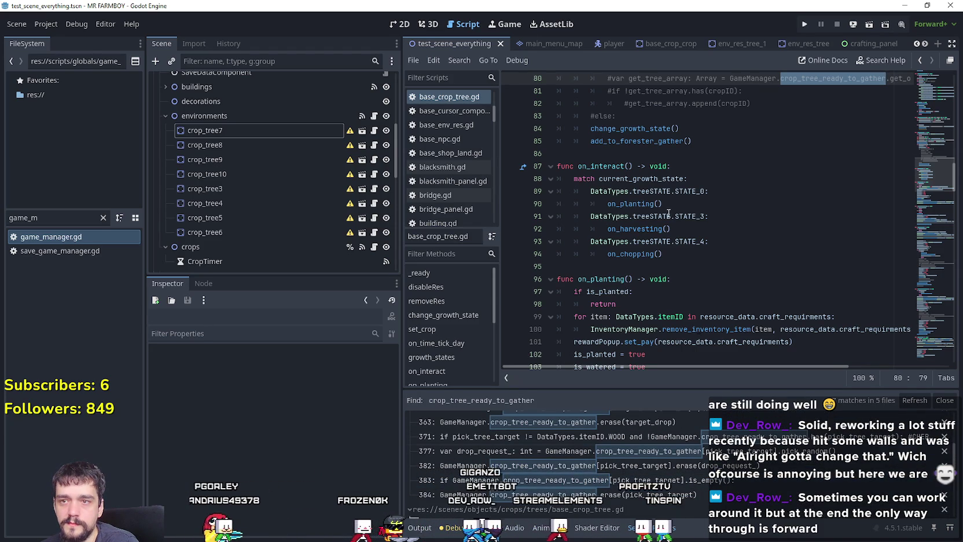
pyautogui.scroll(4, 668, 218)
pyautogui.scroll(-5, 667, 218)
pyautogui.scroll(5, 924, 165)
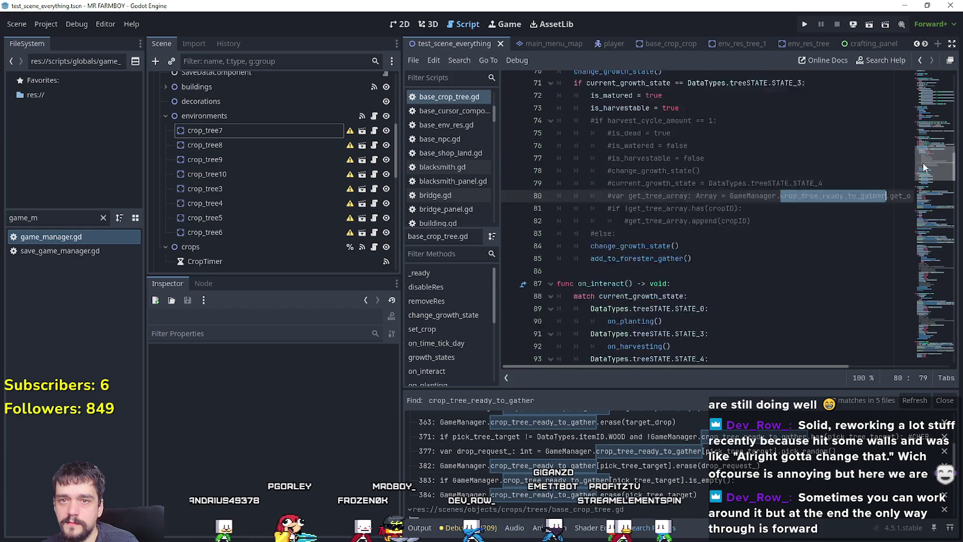
pyautogui.moveTo(924, 165)
pyautogui.mouseDown()
pyautogui.moveTo(917, 98)
pyautogui.moveTo(912, 127)
pyautogui.mouseUp()
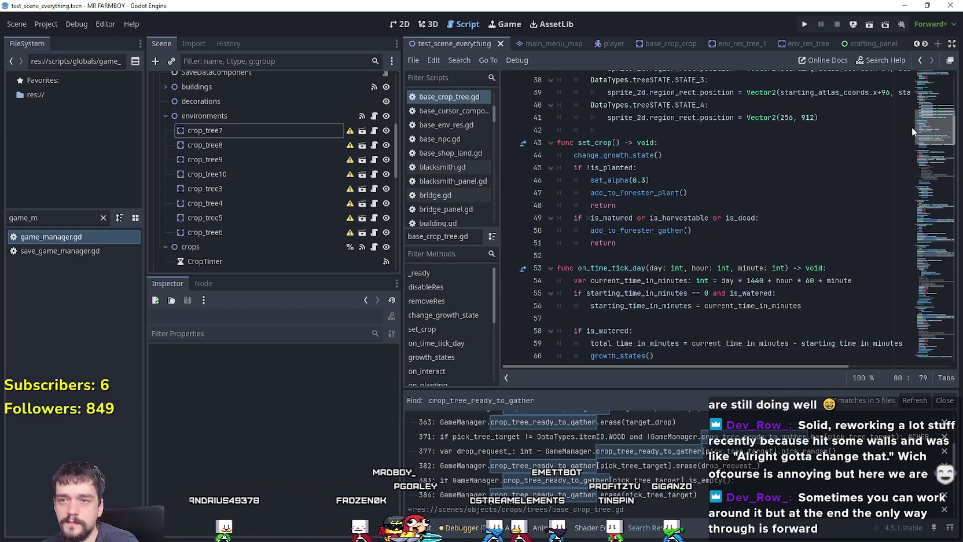
pyautogui.moveTo(573, 130)
pyautogui.mouseDown()
pyautogui.moveTo(682, 268)
pyautogui.moveTo(690, 243)
pyautogui.mouseUp()
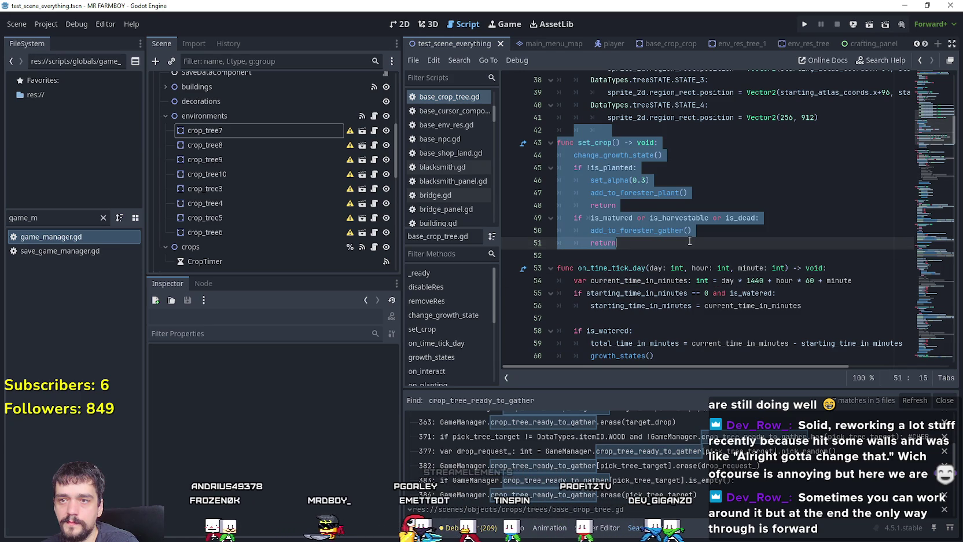
# - Jump from the add_to_forester_gather call to its definition via Lookup Symbol
pyautogui.click(684, 239)
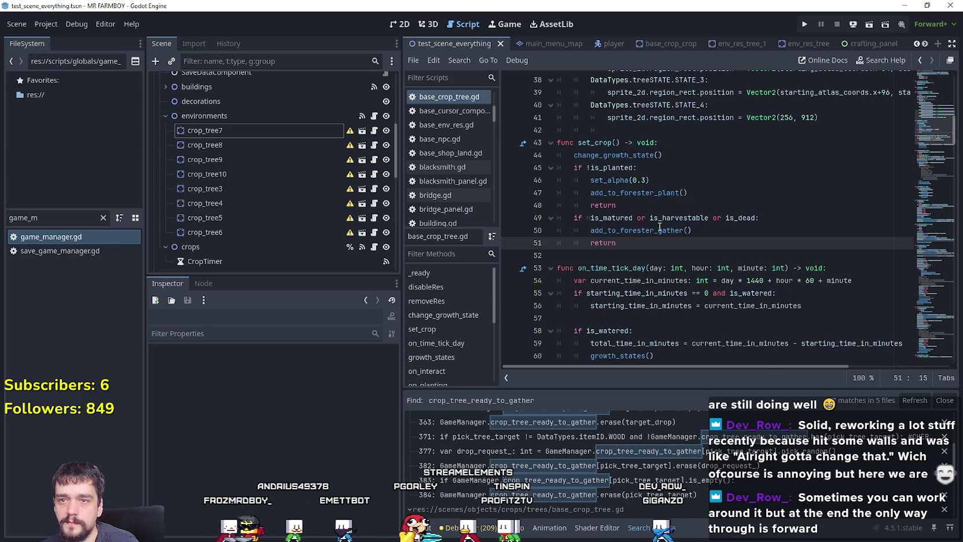
pyautogui.rightClick(683, 231)
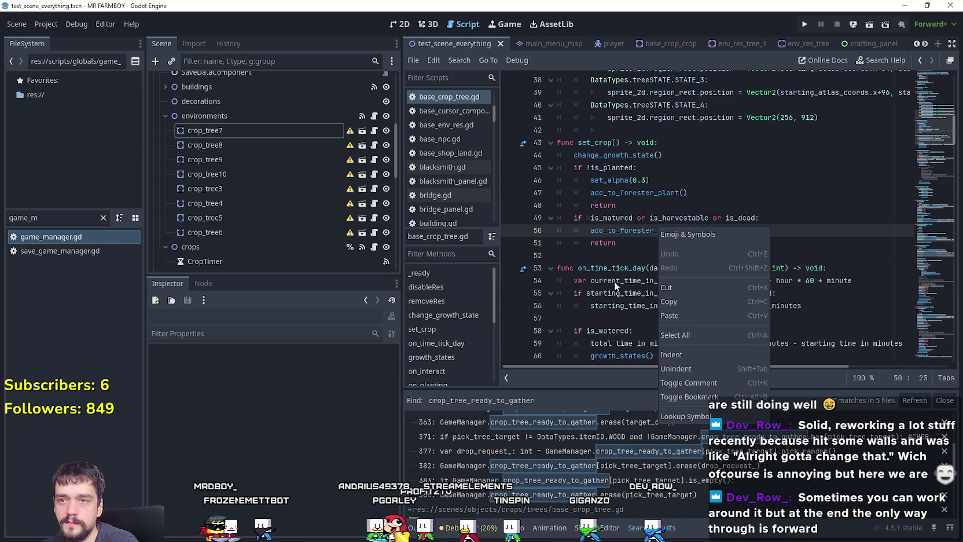
pyautogui.press('Escape')
pyautogui.rightClick(667, 231)
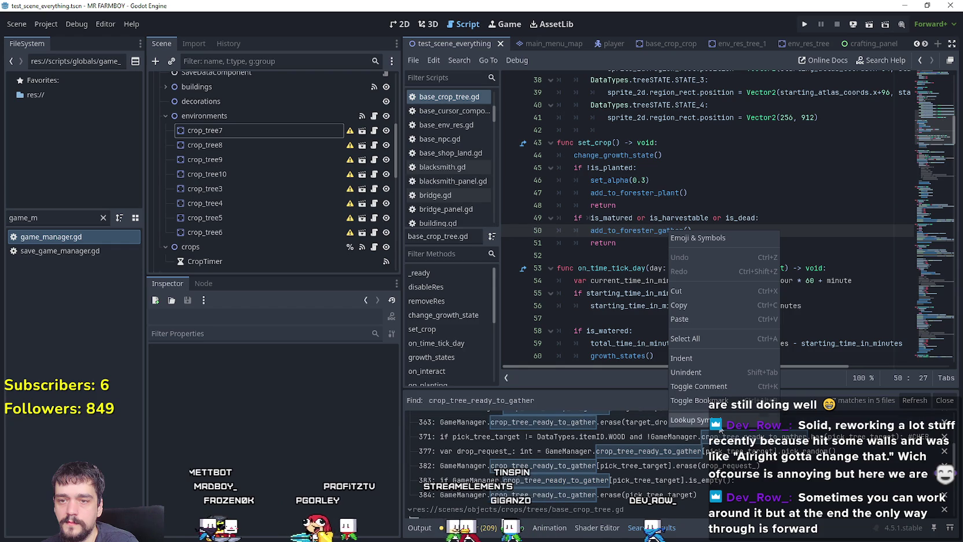
pyautogui.click(717, 421)
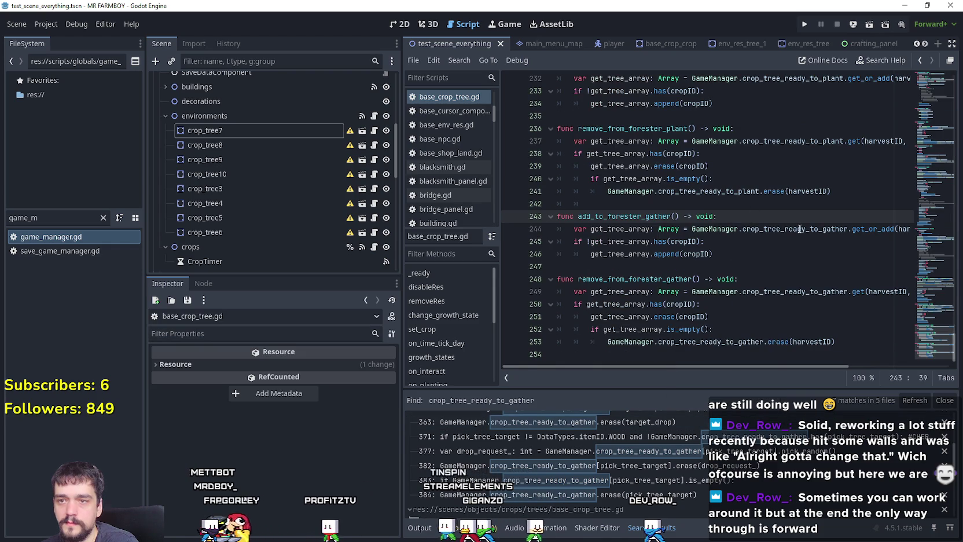
# - Add 'if is_env: return' at the top of add_to_forester_gather, save, and run the game
pyautogui.press('Return')
pyautogui.write('if is_env:')
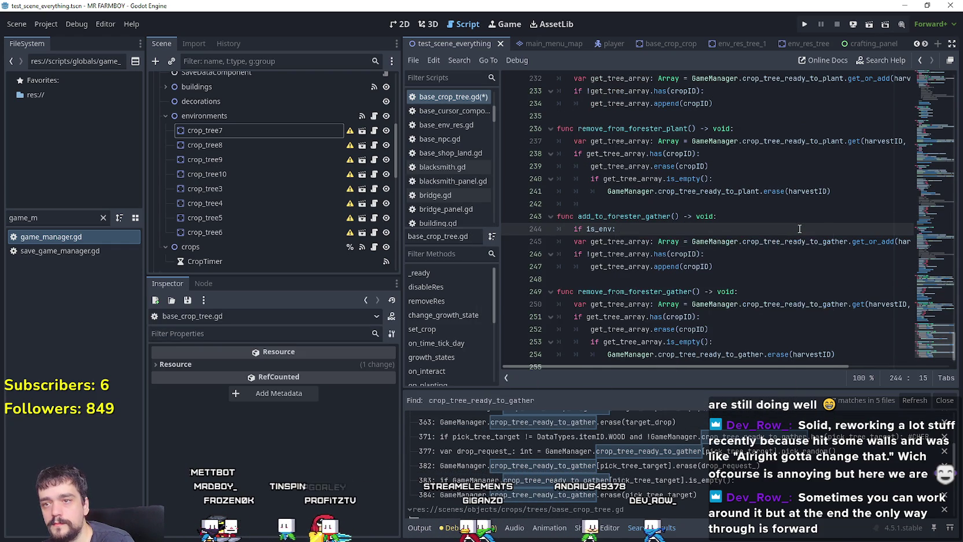
pyautogui.press('Return')
pyautogui.write('return')
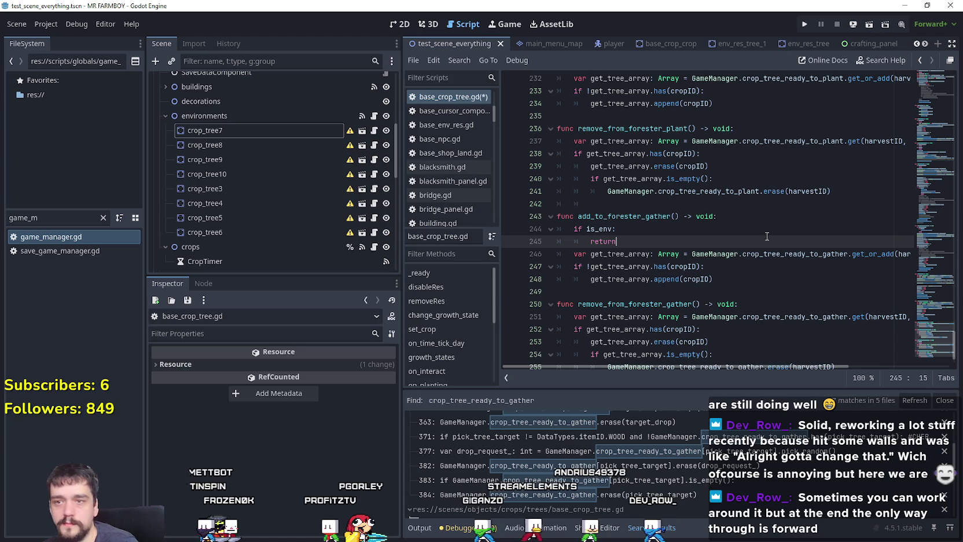
pyautogui.click(772, 232)
pyautogui.hotkey('ctrl', 's')
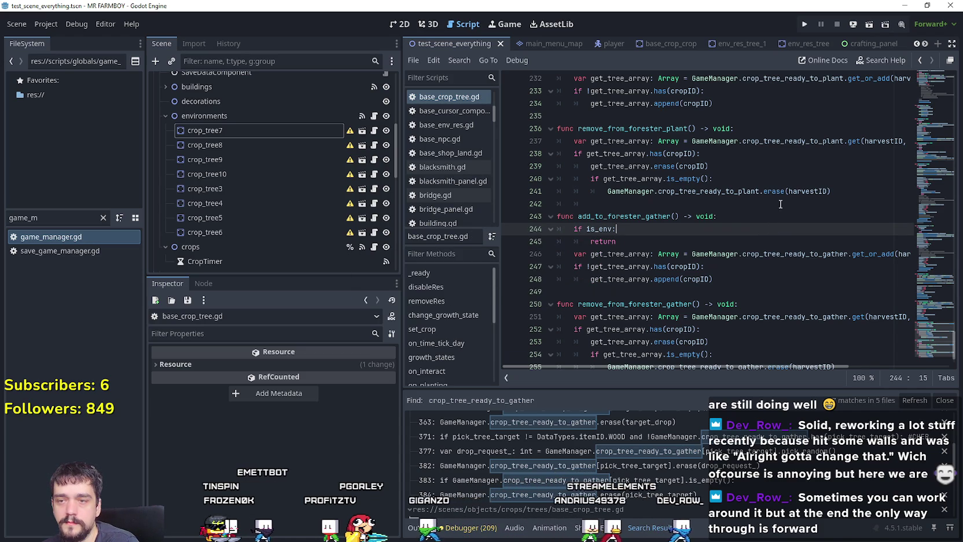
pyautogui.click(805, 24)
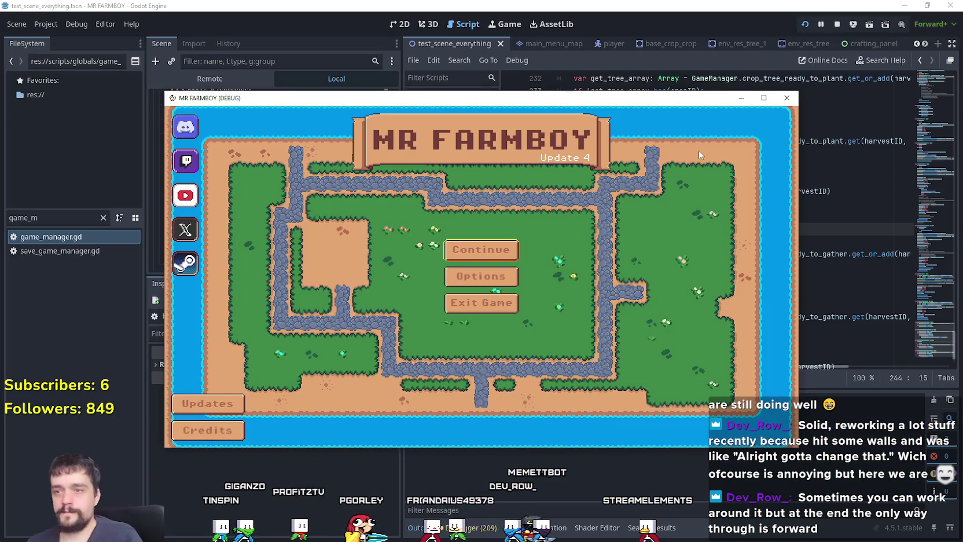
# - Load Save 6 from the Continue menu and walk the farmer north with W
pyautogui.click(485, 250)
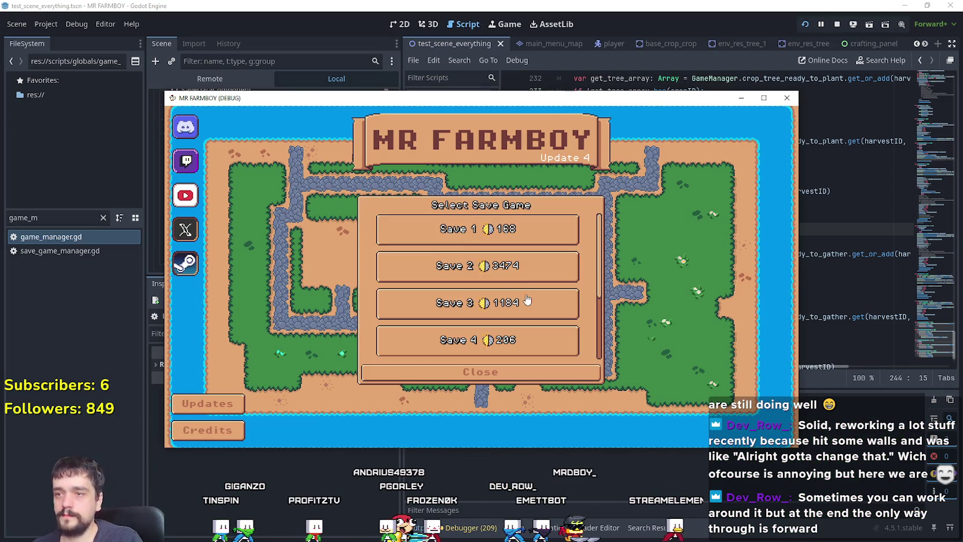
pyautogui.click(496, 298)
pyautogui.click(446, 306)
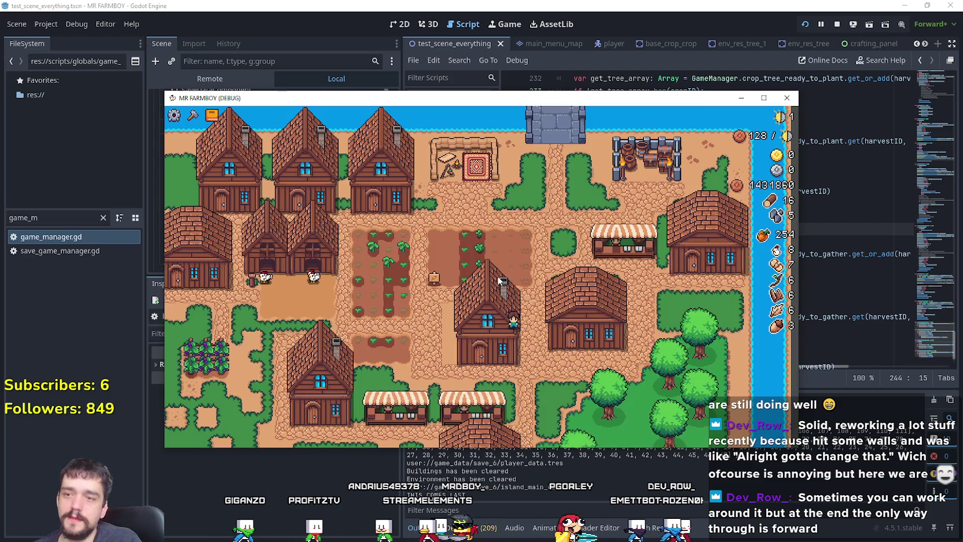
pyautogui.press('w')
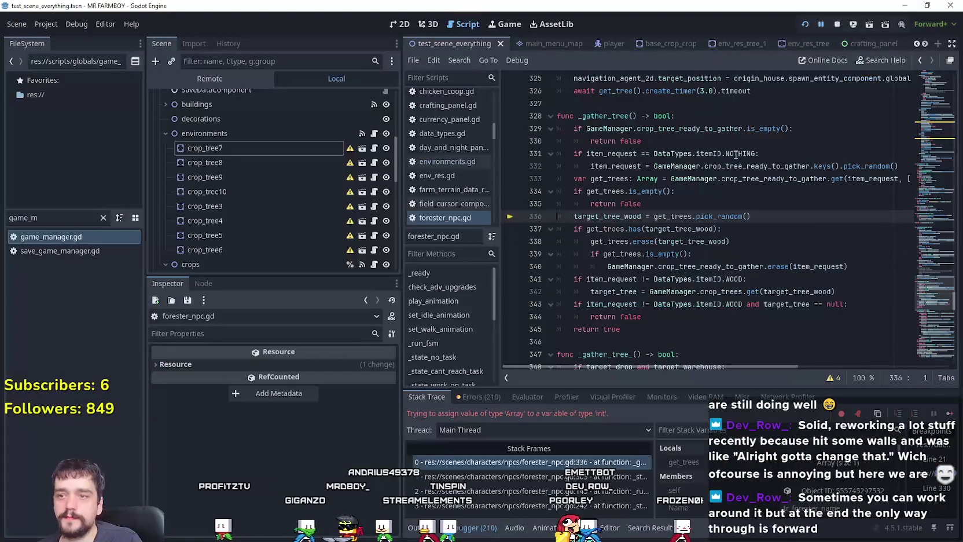
# - Switch the Scene dock to Remote and select the running GameManager
pyautogui.click(210, 78)
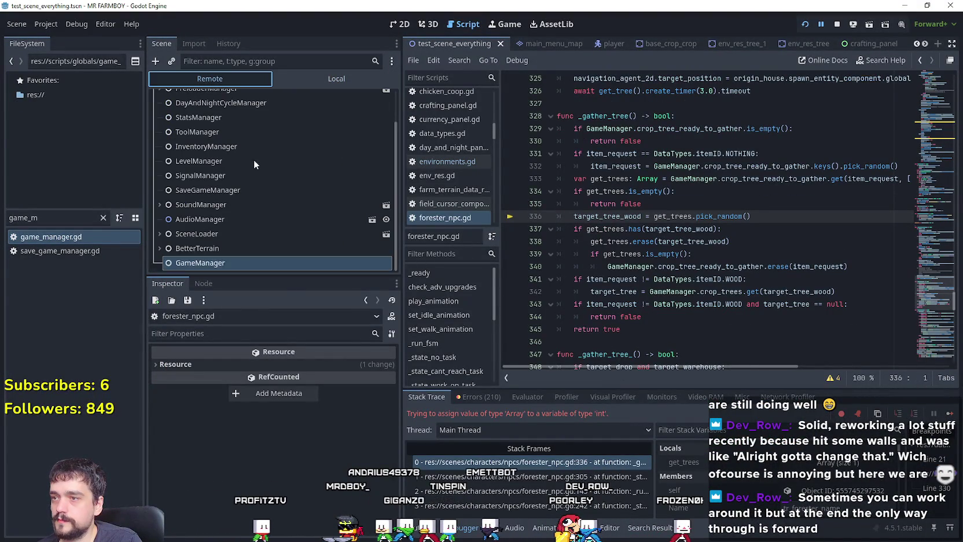
pyautogui.click(263, 247)
pyautogui.scroll(-1, 169, 256)
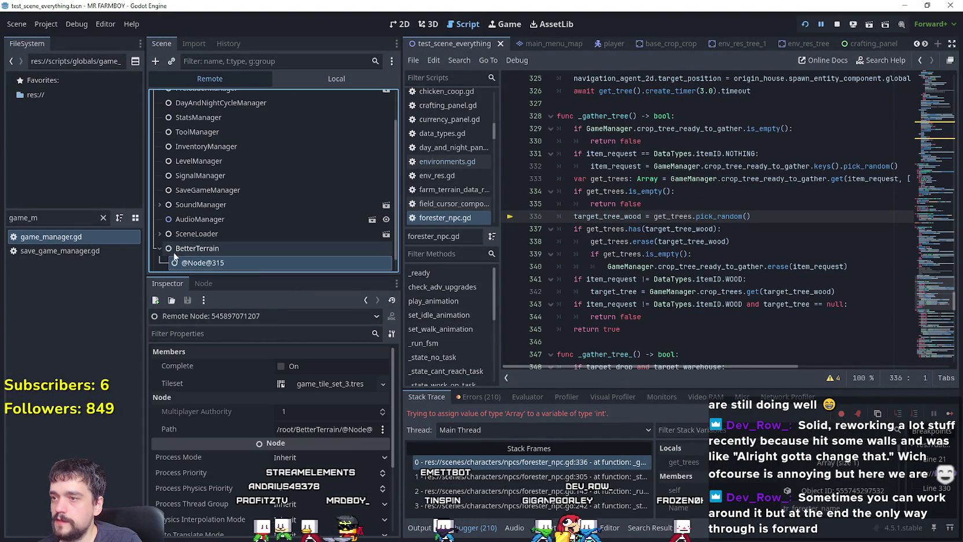
pyautogui.click(188, 265)
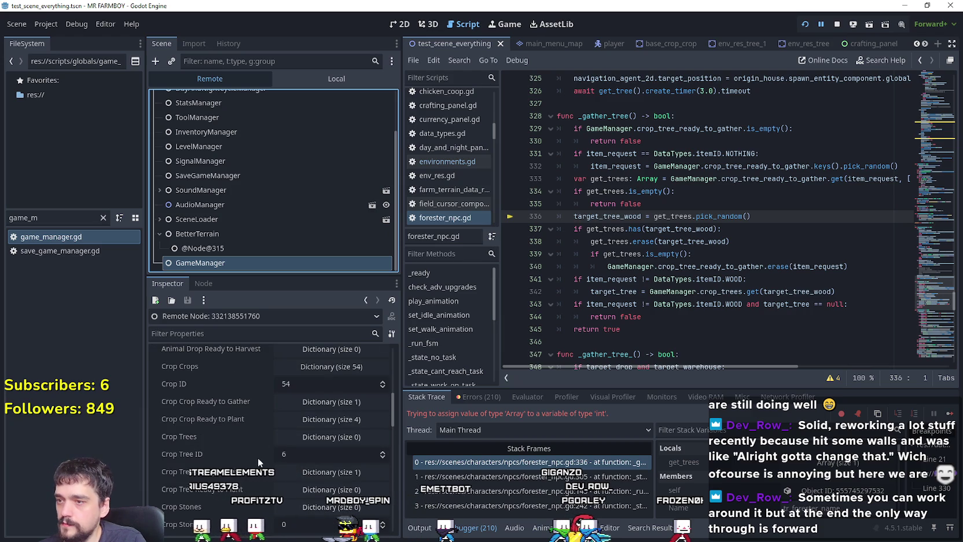
# - Expand Crop Tree Ready to Gather down to its nested six-entry array
pyautogui.scroll(-1, 258, 458)
pyautogui.click(331, 447)
pyautogui.click(319, 442)
pyautogui.click(323, 478)
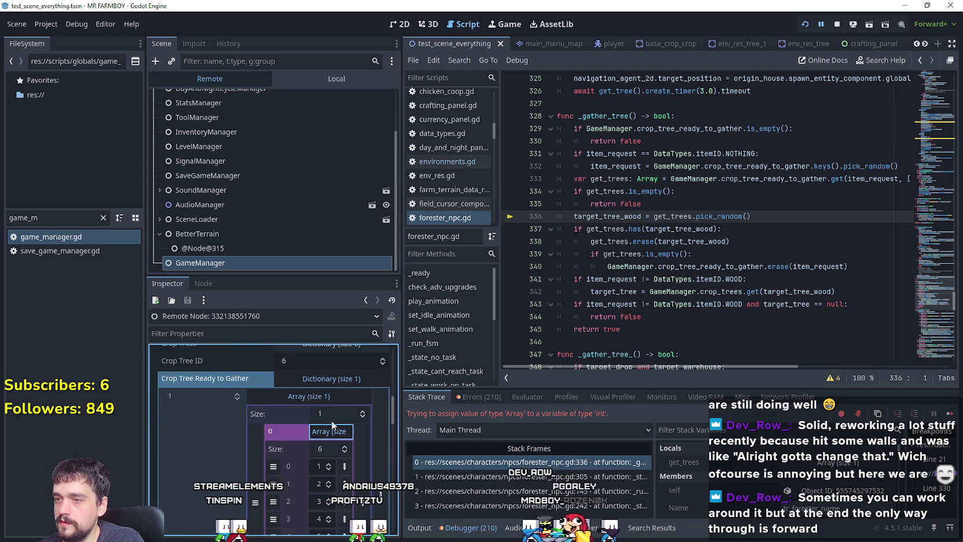
pyautogui.click(328, 396)
pyautogui.click(328, 396)
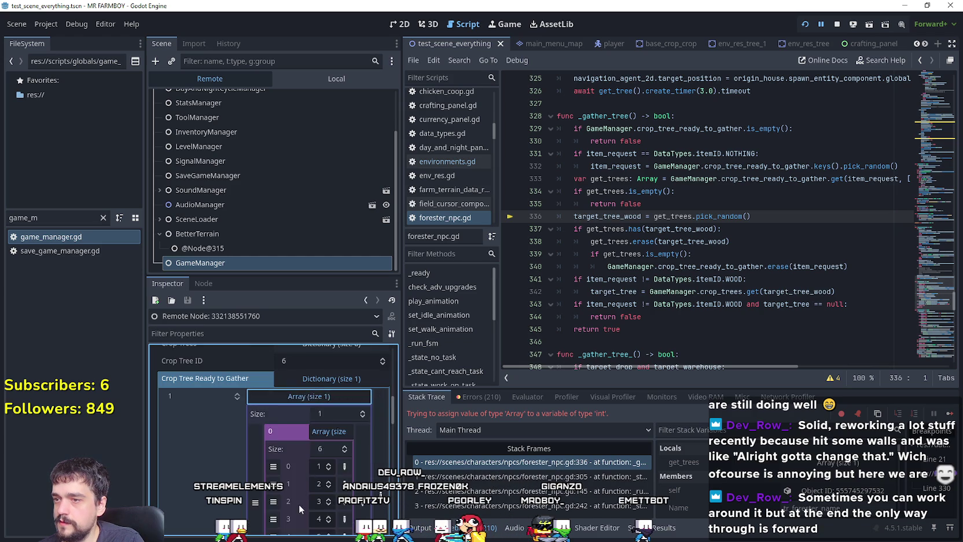
# - Inspect get_trees on failing line 336 in the debugger Locals and widen the script editor
pyautogui.scroll(-3, 303, 492)
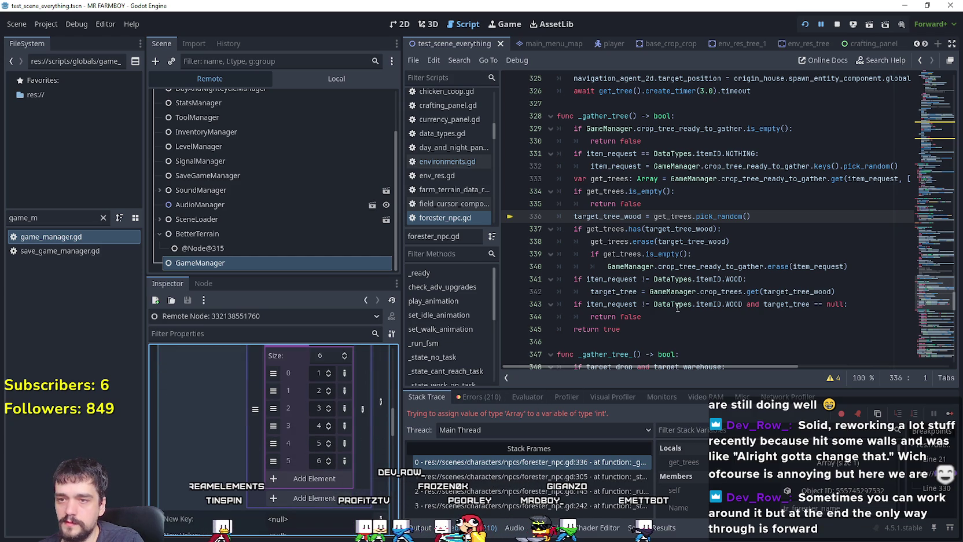
pyautogui.moveTo(676, 300)
pyautogui.doubleClick(672, 216)
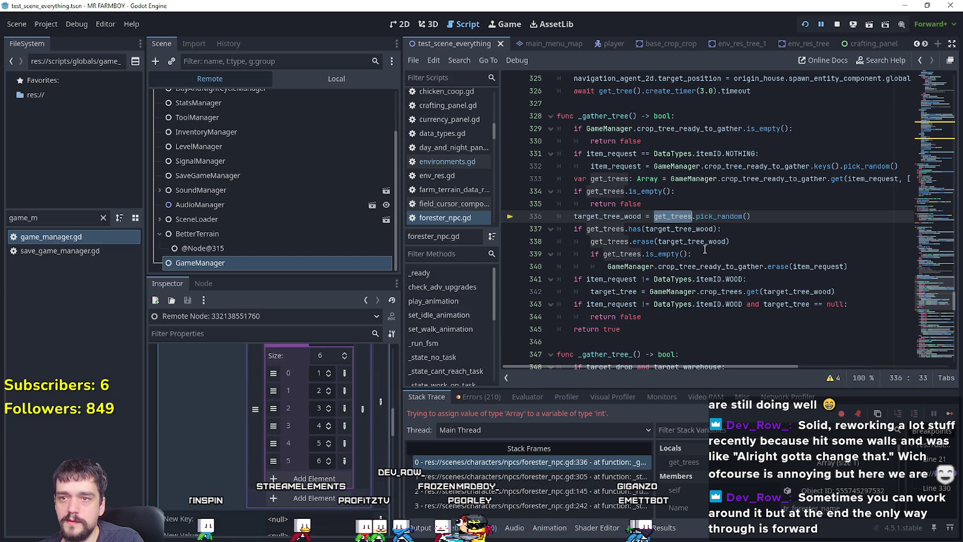
pyautogui.click(805, 472)
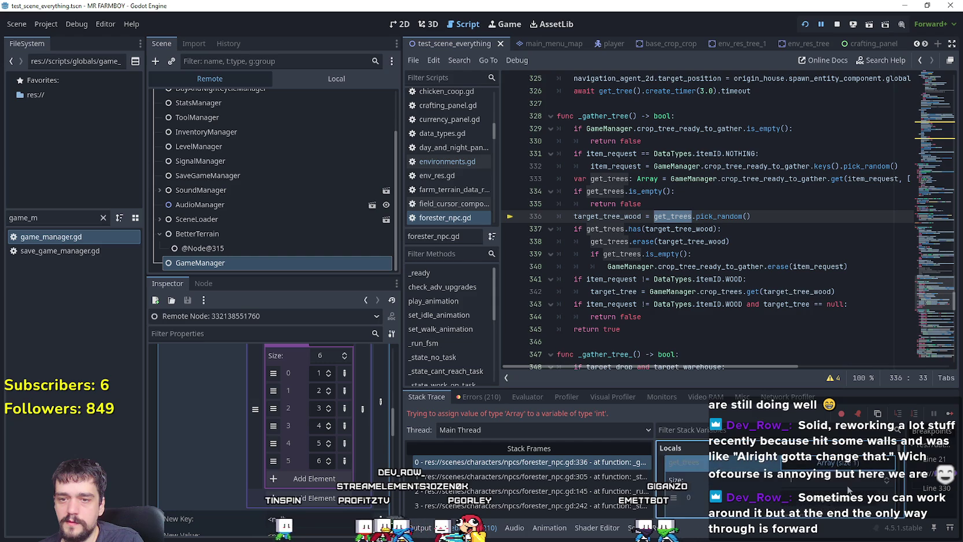
pyautogui.scroll(1, 810, 478)
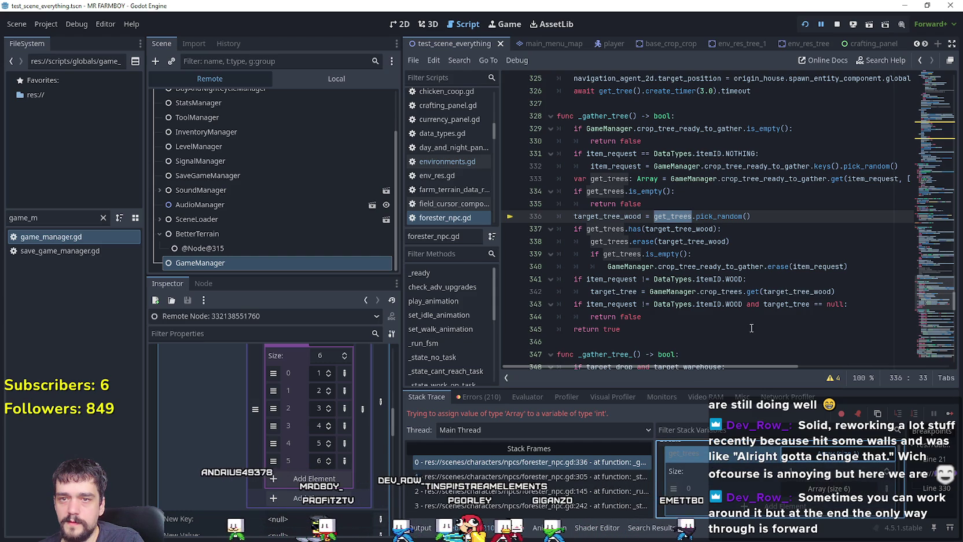
pyautogui.moveTo(733, 367)
pyautogui.mouseDown()
pyautogui.moveTo(777, 363)
pyautogui.moveTo(687, 347)
pyautogui.mouseUp()
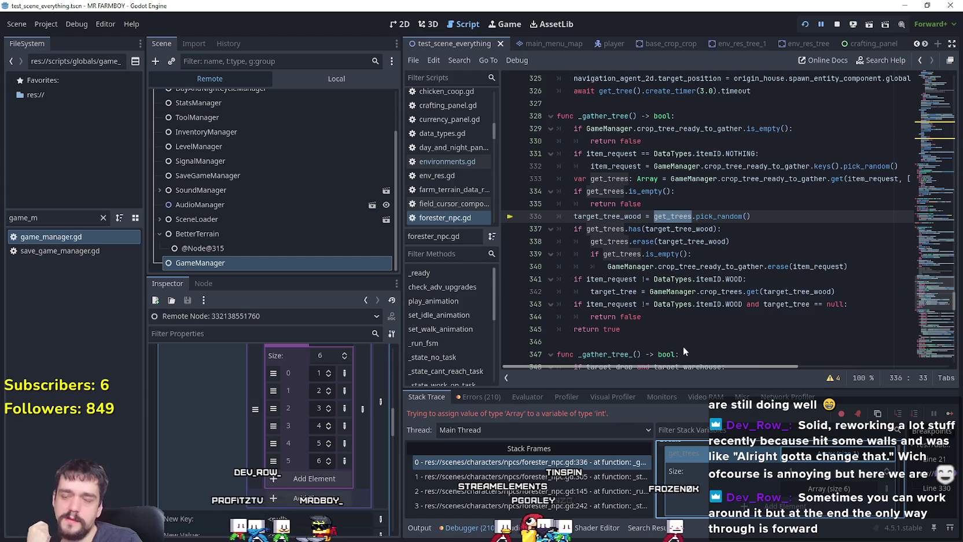
pyautogui.scroll(3, 671, 301)
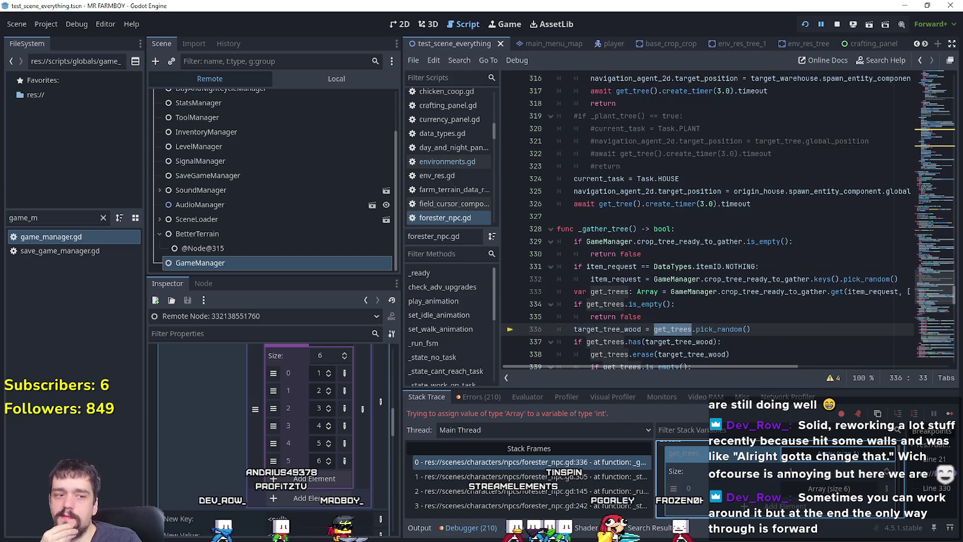
pyautogui.press('F12')
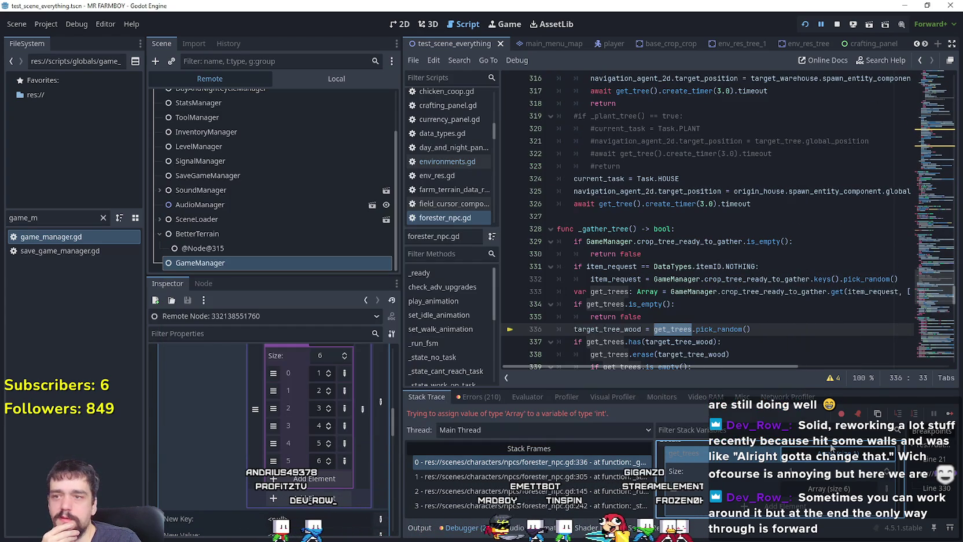
pyautogui.scroll(-2, 616, 341)
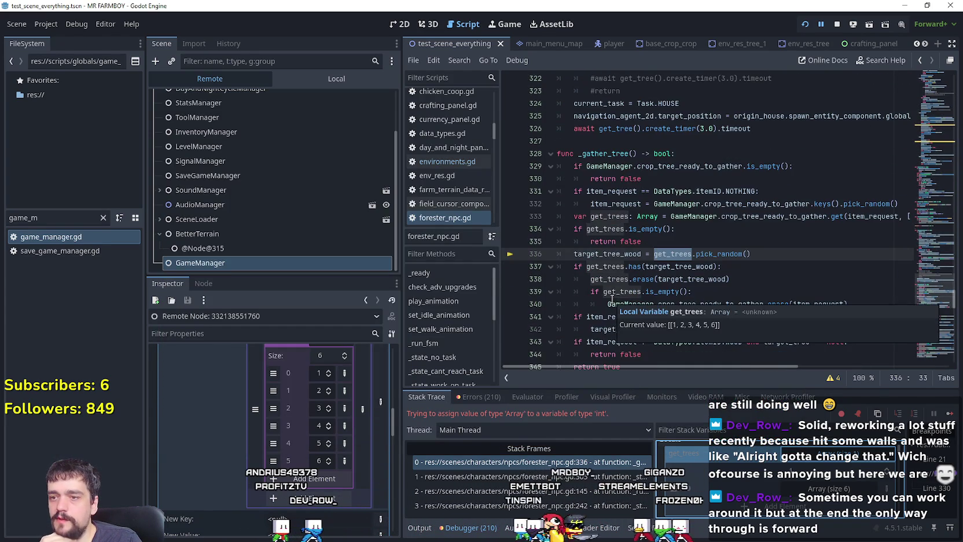
pyautogui.click(679, 254)
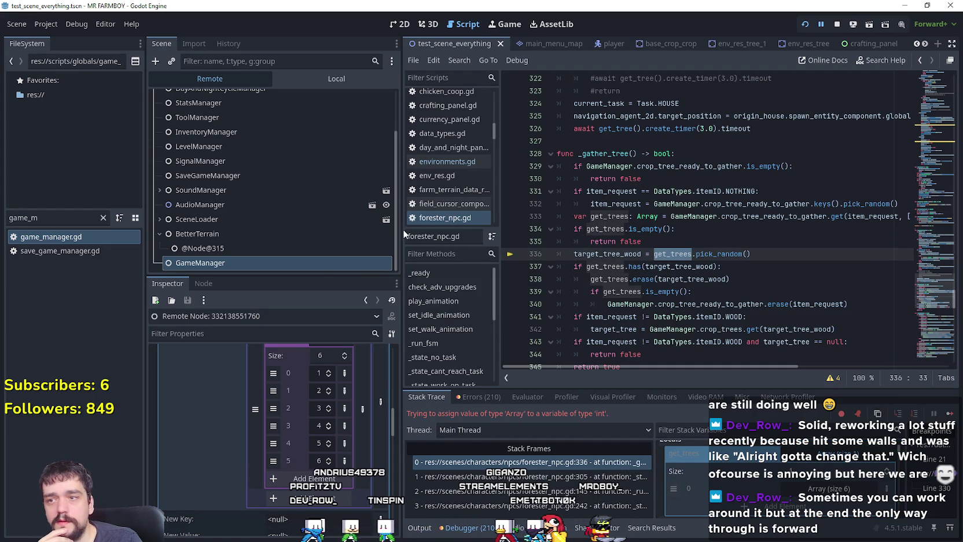
pyautogui.moveTo(402, 230); pyautogui.dragTo(319, 228)
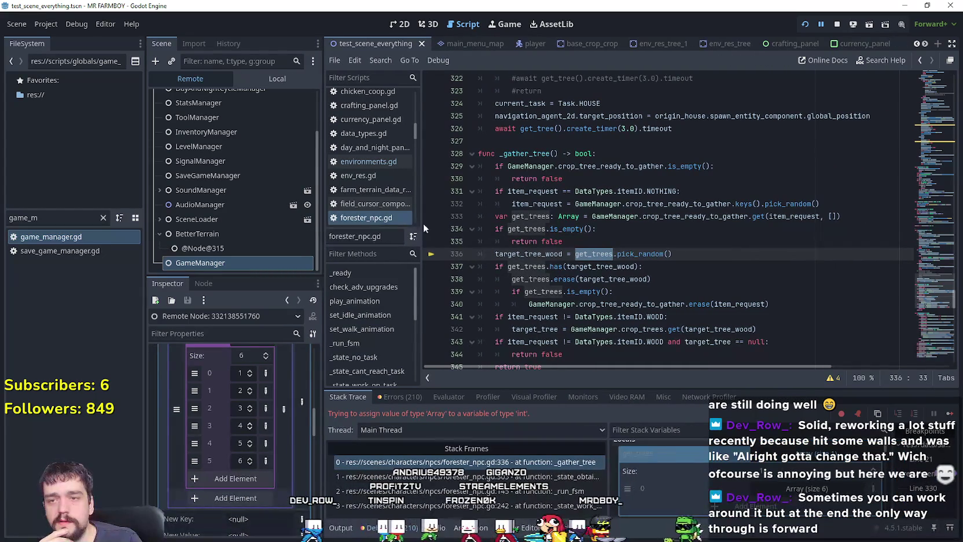
# - Inspect item_request on line 333 and recheck the get_trees entry in the Debugger locals
pyautogui.click(763, 218)
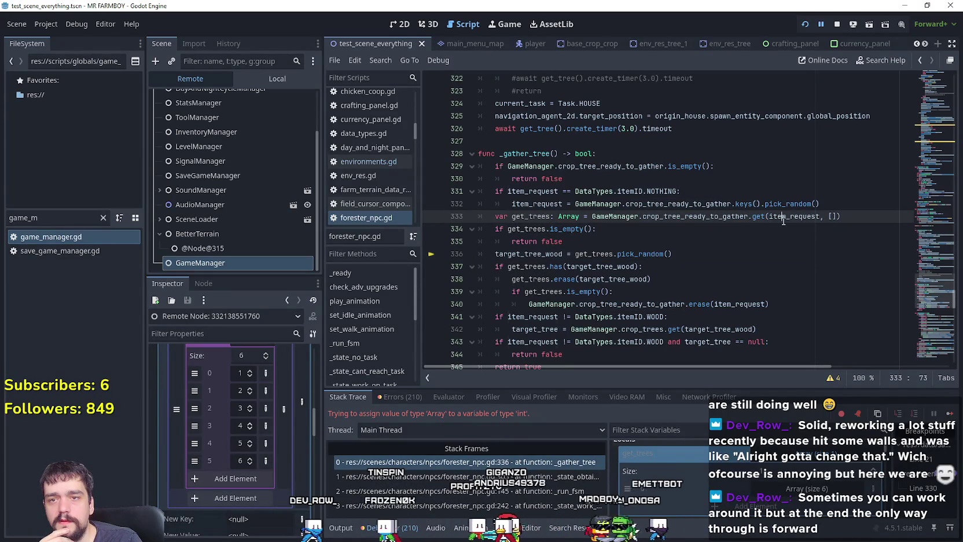
pyautogui.doubleClick(784, 217)
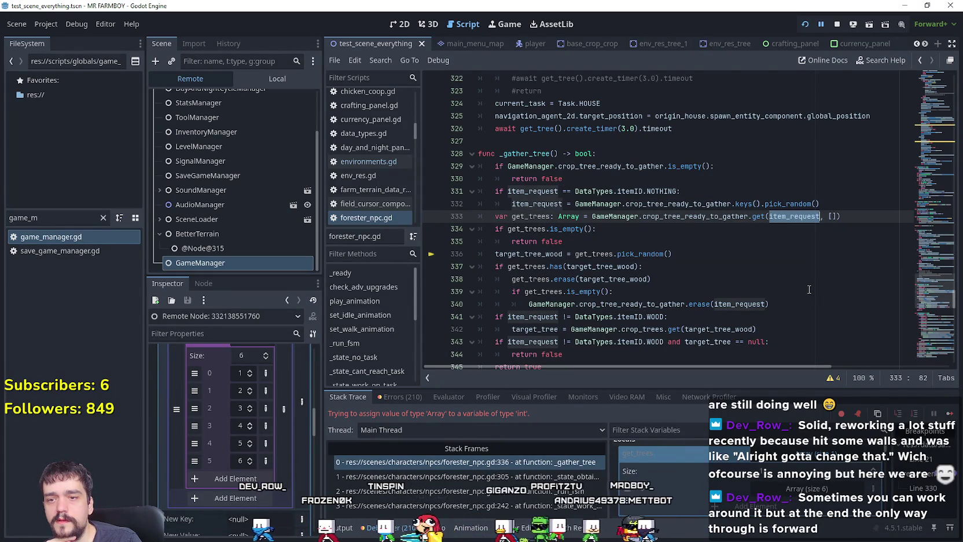
pyautogui.scroll(1, 741, 500)
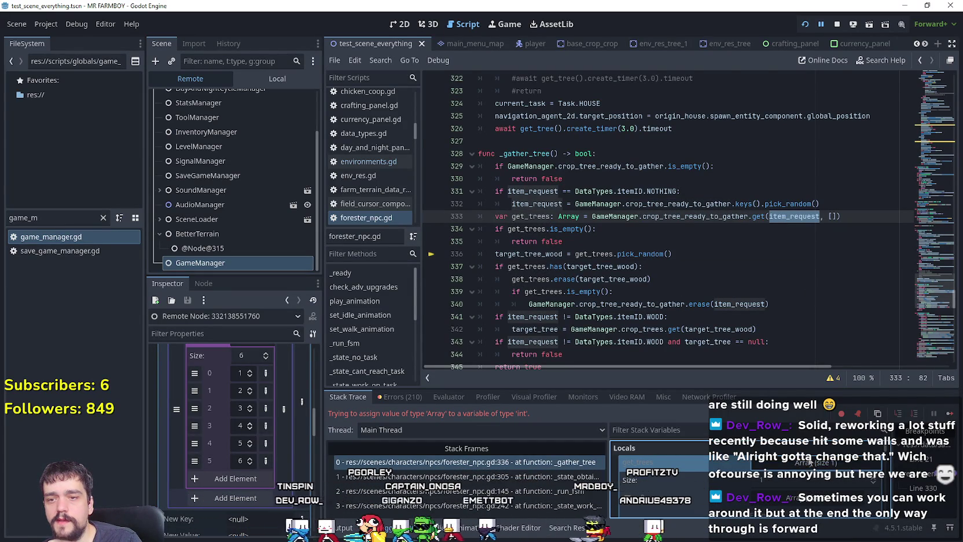
pyautogui.click(811, 463)
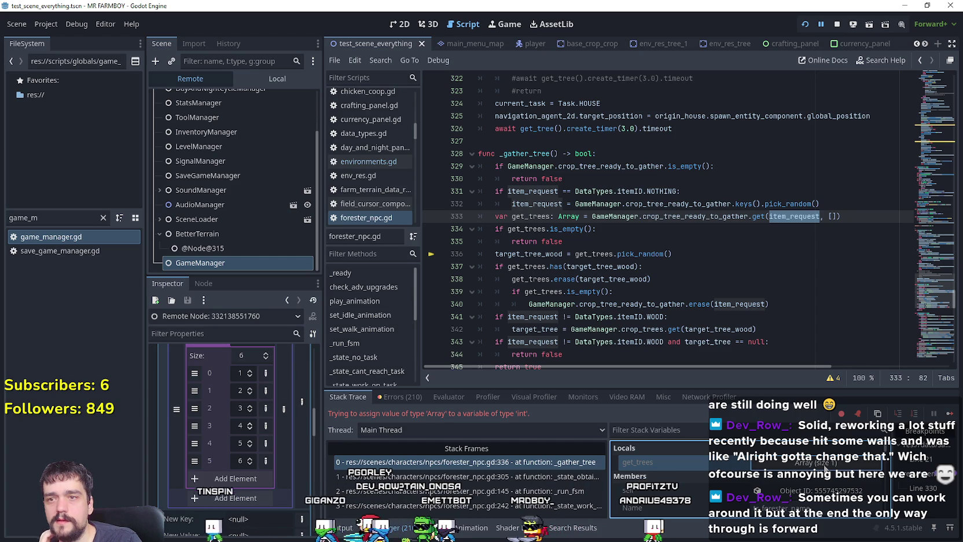
pyautogui.click(824, 465)
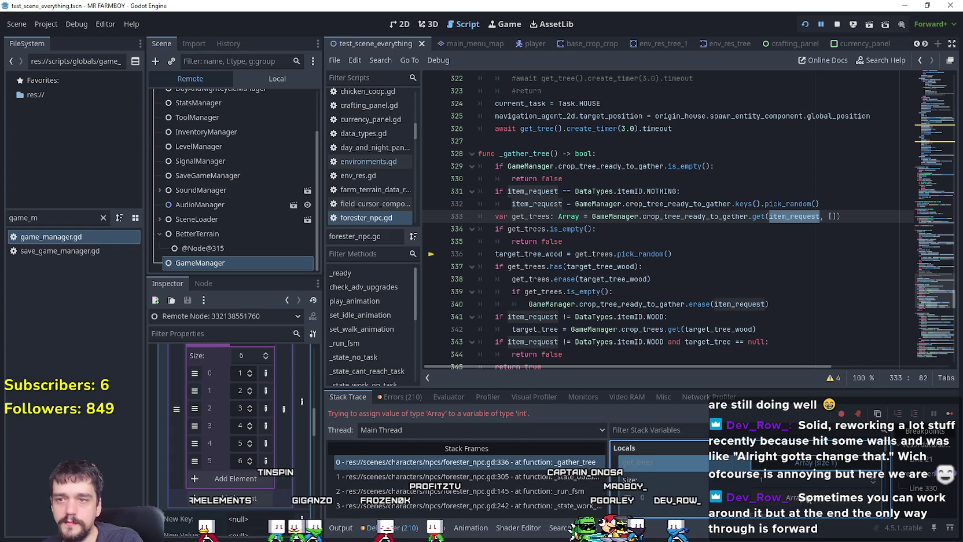
pyautogui.scroll(-1, 808, 490)
pyautogui.scroll(-4, 816, 492)
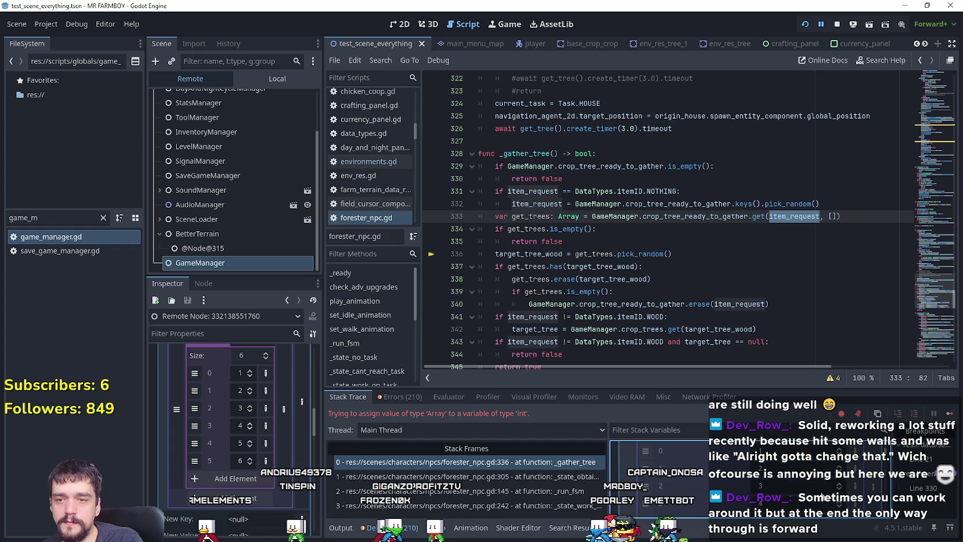
pyautogui.scroll(5, 809, 465)
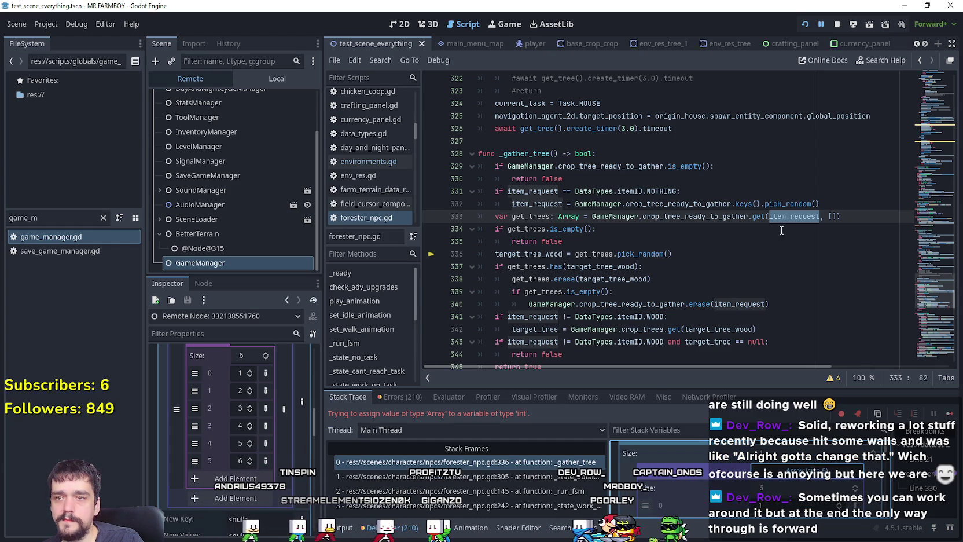
# - Compare item_request on lines 332 and 333 against GameManager's Crop Tree Ready to Gather in the remote Inspector
pyautogui.doubleClick(533, 203)
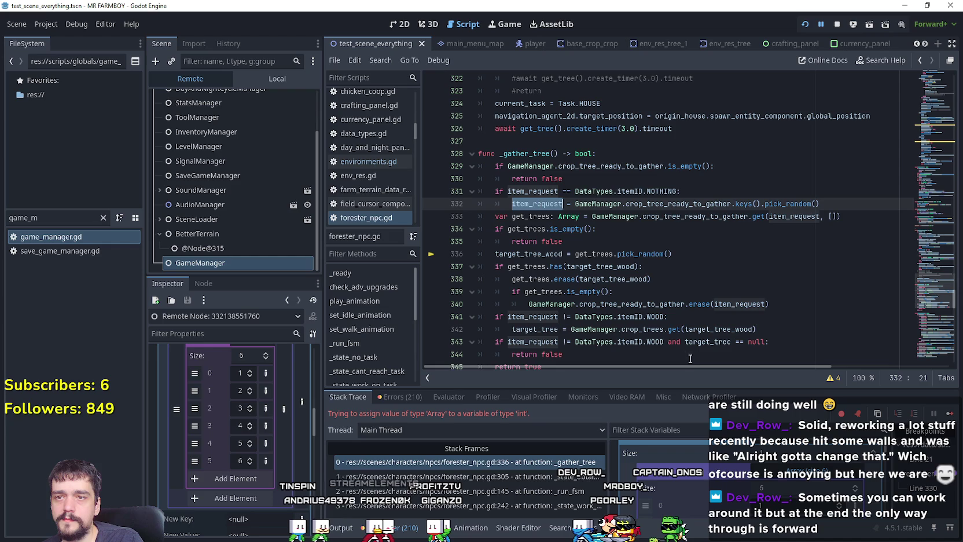
pyautogui.scroll(2, 750, 484)
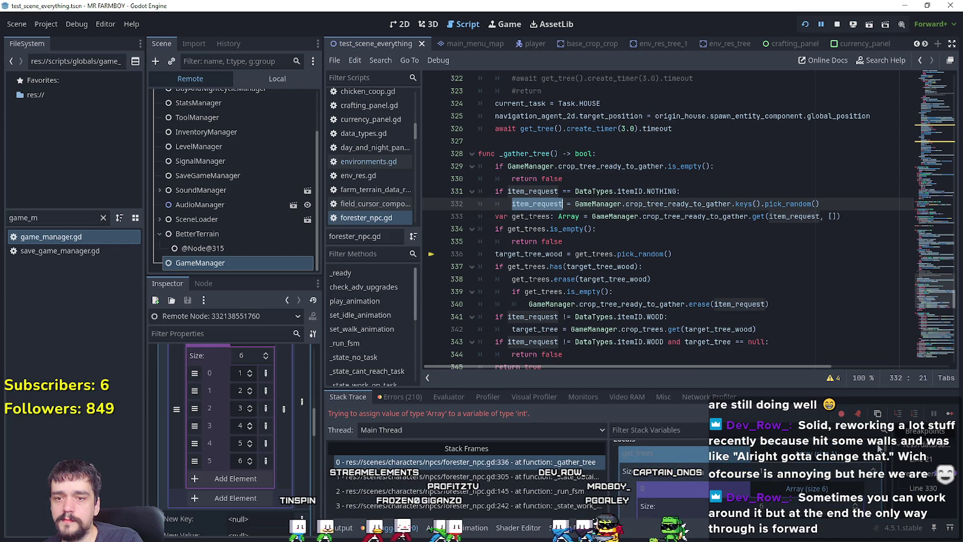
pyautogui.scroll(-5, 884, 456)
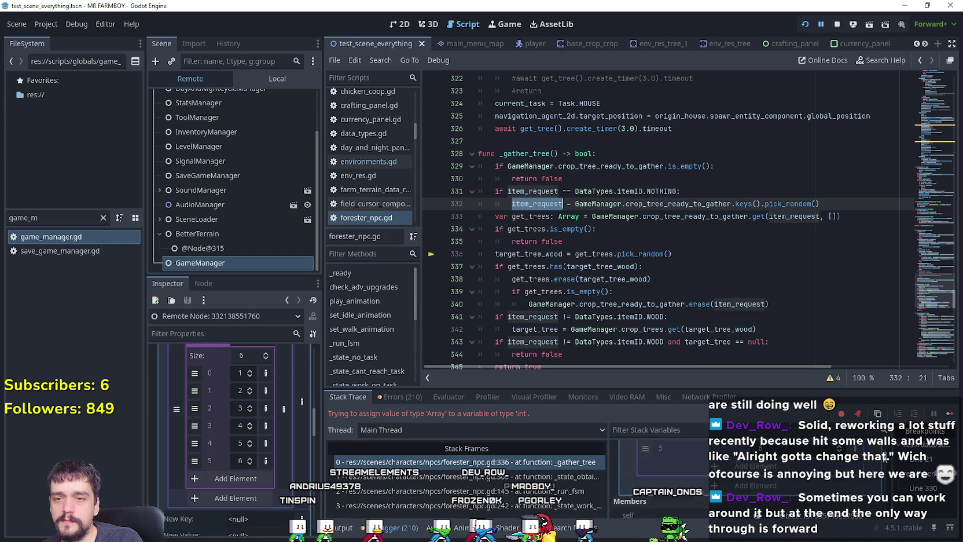
pyautogui.scroll(-3, 883, 459)
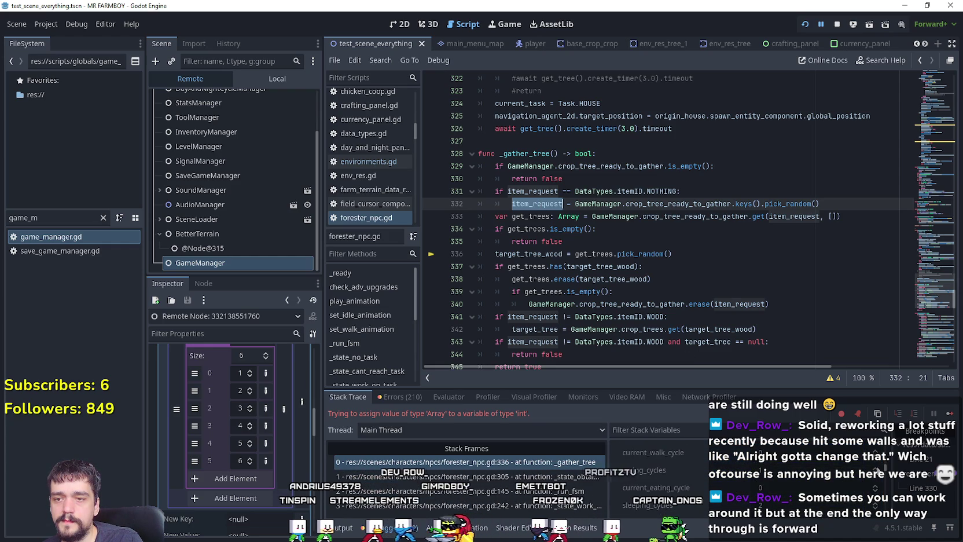
pyautogui.scroll(-3, 873, 483)
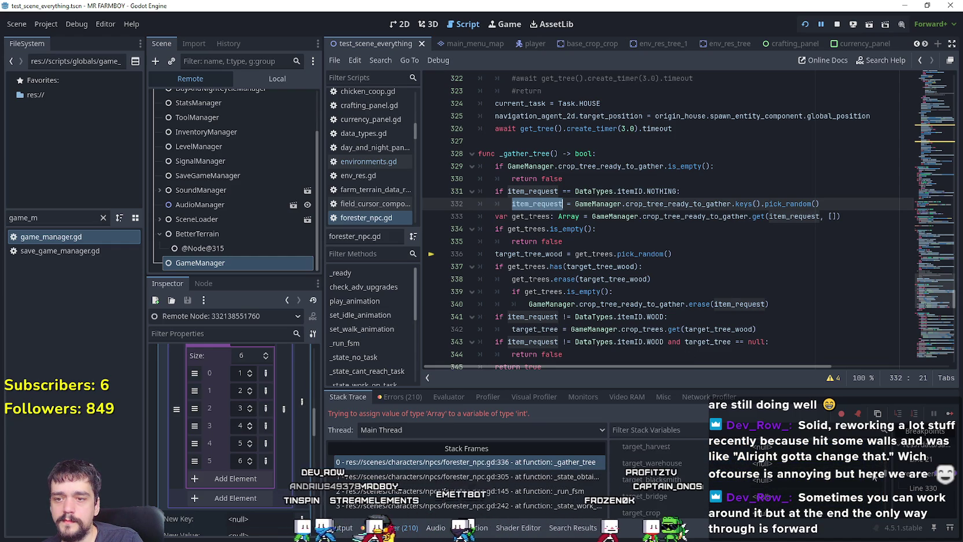
pyautogui.scroll(-3, 872, 484)
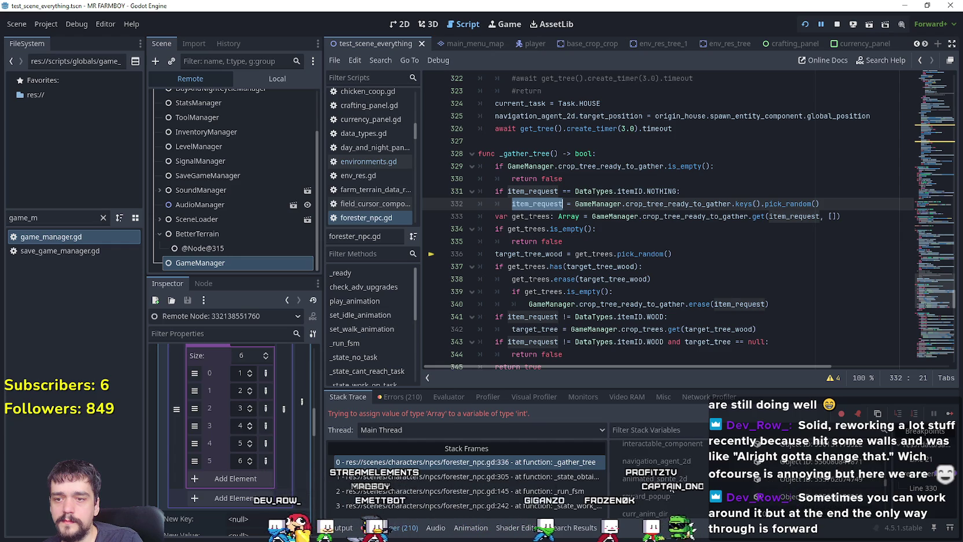
pyautogui.scroll(-3, 716, 503)
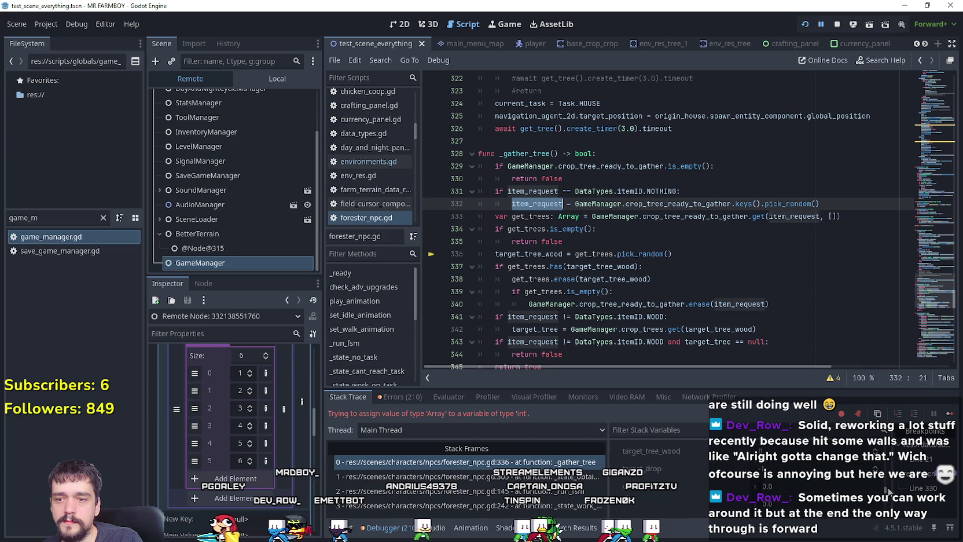
pyautogui.scroll(5, 888, 483)
pyautogui.scroll(-5, 888, 484)
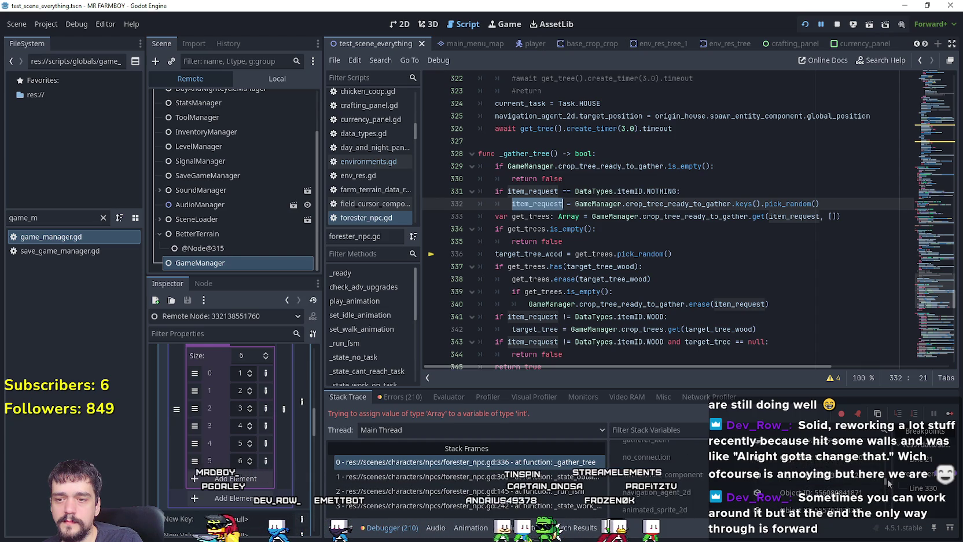
pyautogui.scroll(-2, 669, 469)
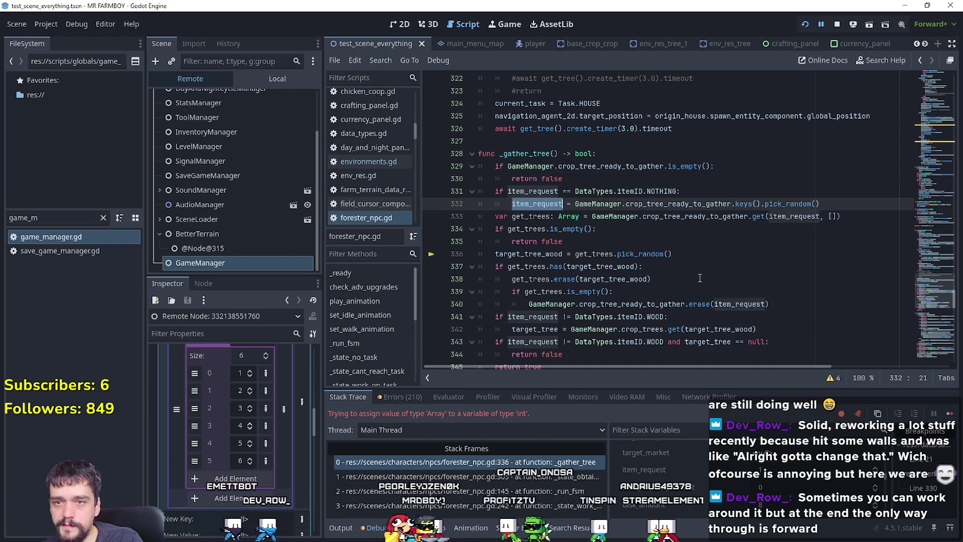
pyautogui.doubleClick(792, 216)
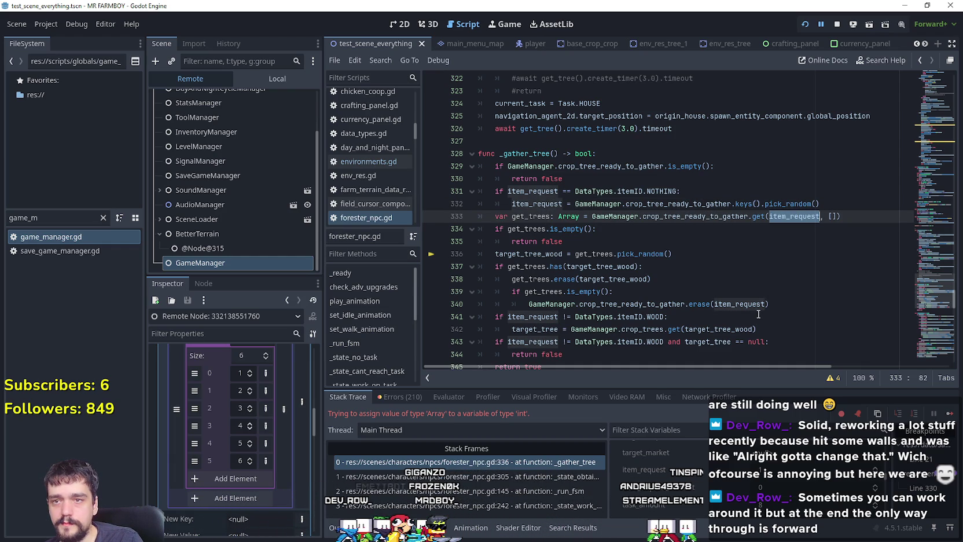
pyautogui.scroll(5, 295, 437)
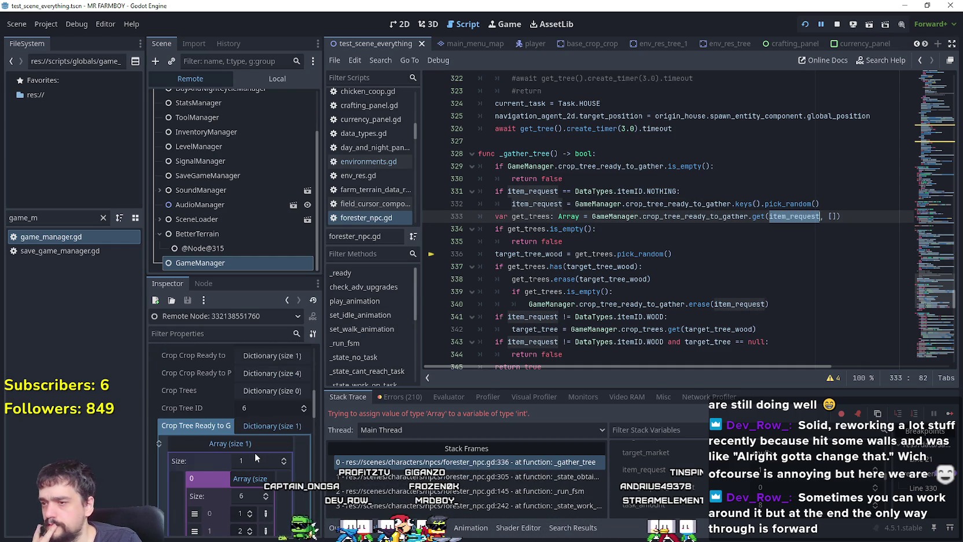
# - Expand and collapse the nested Array (size 1) entries, then switch the Scene dock to Local
pyautogui.click(262, 480)
pyautogui.click(262, 480)
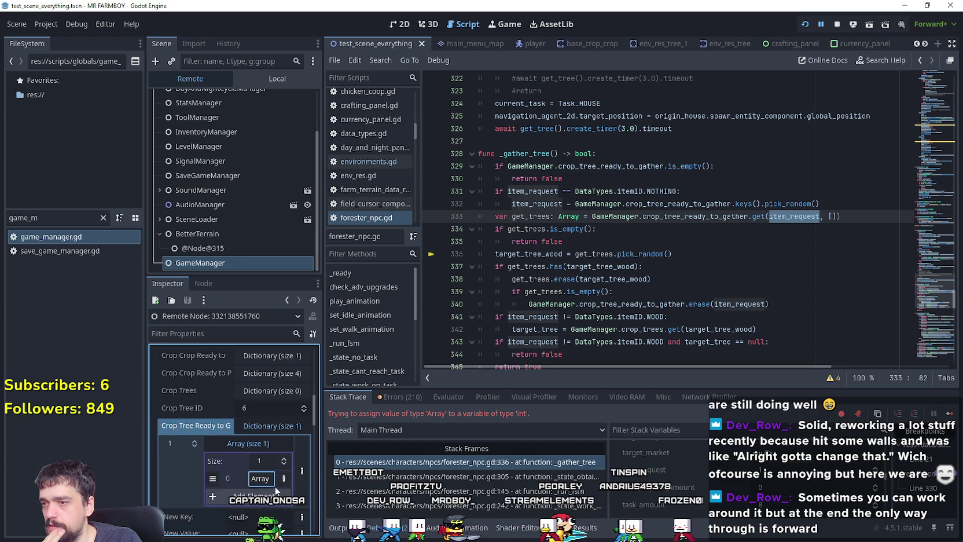
pyautogui.click(257, 442)
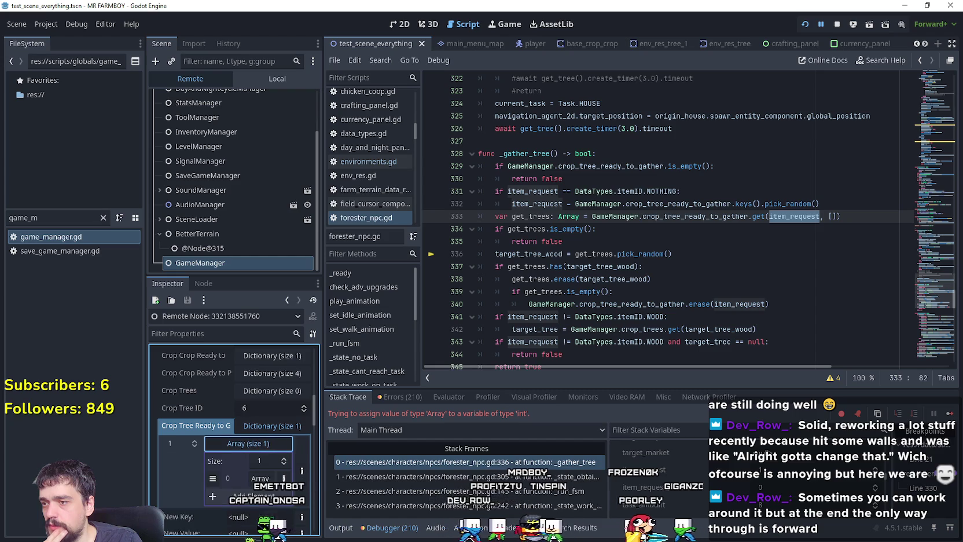
pyautogui.click(260, 478)
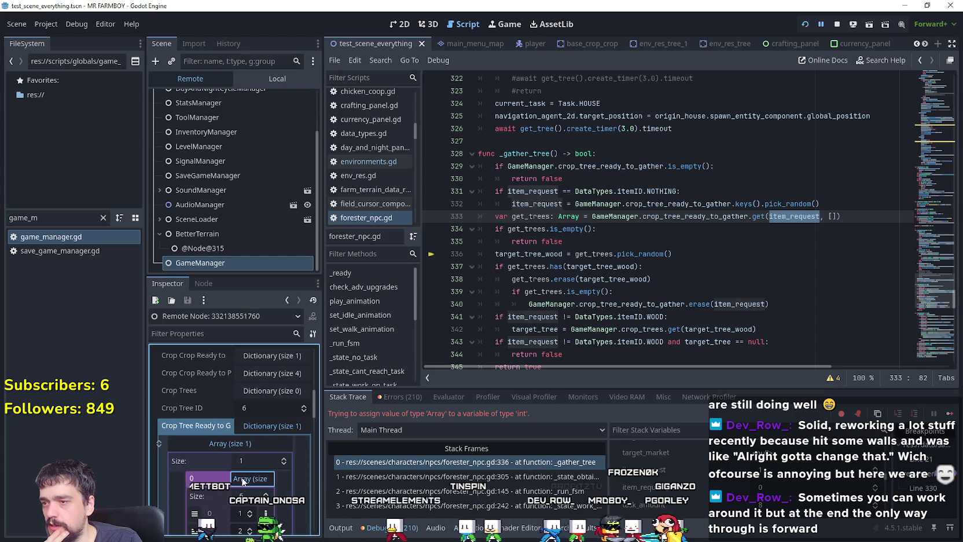
pyautogui.click(246, 439)
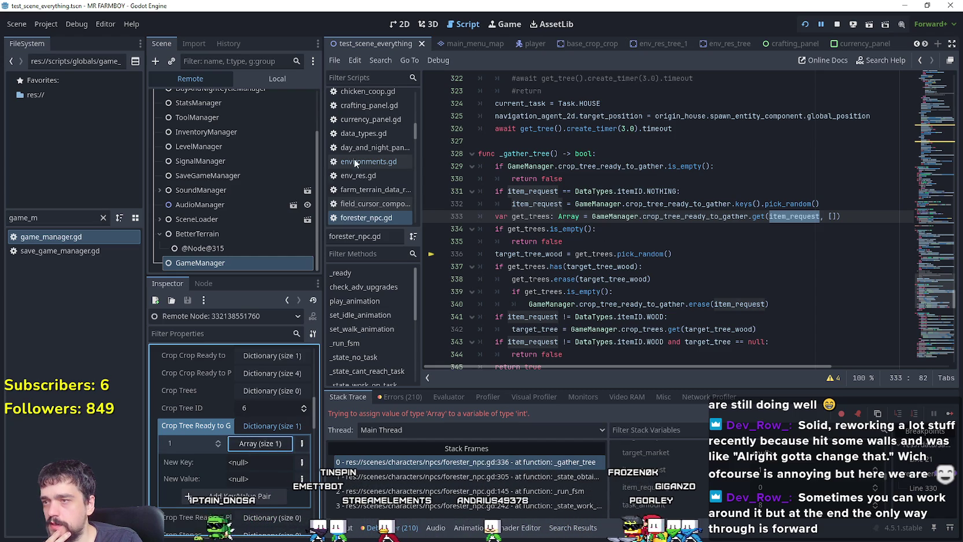
pyautogui.click(281, 80)
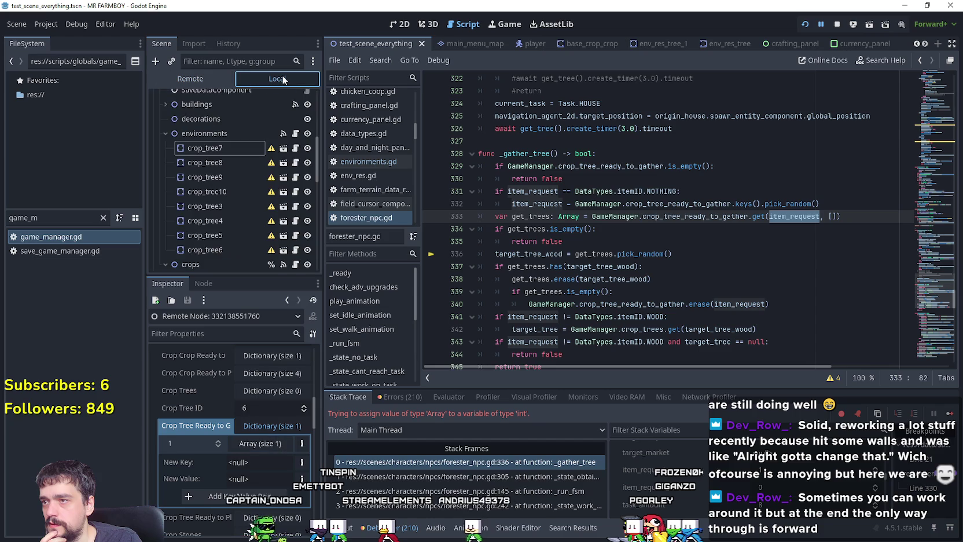
# - Open game_tile_map_top_2.gd from the environments node's script icon
pyautogui.click(295, 134)
pyautogui.scroll(-3, 692, 318)
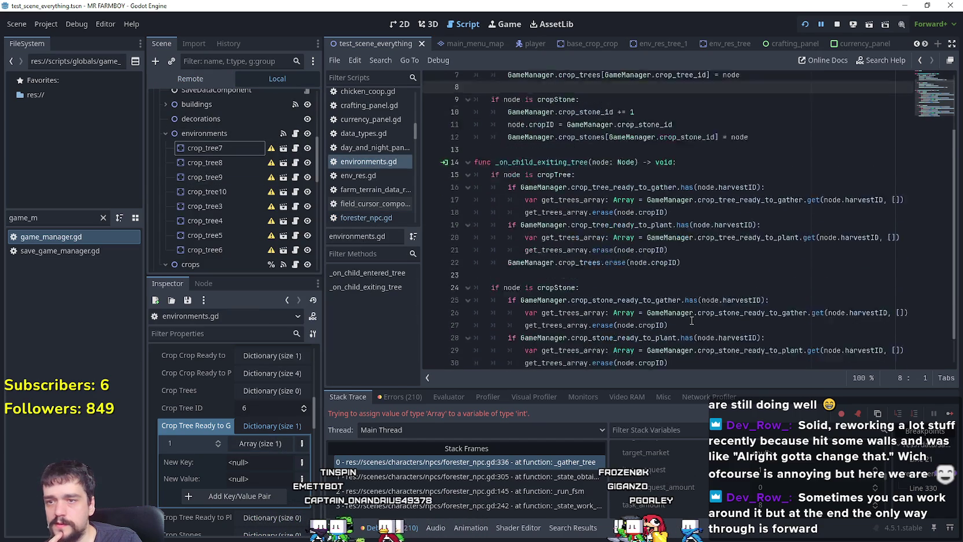
pyautogui.scroll(3, 288, 201)
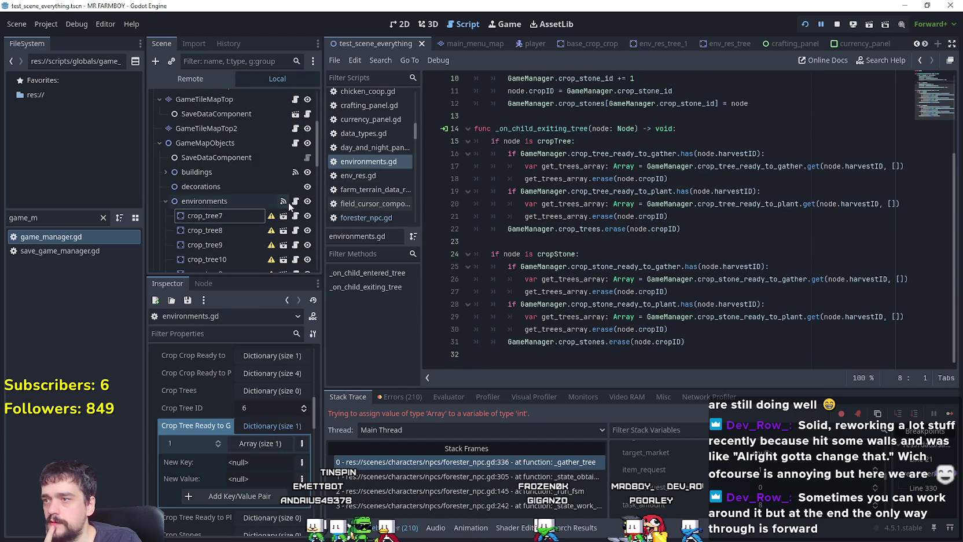
pyautogui.scroll(3, 282, 170)
pyautogui.click(296, 152)
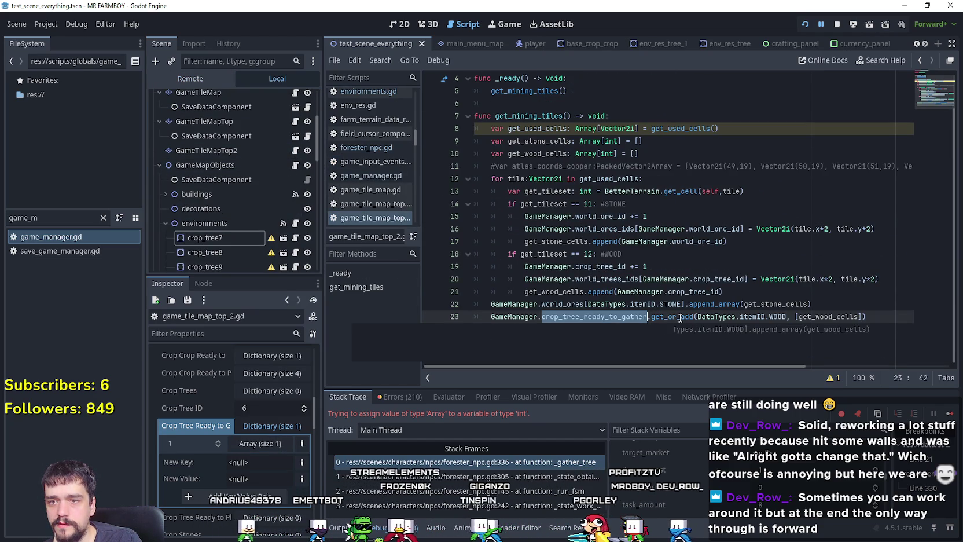
# - Remove the brackets around get_wood_cells on line 23 and stop the game with F8
pyautogui.moveTo(680, 317)
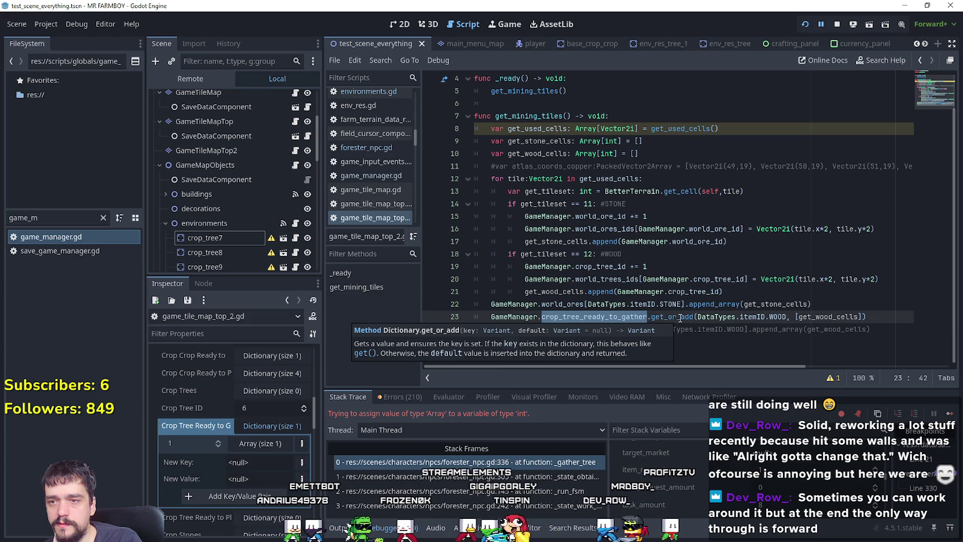
pyautogui.moveTo(786, 317); pyautogui.dragTo(737, 317)
pyautogui.hotkey('ctrl', 'shift', 'Left')
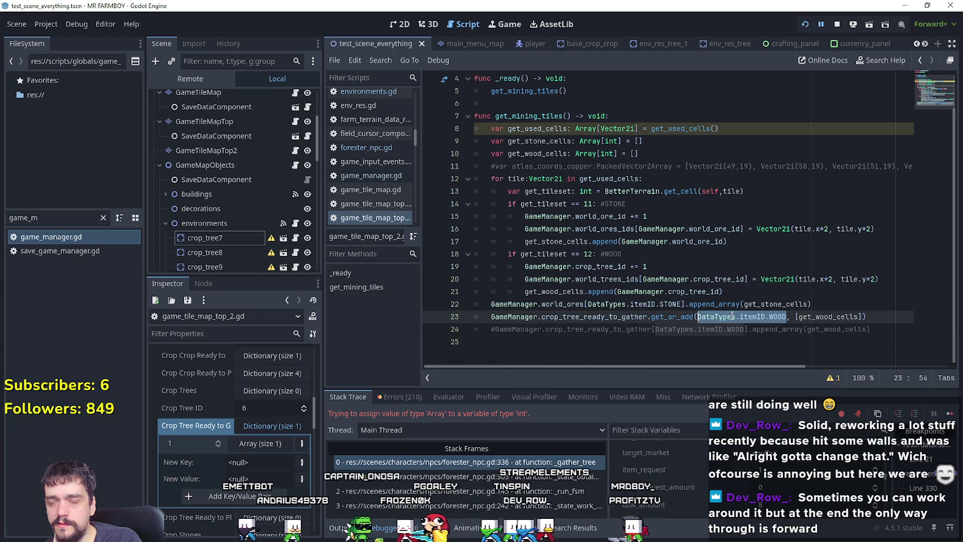
pyautogui.click(796, 316)
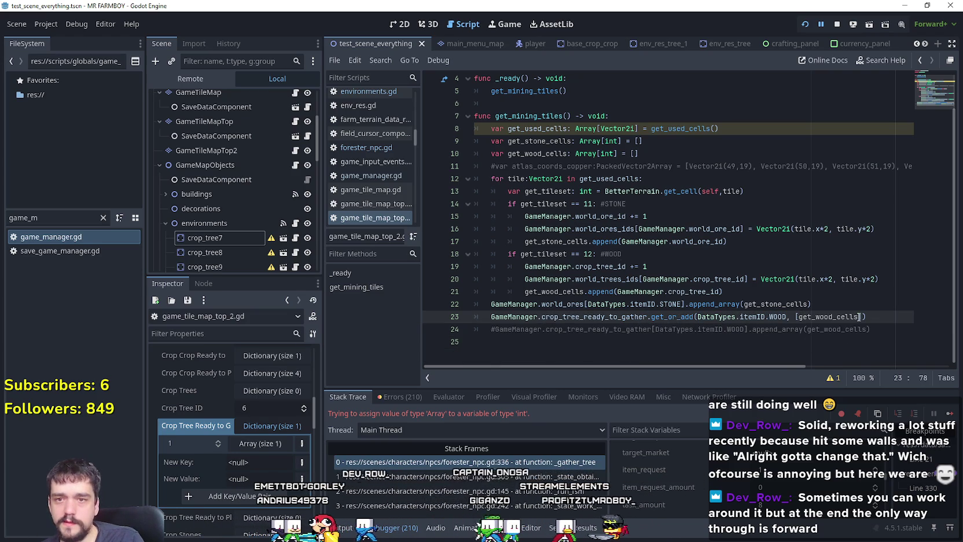
pyautogui.click(828, 331)
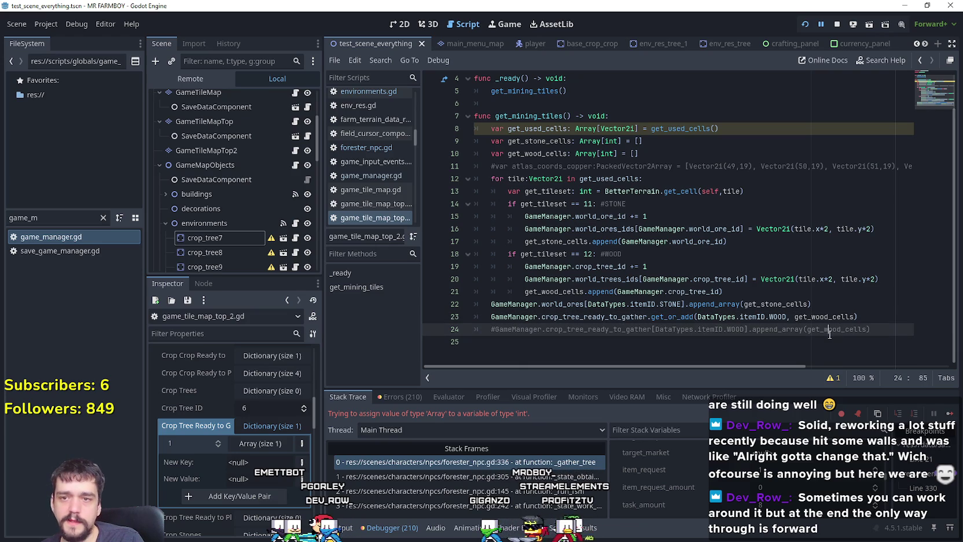
pyautogui.press('F8')
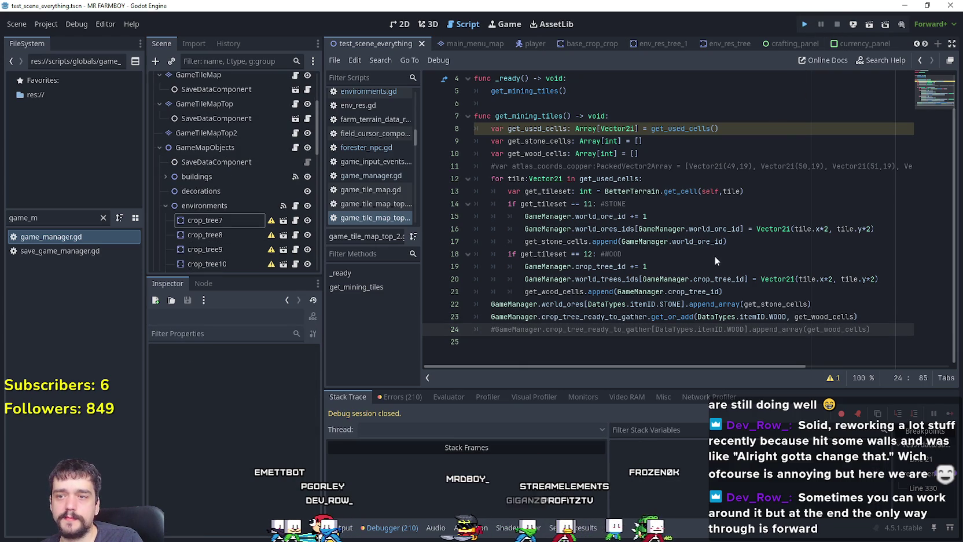
# - Relaunch the game with F5, load Save 5, and view the Remote scene tree in the editor
pyautogui.press('F5')
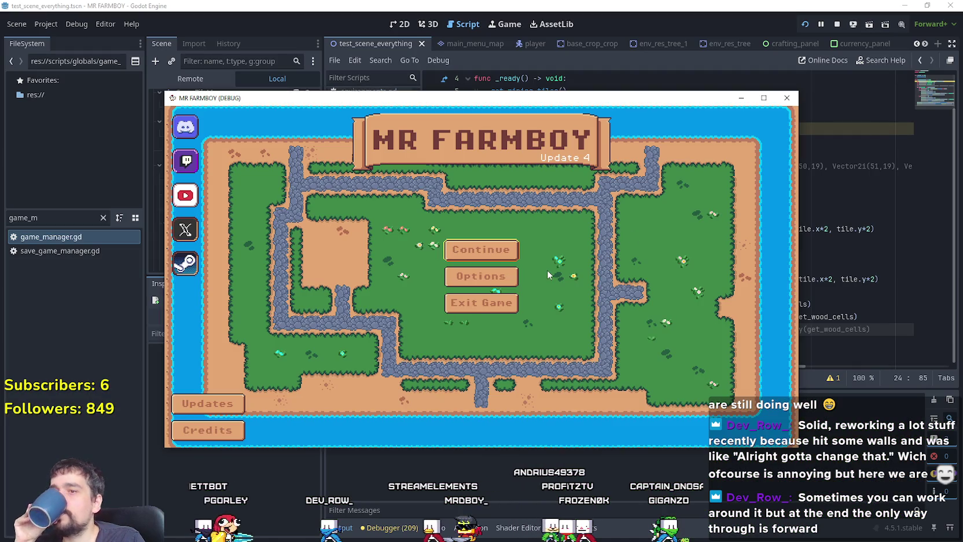
pyautogui.click(480, 248)
pyautogui.scroll(-3, 500, 295)
pyautogui.click(500, 286)
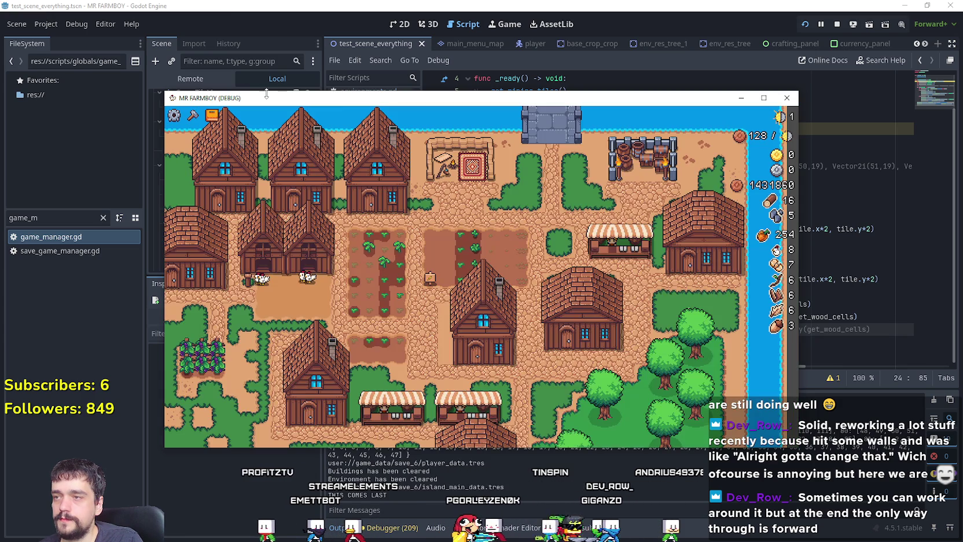
pyautogui.click(249, 5)
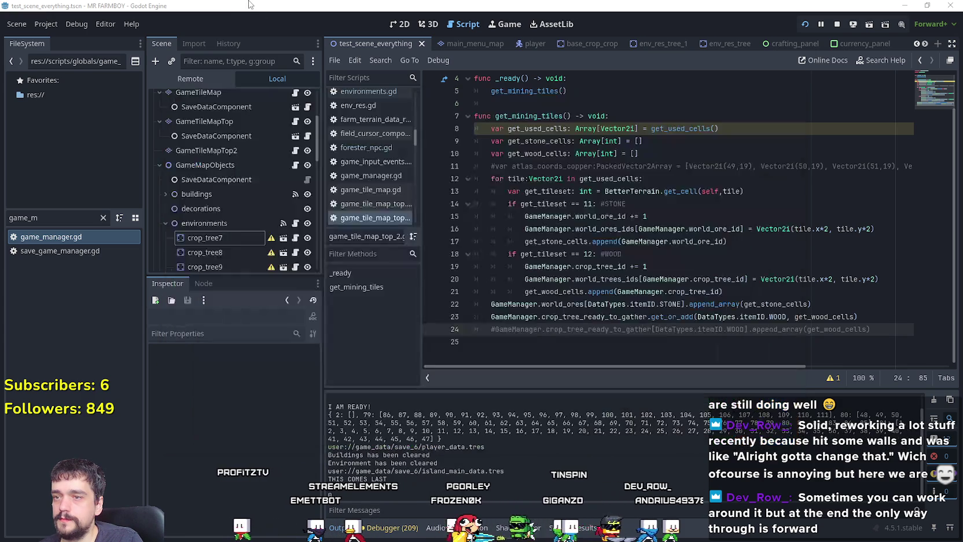
pyautogui.click(212, 78)
pyautogui.click(220, 233)
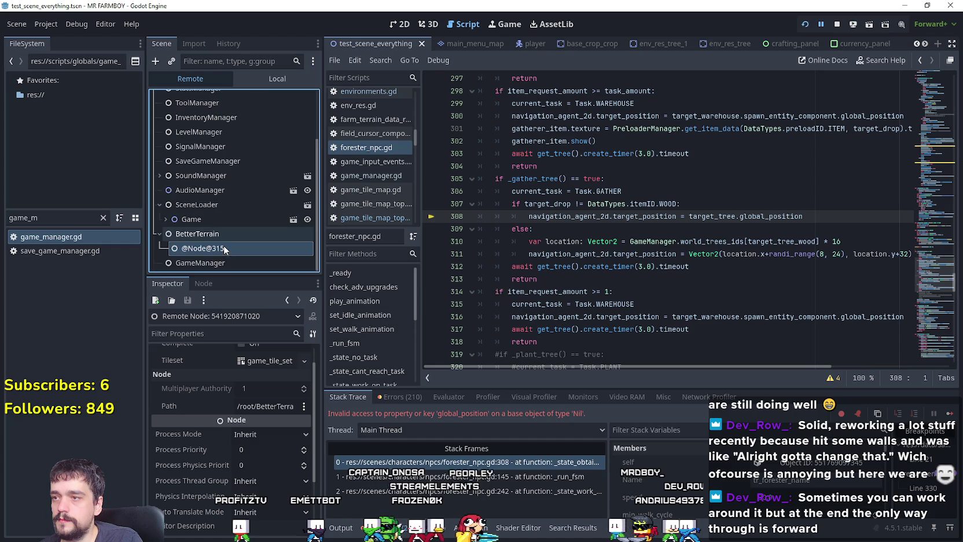
# - Expand GameManager's Crop Tree Ready to Gather dictionary in the Inspector to check its tree array
pyautogui.click(223, 269)
pyautogui.scroll(-6, 229, 477)
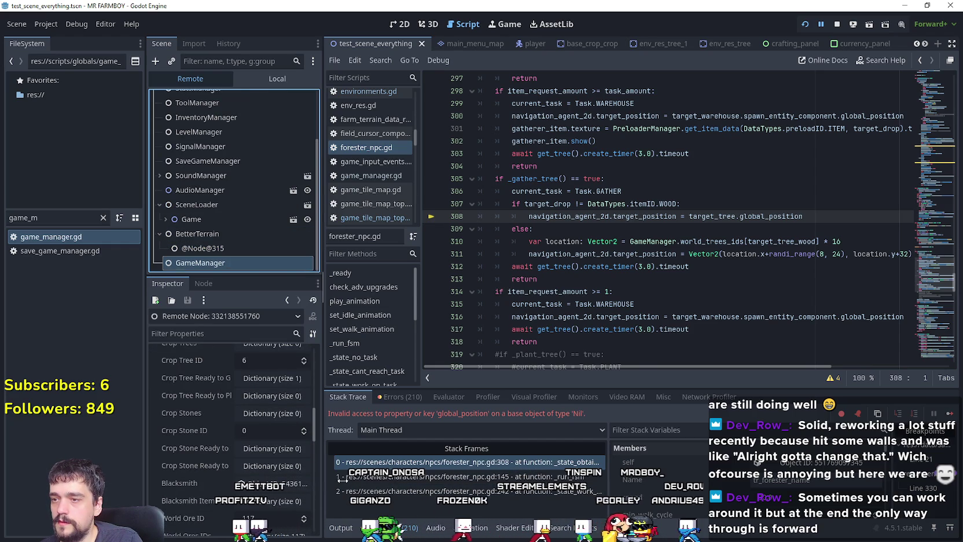
pyautogui.click(332, 379)
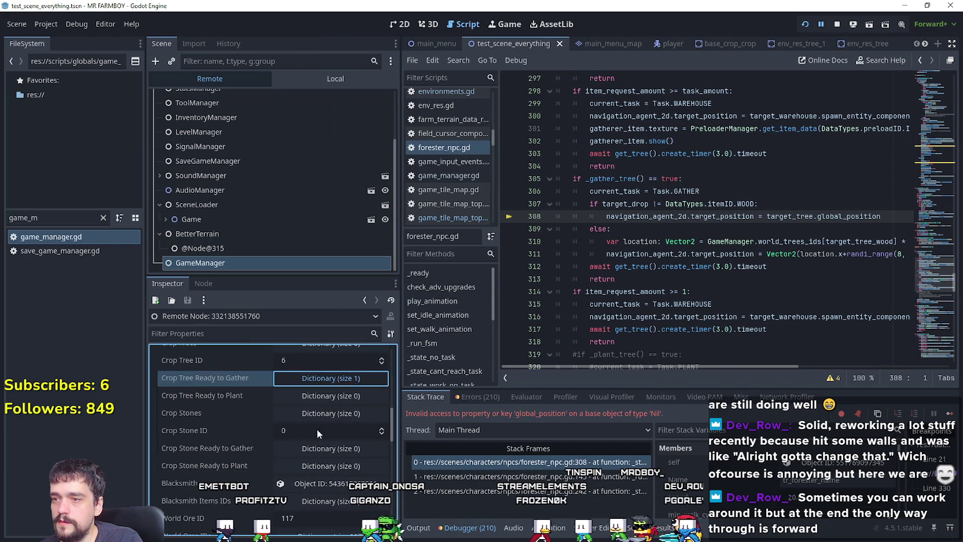
pyautogui.click(308, 399)
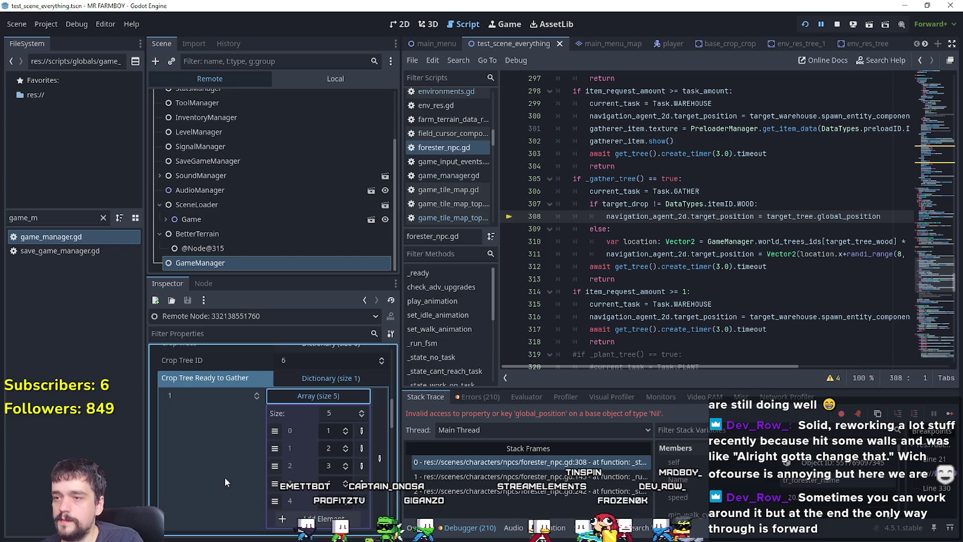
pyautogui.click(307, 397)
pyautogui.click(329, 379)
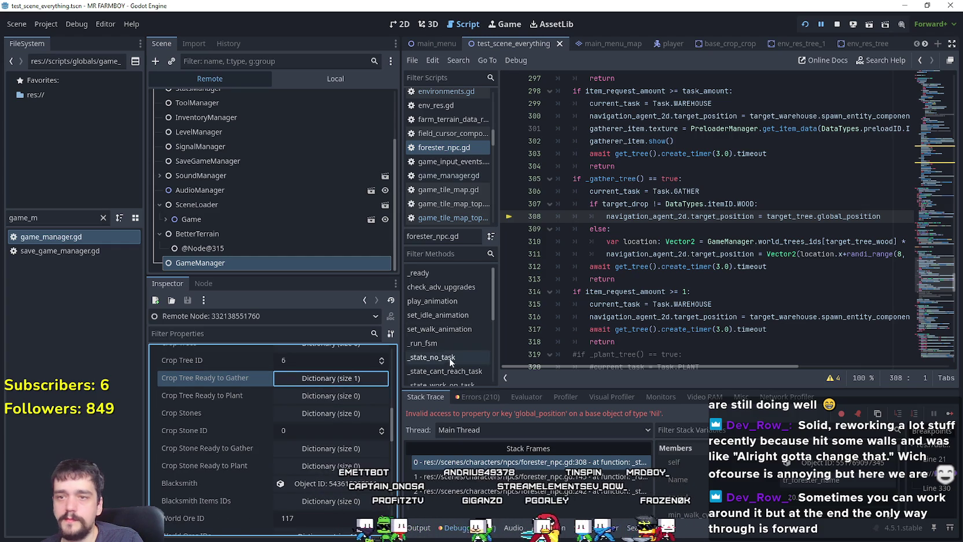
# - Replace target_drop with item_request on line 307 and save the script
pyautogui.click(660, 231)
pyautogui.doubleClick(634, 202)
pyautogui.scroll(1, 611, 266)
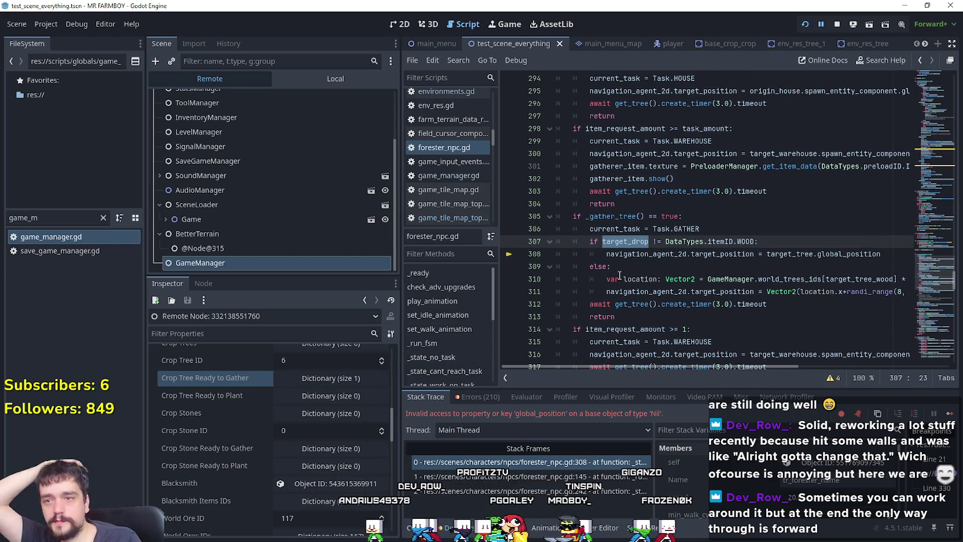
pyautogui.write('item_request')
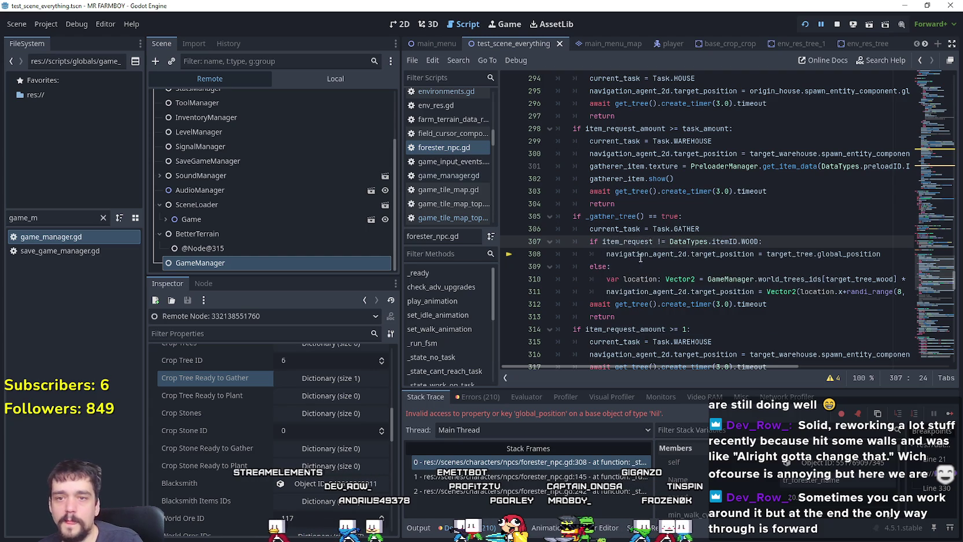
pyautogui.scroll(-1, 626, 274)
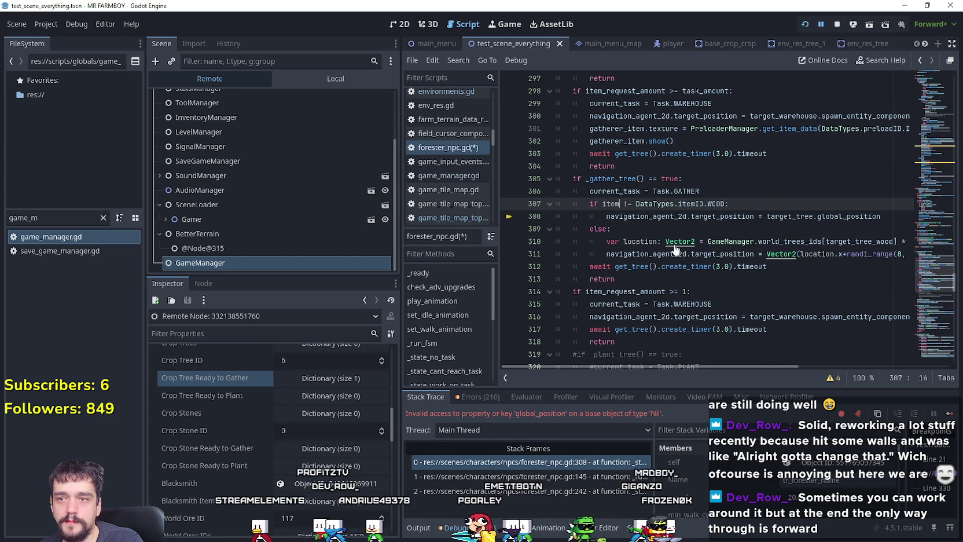
pyautogui.doubleClick(614, 191)
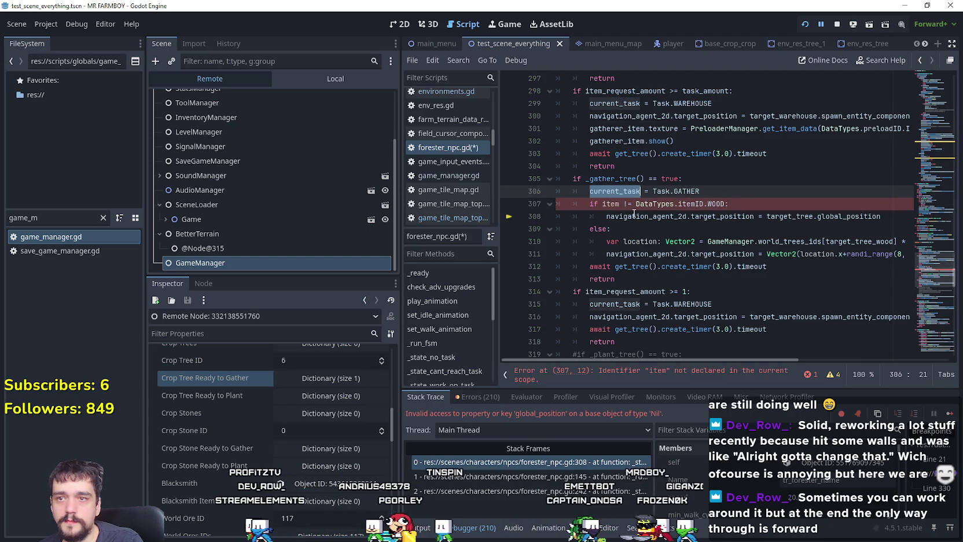
pyautogui.click(619, 205)
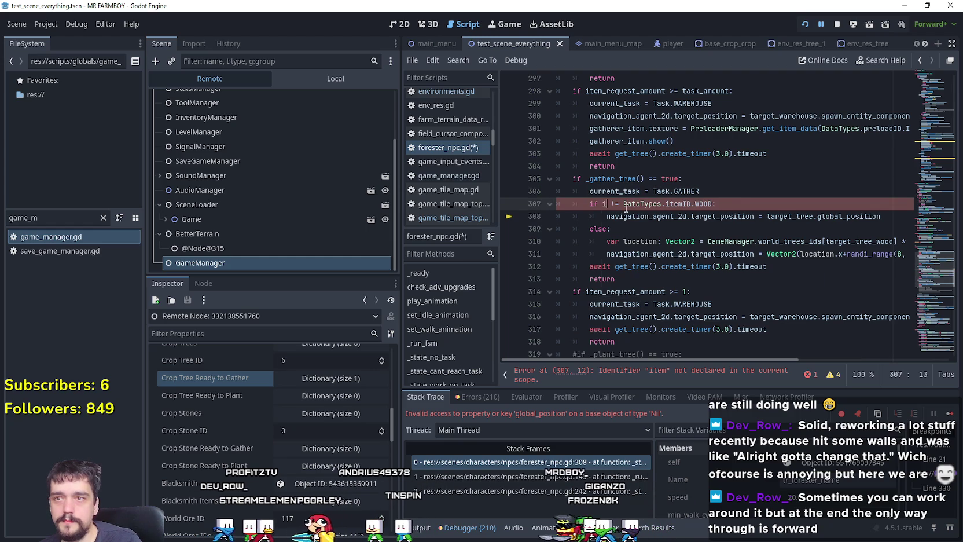
pyautogui.hotkey('ctrl', 'space')
pyautogui.press('Return')
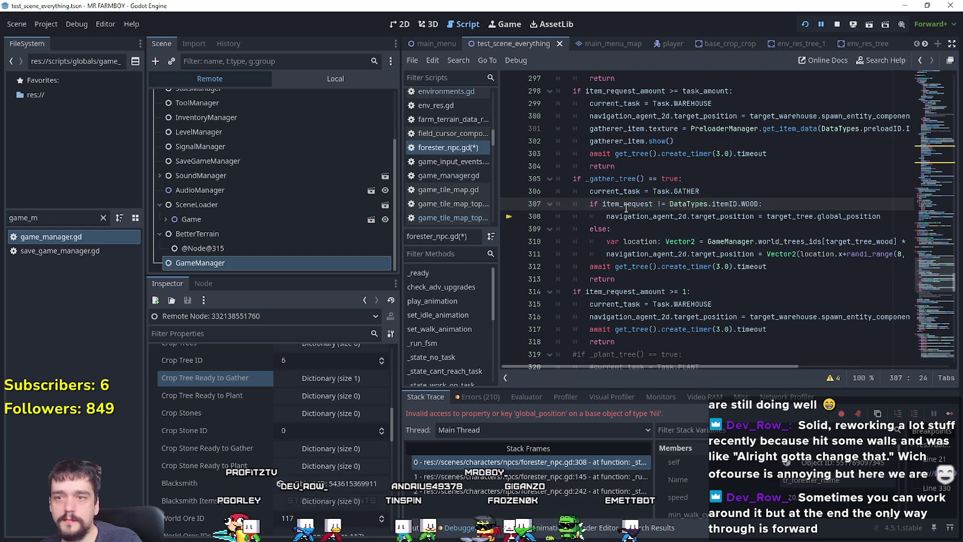
pyautogui.click(653, 225)
pyautogui.hotkey('ctrl', 's')
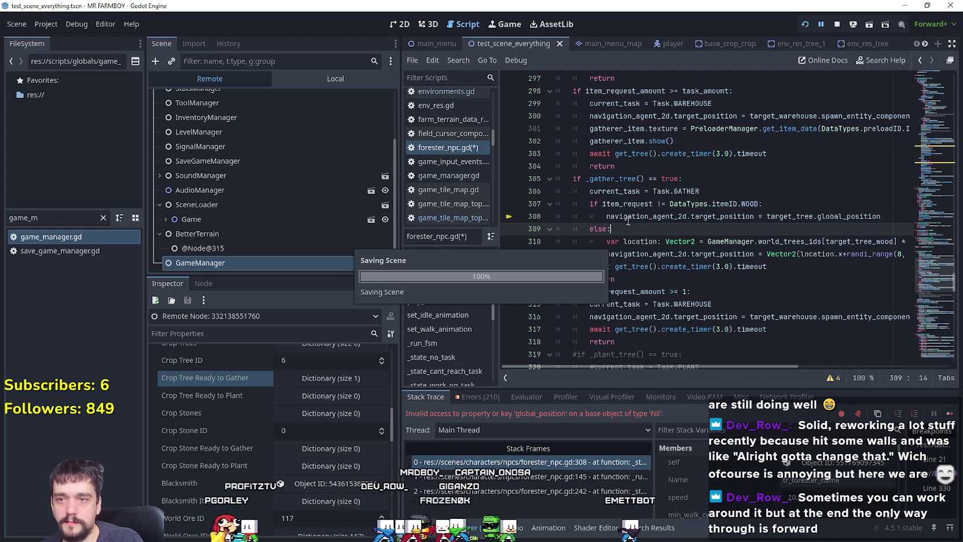
# - Resume the farm game, open and close the House's workers panel, maximize it, and return to the editor
pyautogui.click(947, 413)
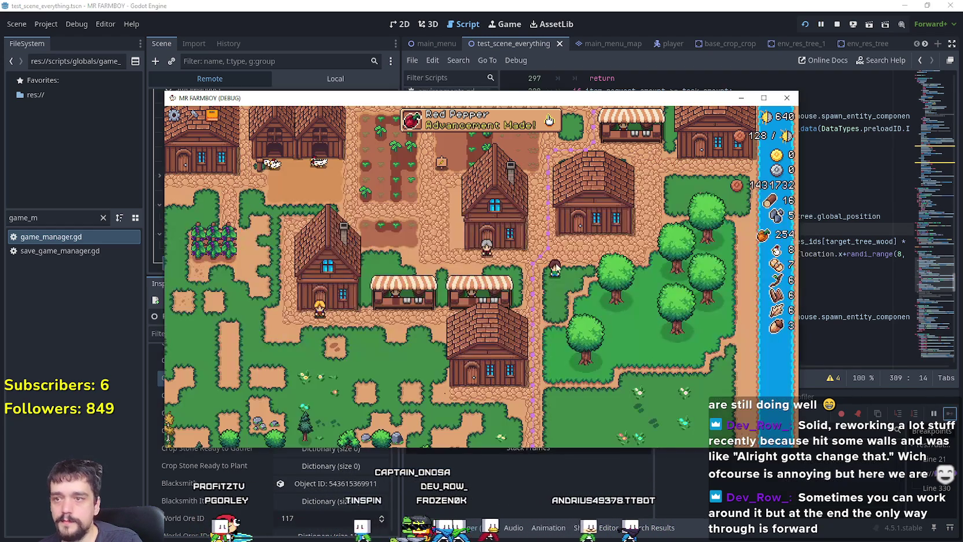
pyautogui.click(433, 368)
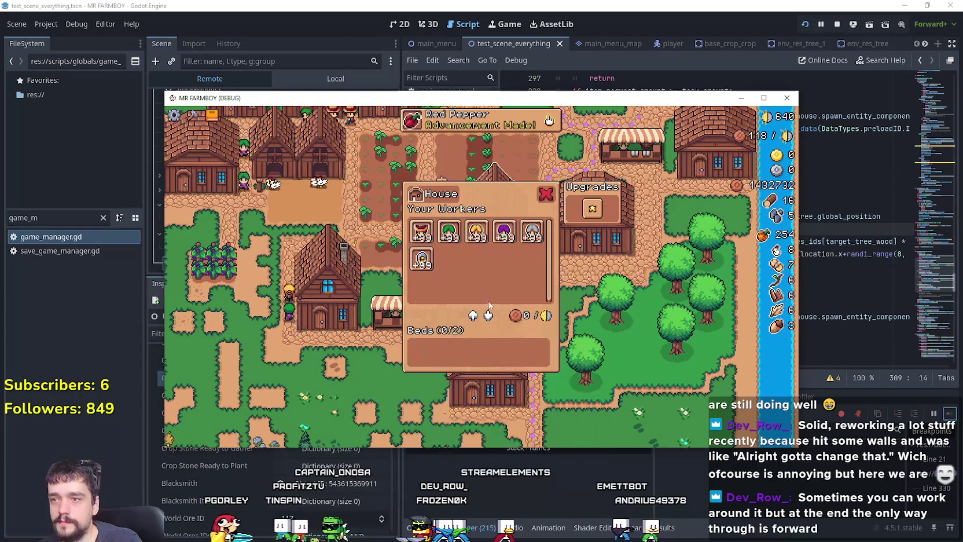
pyautogui.click(546, 194)
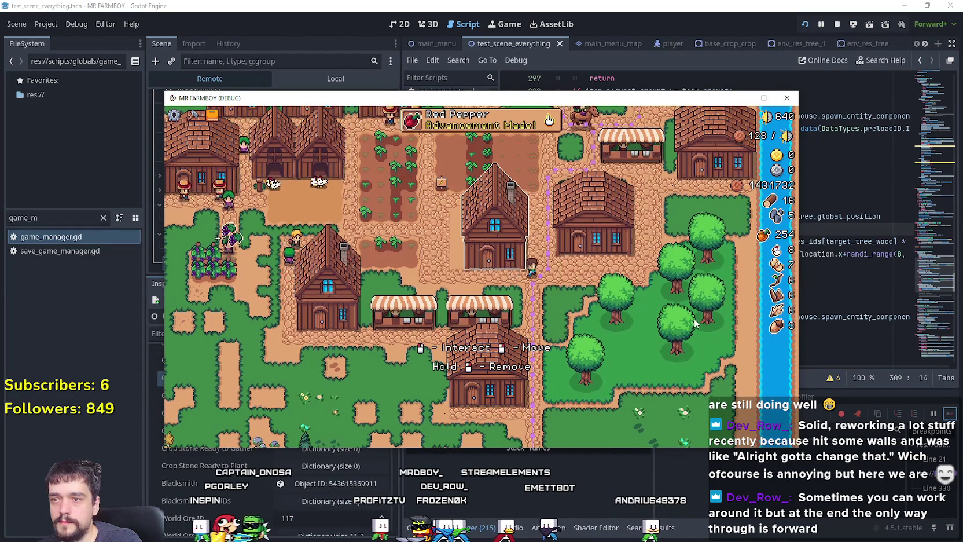
pyautogui.press('super+Up')
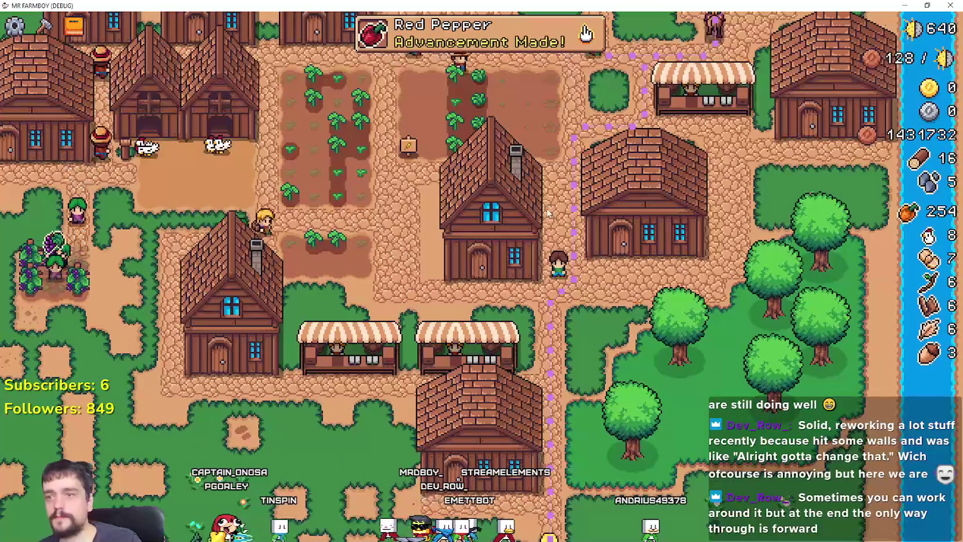
pyautogui.hotkey('alt', 'Tab')
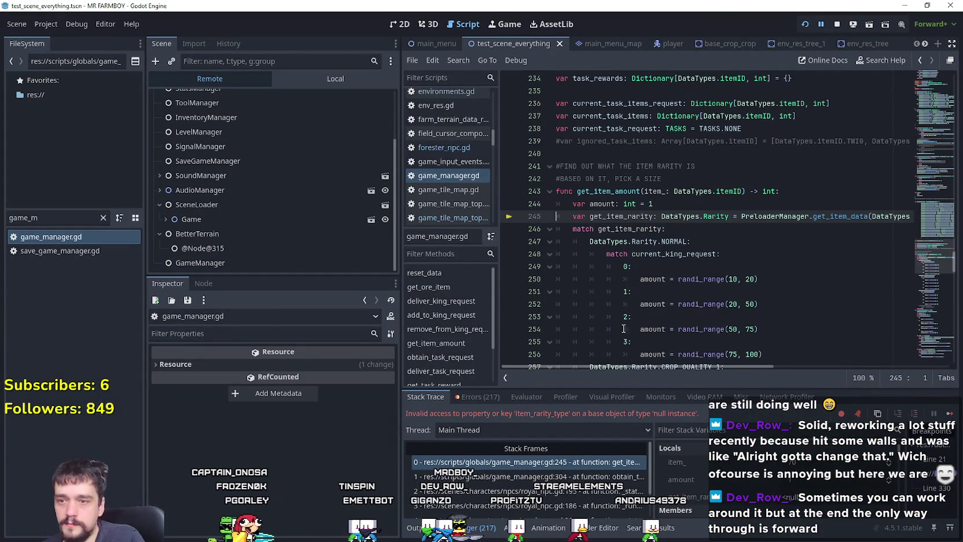
# - Continue past the null-instance error with F12, play briefly, pause with Esc, and return to the editor
pyautogui.moveTo(683, 363)
pyautogui.mouseDown()
pyautogui.moveTo(855, 373)
pyautogui.moveTo(643, 347)
pyautogui.mouseUp()
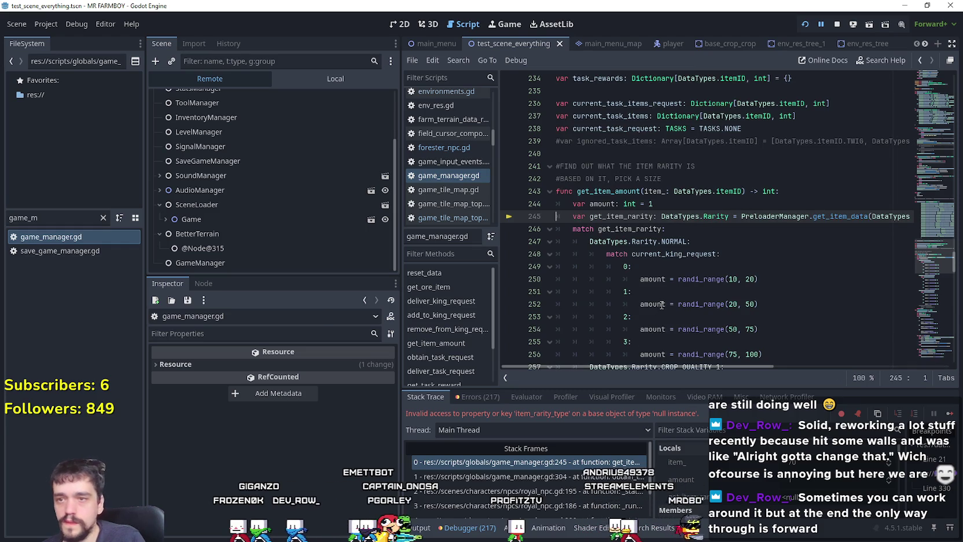
pyautogui.moveTo(661, 304)
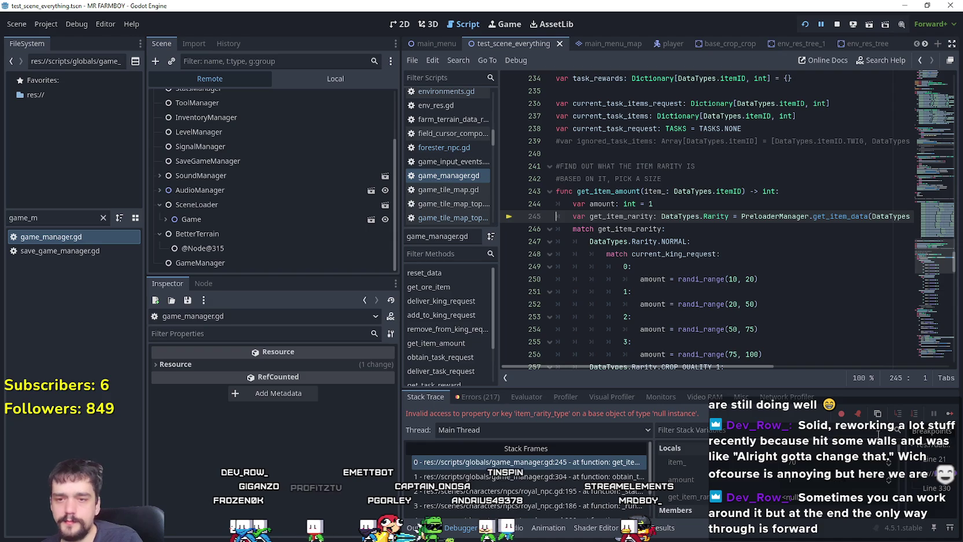
pyautogui.press('F12')
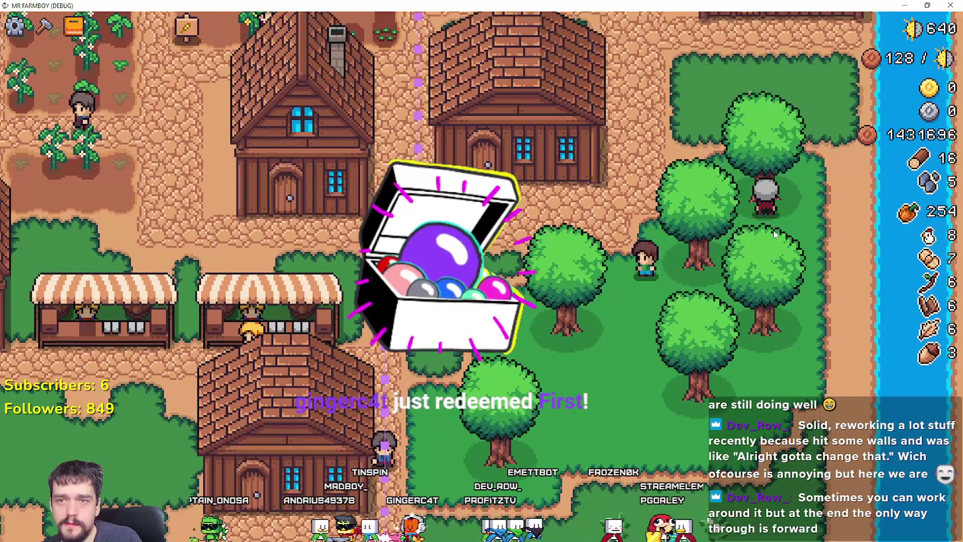
pyautogui.press('Escape')
pyautogui.hotkey('alt', 'Tab')
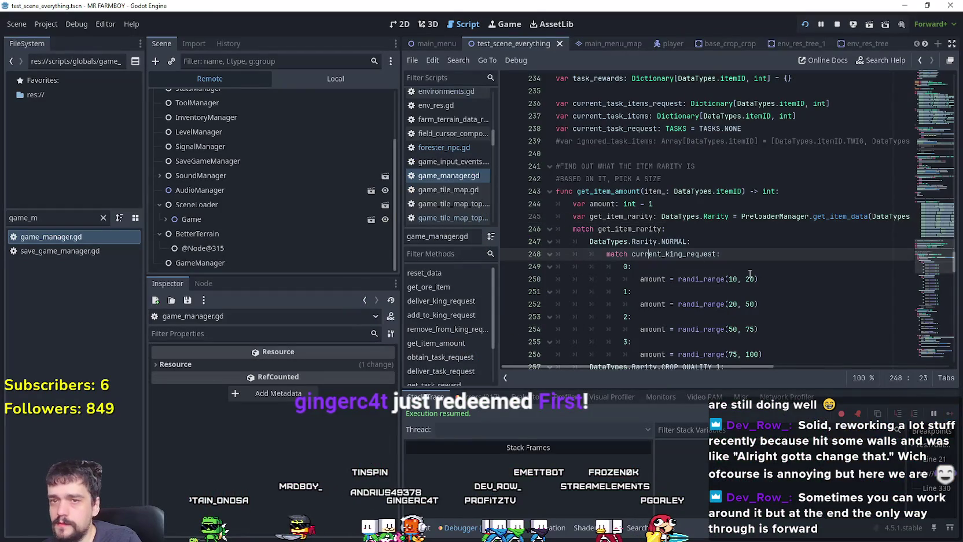
# - Switch to the Local scene tree, filter FileSystem by 'forest', and open forester_npc.tscn and its script
pyautogui.click(339, 75)
pyautogui.doubleClick(52, 217)
pyautogui.write('f')
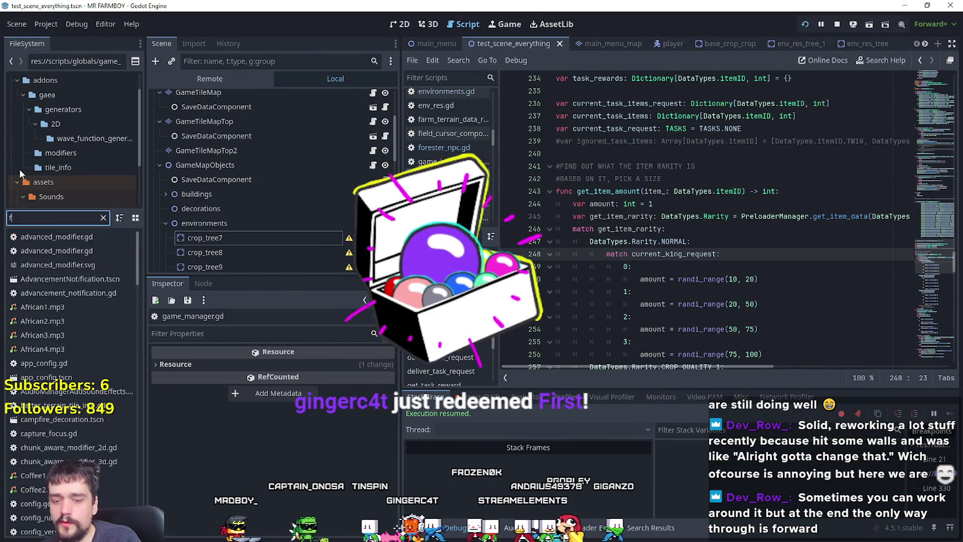
pyautogui.write('orest')
pyautogui.doubleClick(78, 264)
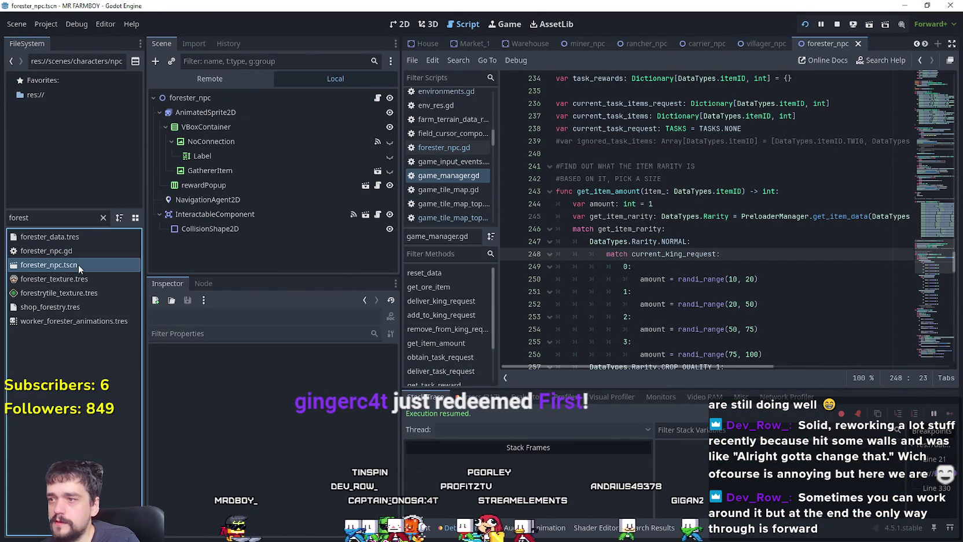
pyautogui.click(373, 97)
pyautogui.click(444, 147)
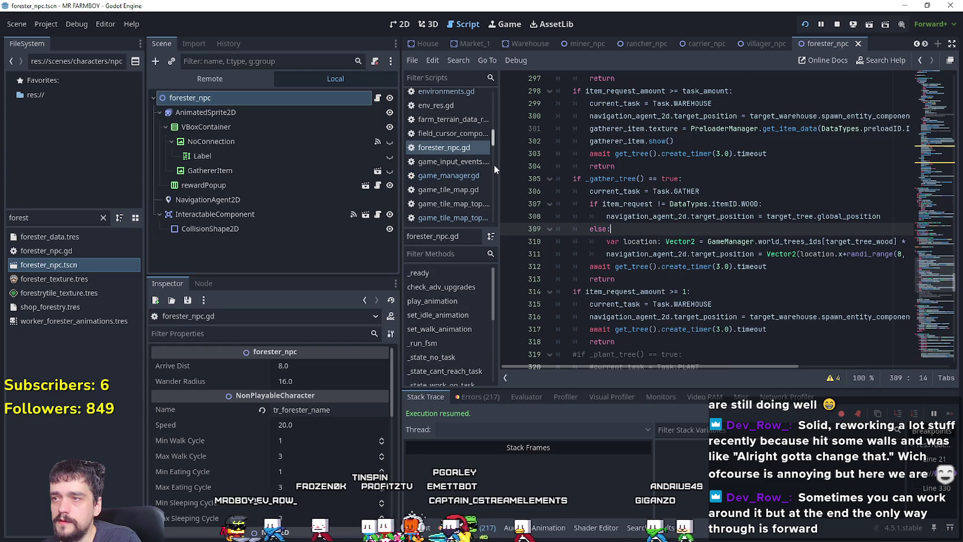
# - Scroll forester_npc.gd to the Task.GATHER branch of _state_work_on_task
pyautogui.click(758, 253)
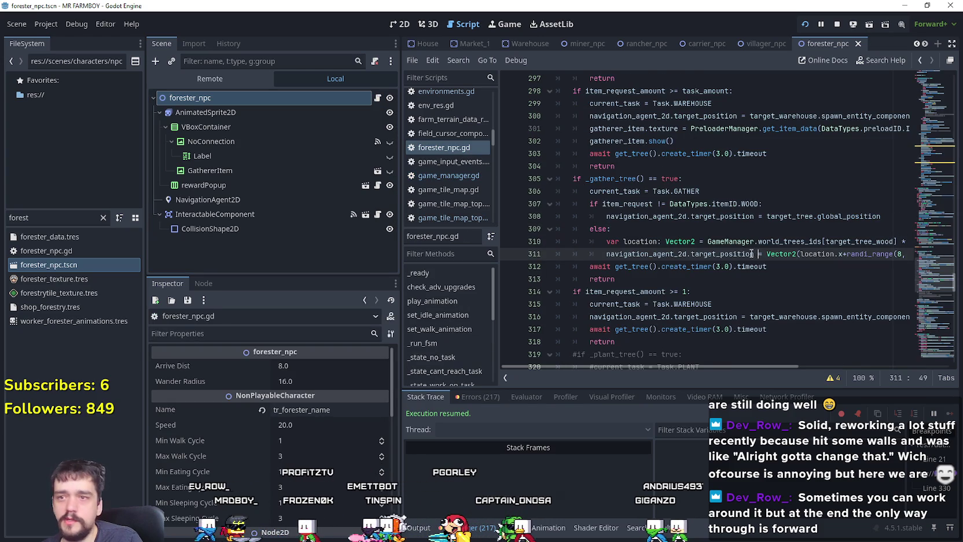
pyautogui.scroll(4, 752, 253)
pyautogui.scroll(-12, 670, 263)
pyautogui.click(657, 191)
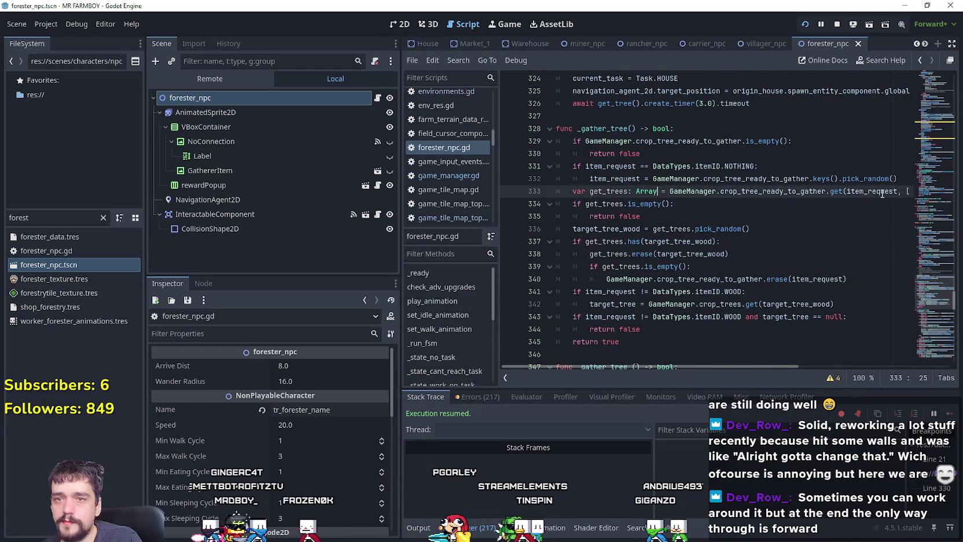
pyautogui.moveTo(917, 305); pyautogui.dragTo(920, 216)
pyautogui.scroll(11, 705, 260)
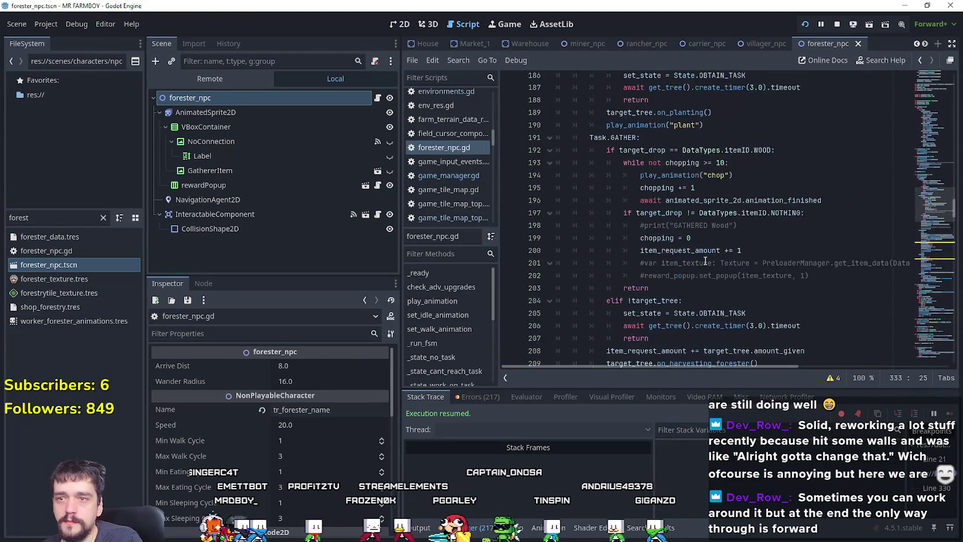
pyautogui.click(681, 212)
pyautogui.scroll(2, 689, 238)
pyautogui.scroll(-4, 694, 246)
pyautogui.click(683, 200)
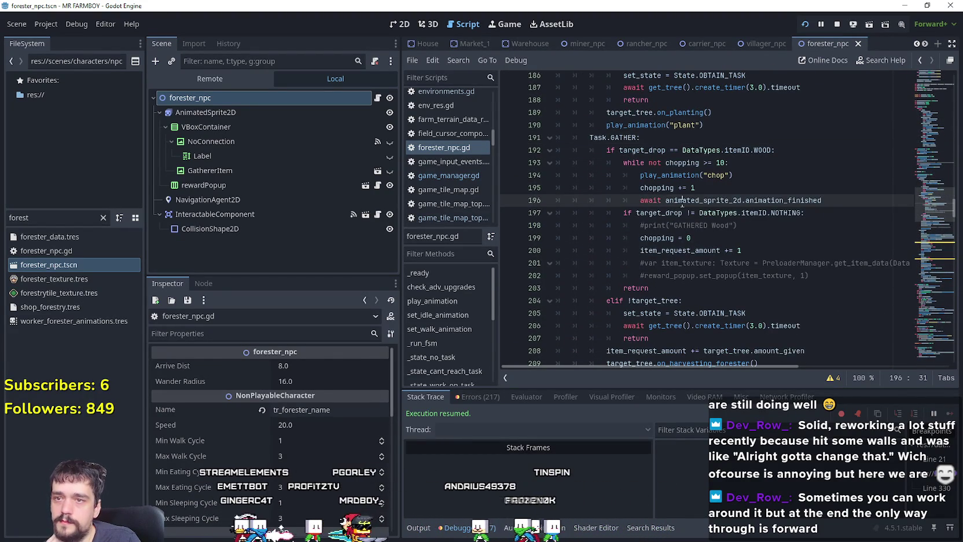
pyautogui.doubleClick(648, 151)
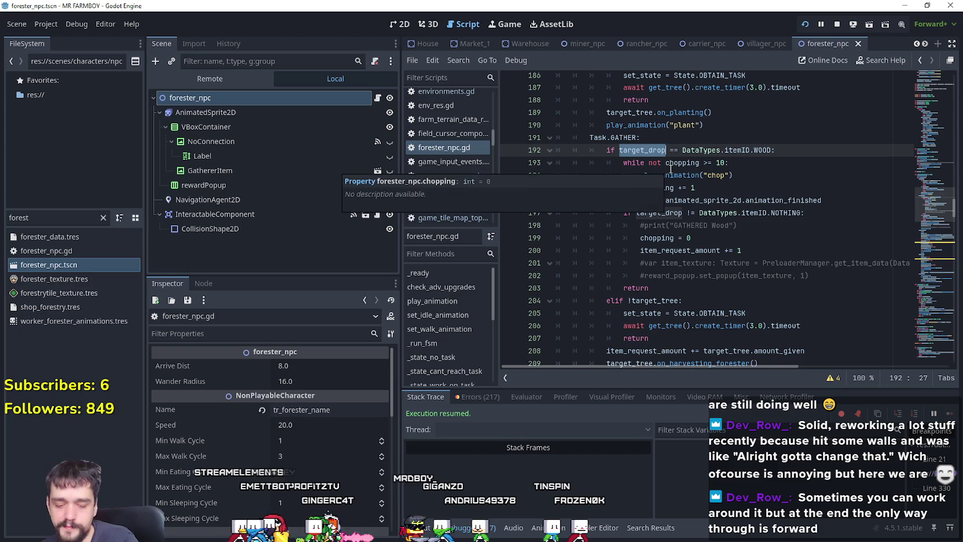
pyautogui.write('item')
pyautogui.press('Return')
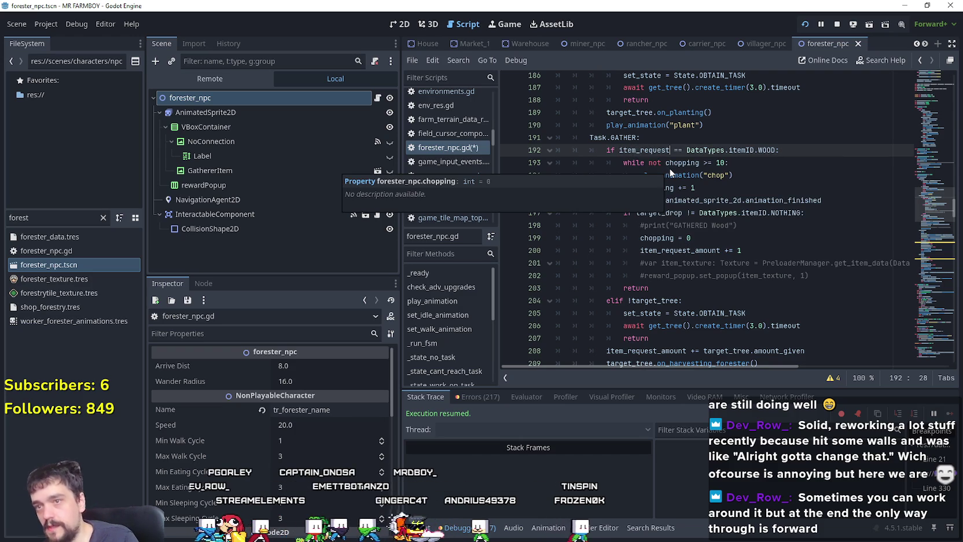
pyautogui.click(641, 142)
pyautogui.doubleClick(644, 149)
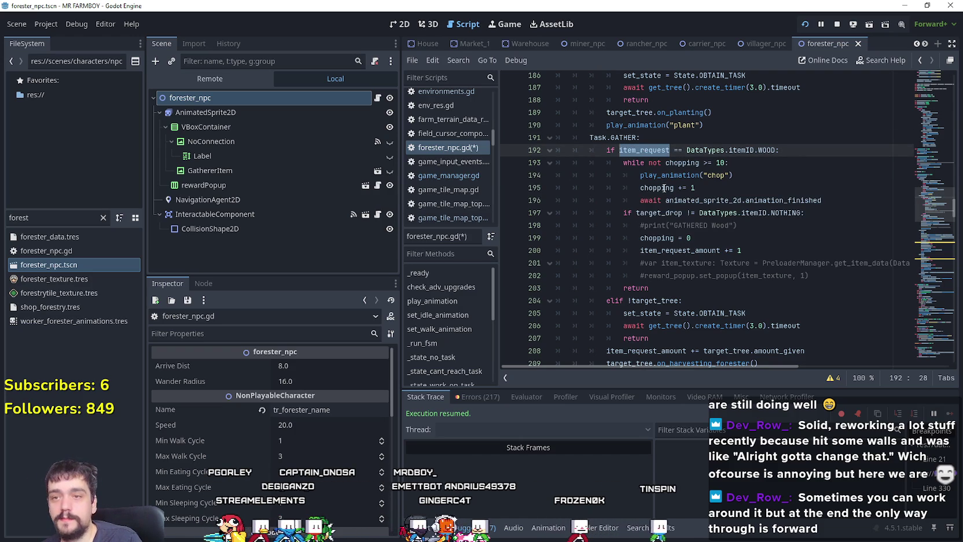
pyautogui.click(657, 204)
pyautogui.doubleClick(658, 211)
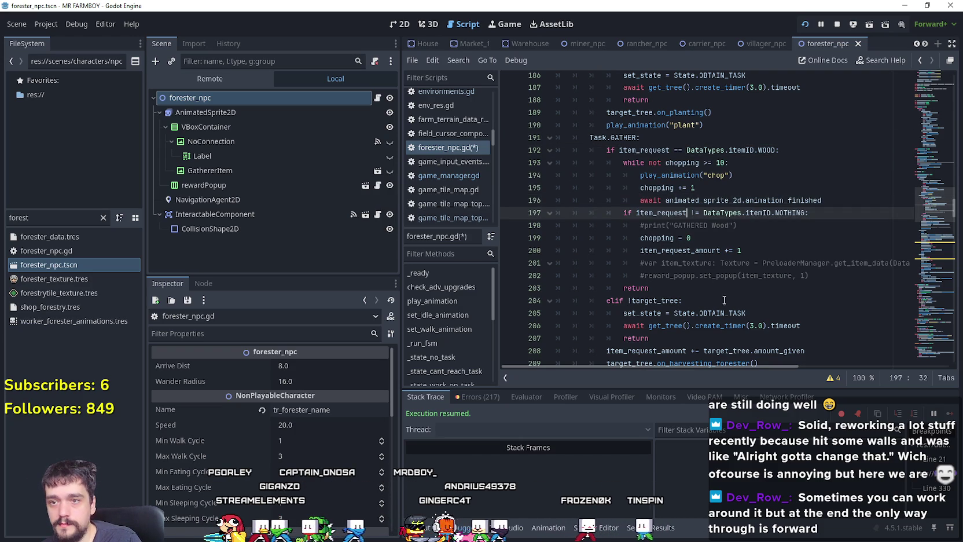
pyautogui.click(721, 283)
pyautogui.scroll(-2, 718, 272)
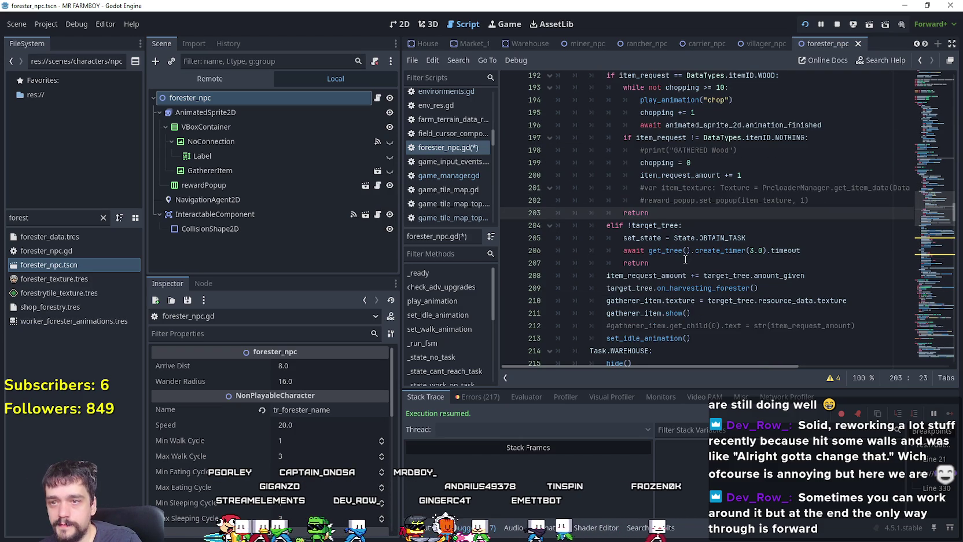
pyautogui.click(630, 289)
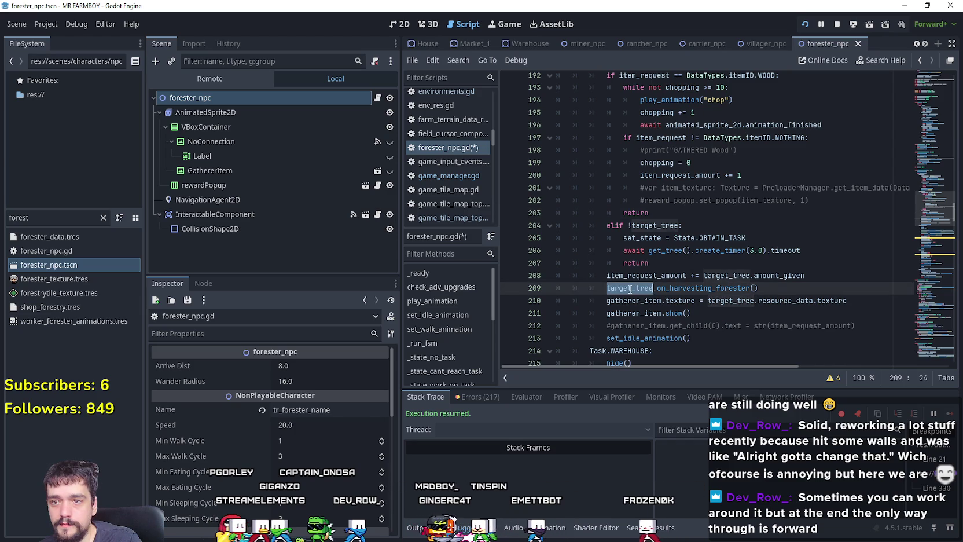
pyautogui.scroll(3, 753, 272)
pyautogui.click(709, 250)
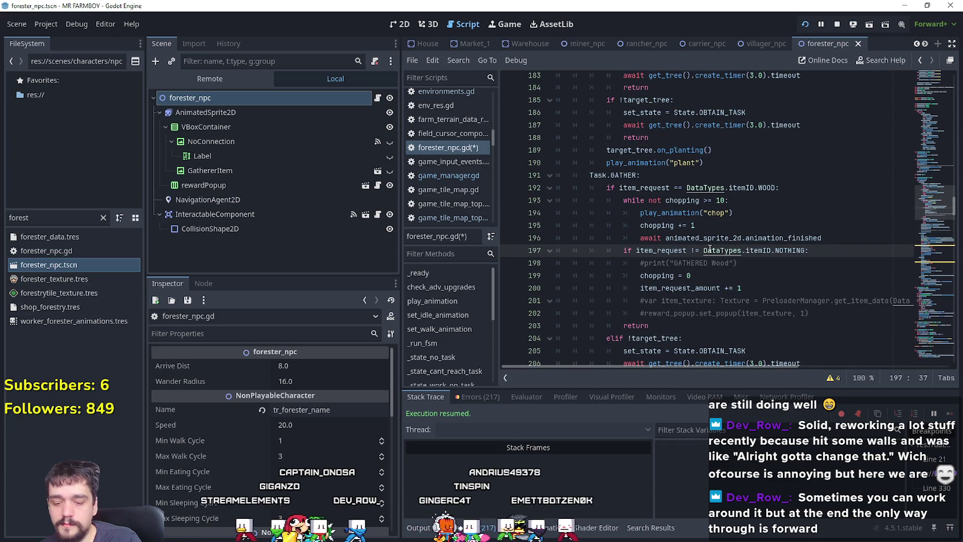
pyautogui.hotkey('ctrl', 'f')
pyautogui.write('target_drop')
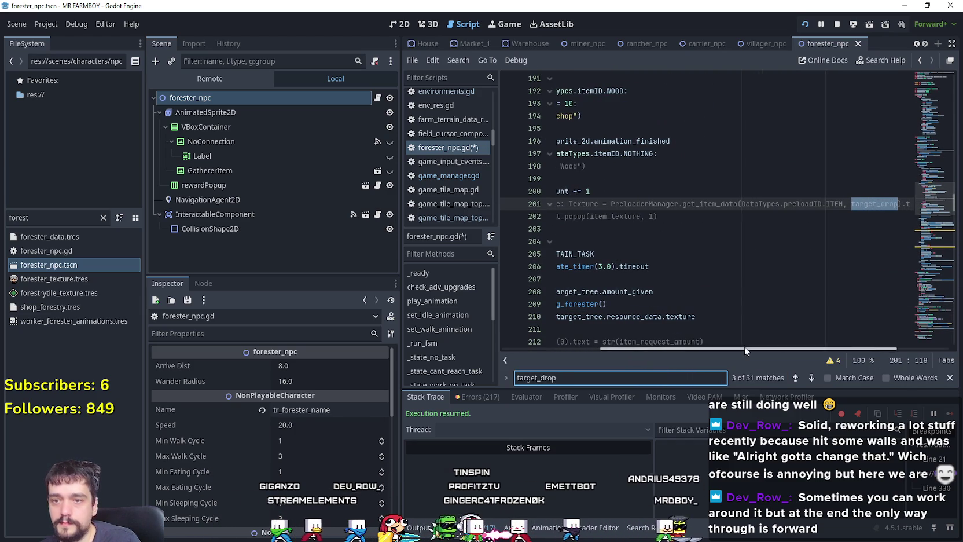
# - Replace target_drop with item_request in the add_item_npc call on line 217
pyautogui.click(812, 378)
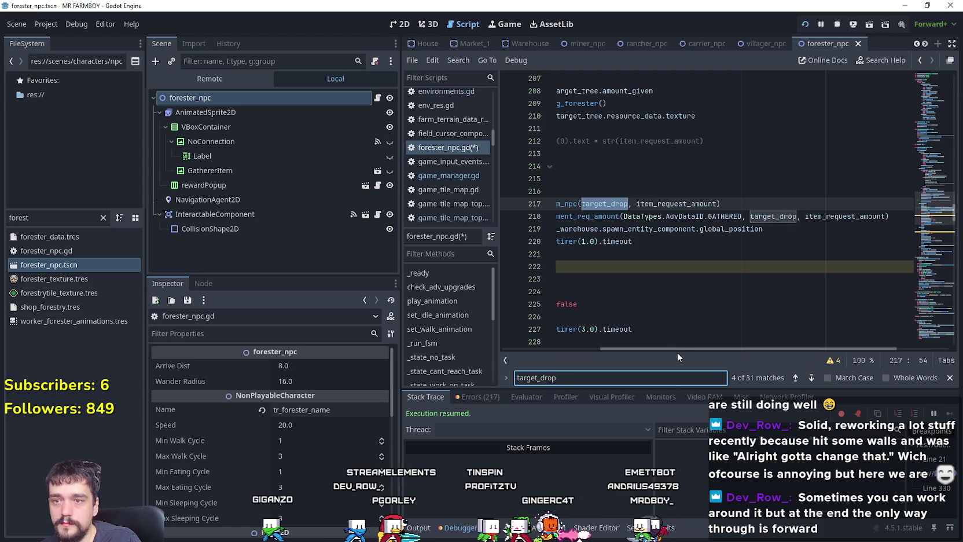
pyautogui.doubleClick(759, 199)
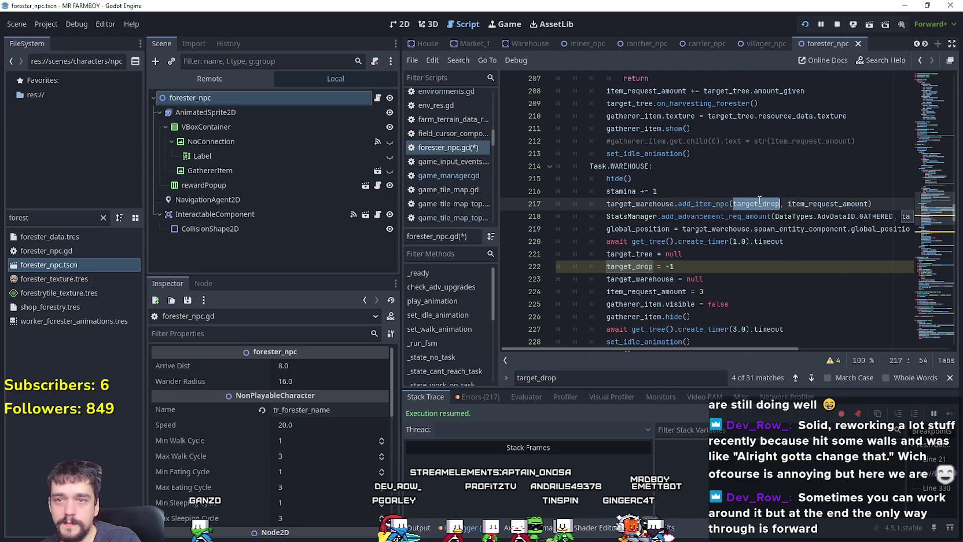
pyautogui.write('1item_request')
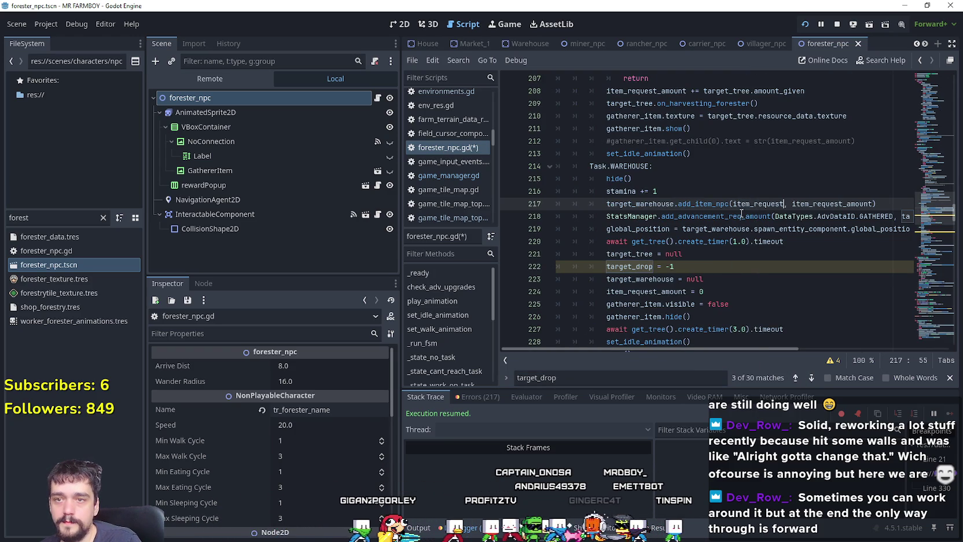
pyautogui.click(609, 265)
pyautogui.write('#')
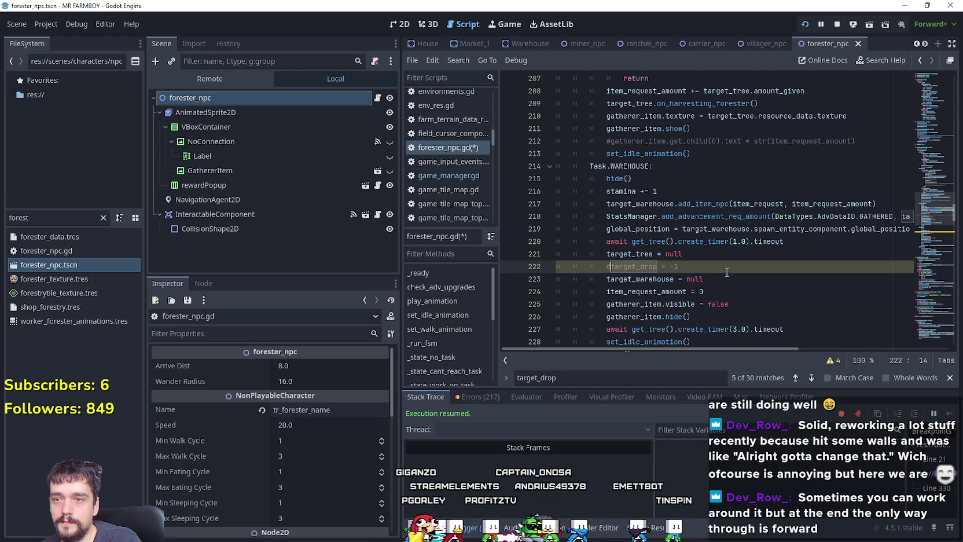
pyautogui.hotkey('alt', 'Left')
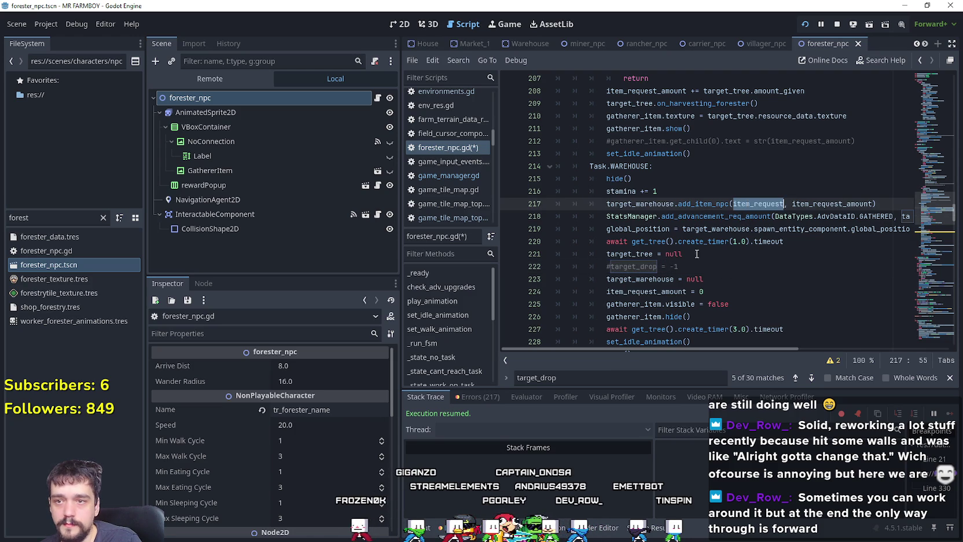
# - Add target_tree_wood = -1 below the commented target_drop reset in the WAREHOUSE task
pyautogui.click(708, 270)
pyautogui.scroll(-1, 748, 272)
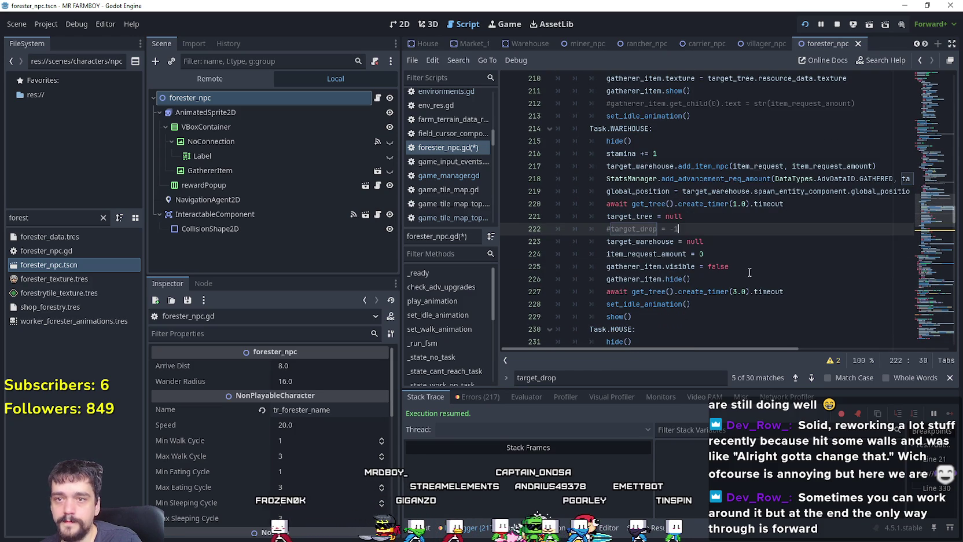
pyautogui.press('Return')
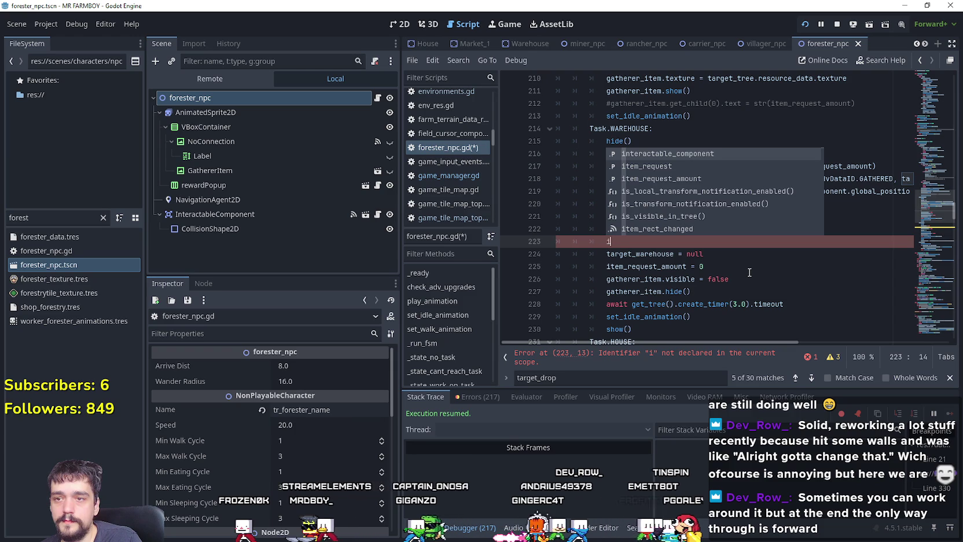
pyautogui.write('i')
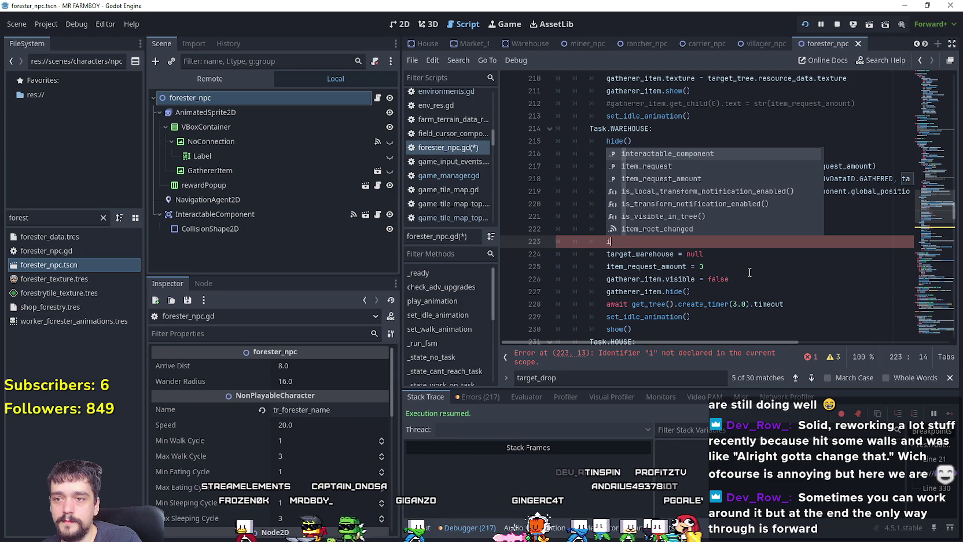
pyautogui.press('BackSpace')
pyautogui.write('tar')
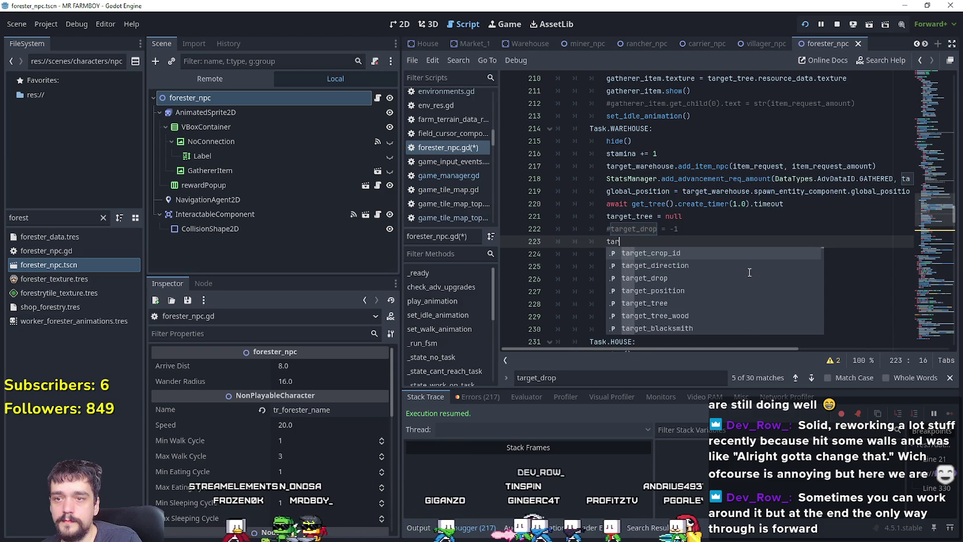
pyautogui.write('get_wo')
pyautogui.press('Return')
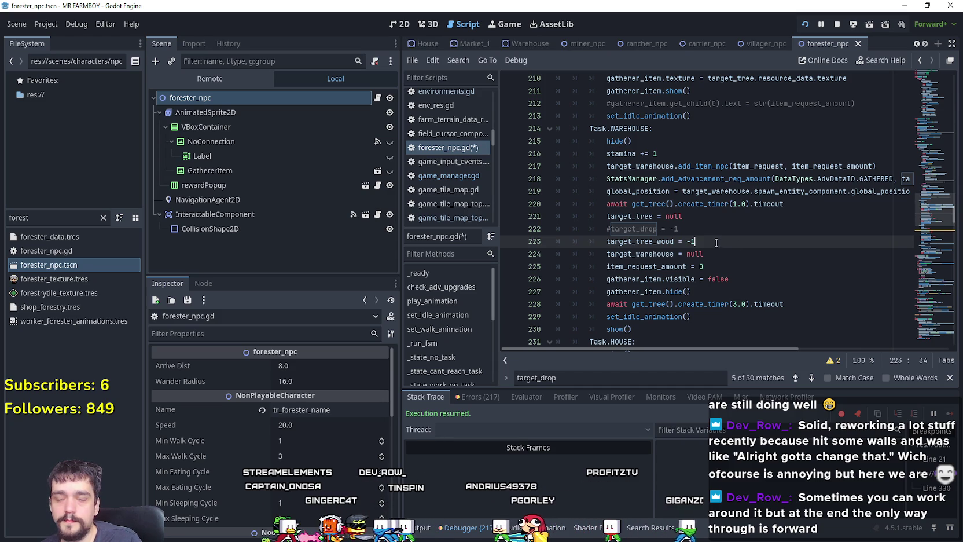
pyautogui.click(644, 229)
# - Paste item_request over target_drop on line 218 and jump to the HOUSE task's target_drop reset
pyautogui.doubleClick(745, 168)
pyautogui.hotkey('ctrl', 'c')
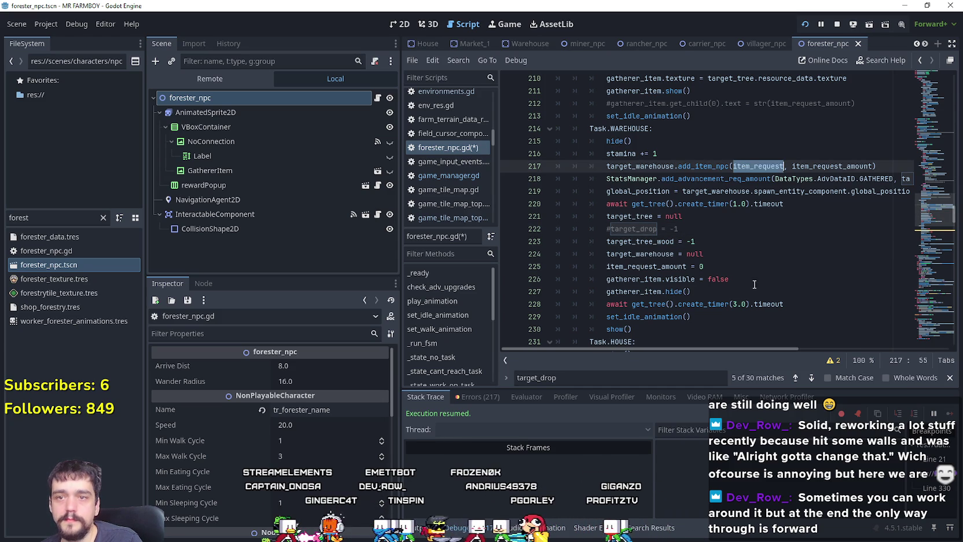
pyautogui.moveTo(767, 349); pyautogui.dragTo(834, 348)
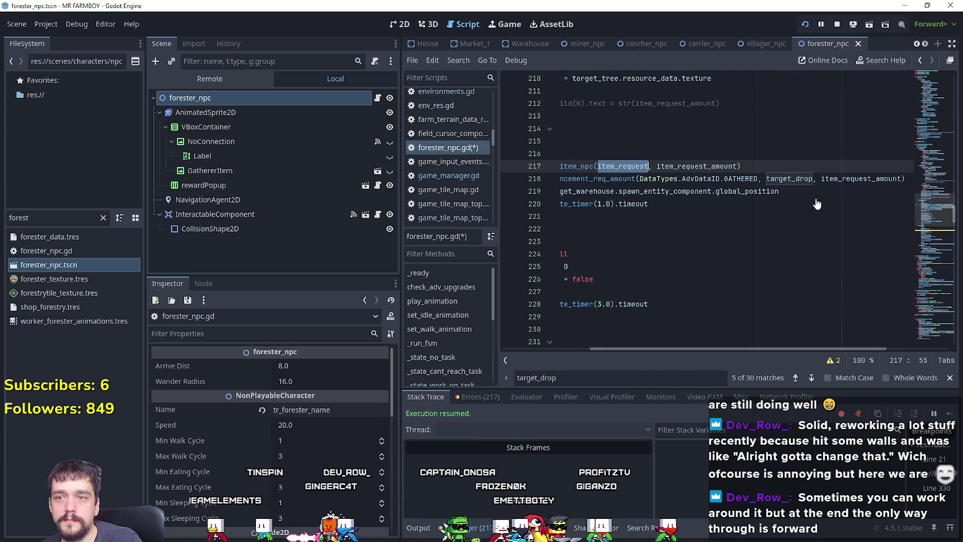
pyautogui.doubleClick(789, 178)
pyautogui.hotkey('ctrl', 'v')
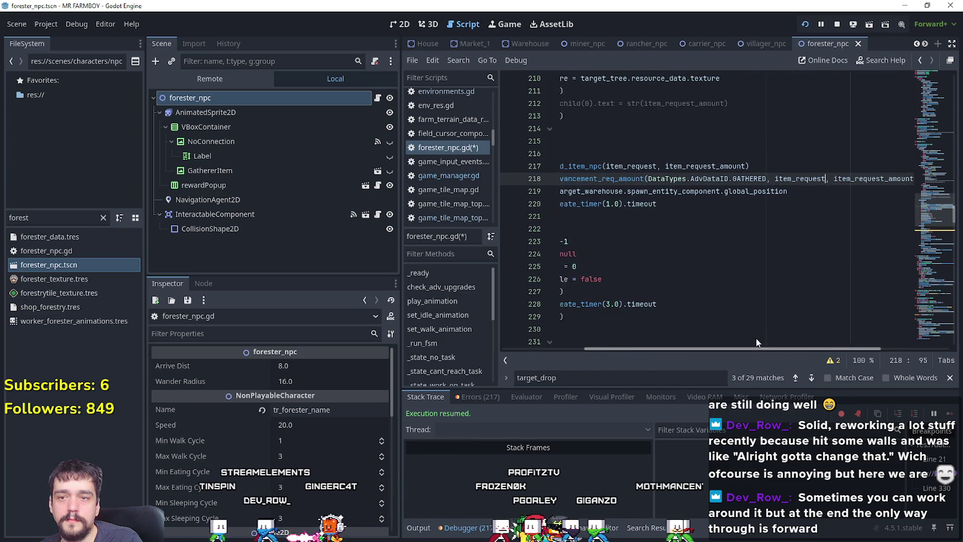
pyautogui.hotkey('ctrl', 'Left')
pyautogui.hotkey('ctrl', 'Left')
pyautogui.hotkey('ctrl', 'Left')
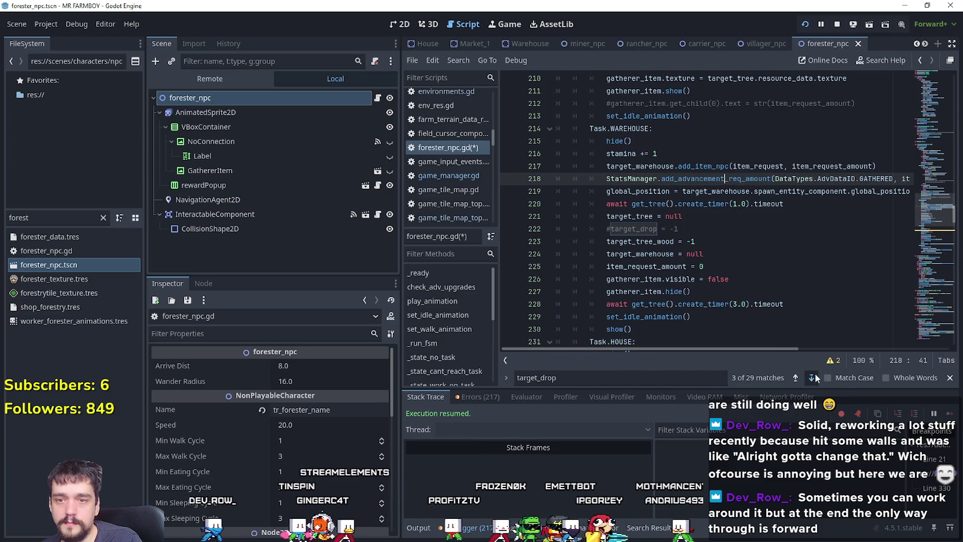
pyautogui.click(813, 377)
pyautogui.click(812, 377)
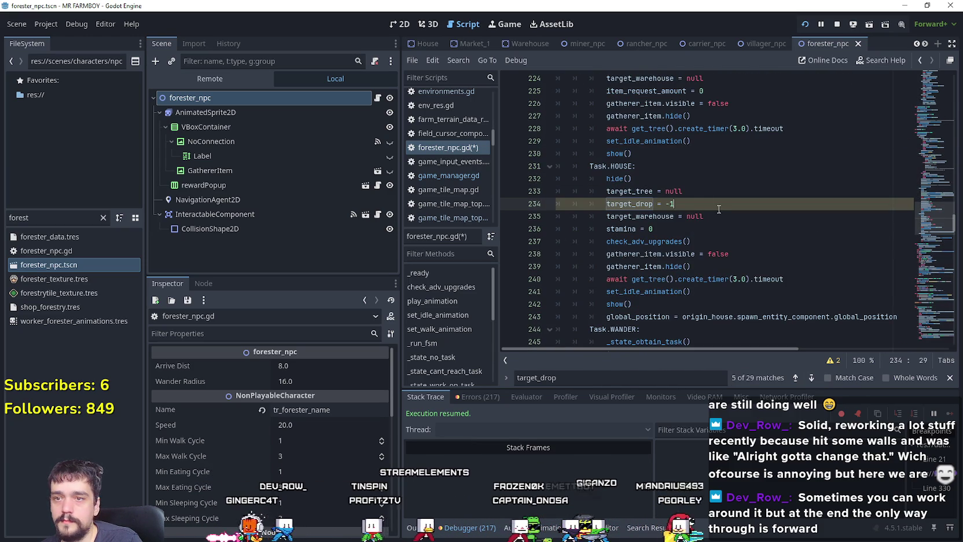
# - Comment out the HOUSE task's target_drop reset and add a target_tree_wood reset beneath it
pyautogui.hotkey('ctrl', 'k')
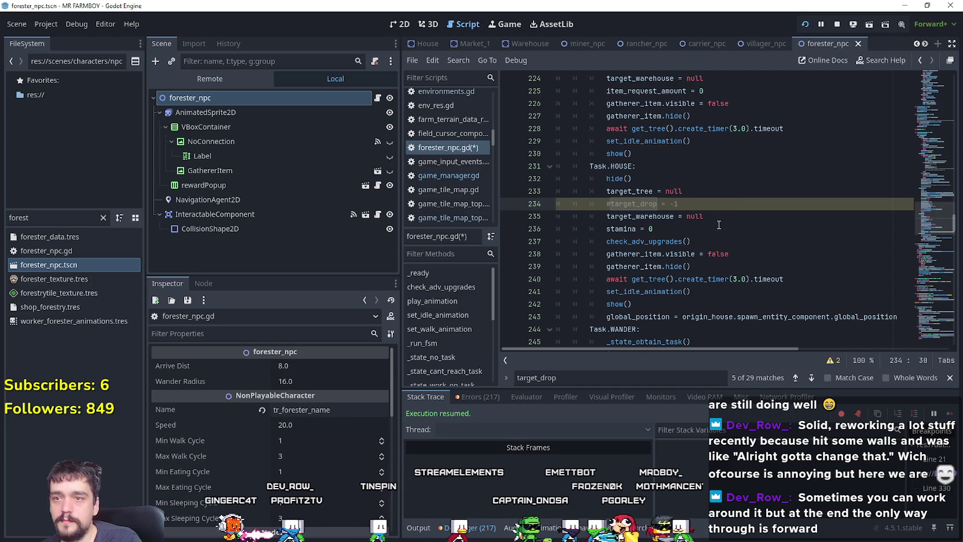
pyautogui.press('Return')
pyautogui.write('target_')
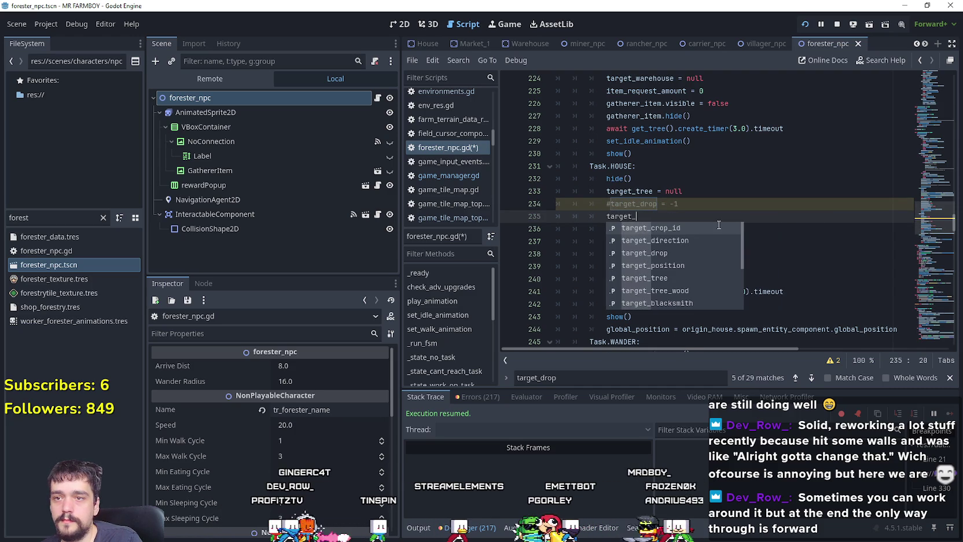
pyautogui.write('tree_w')
pyautogui.press('Return')
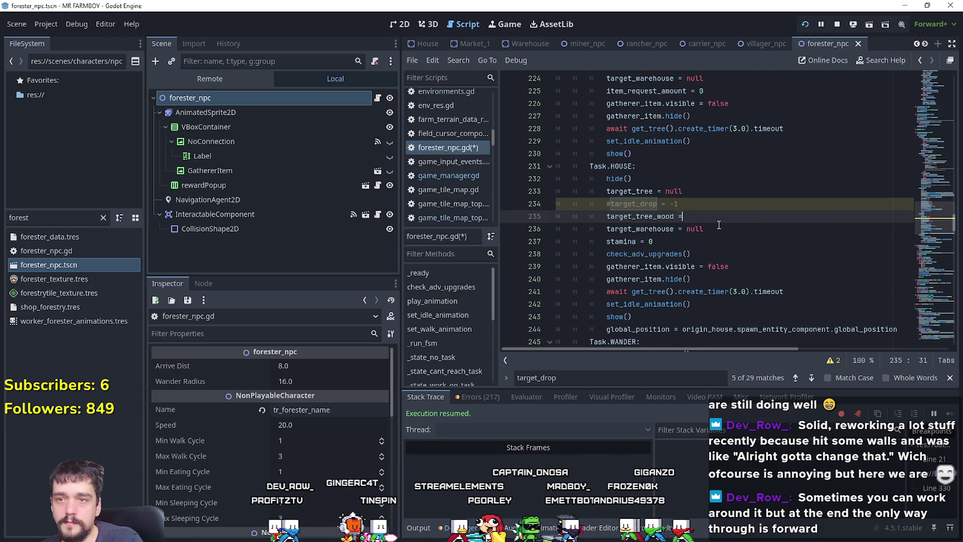
pyautogui.write('-1')
pyautogui.click(719, 225)
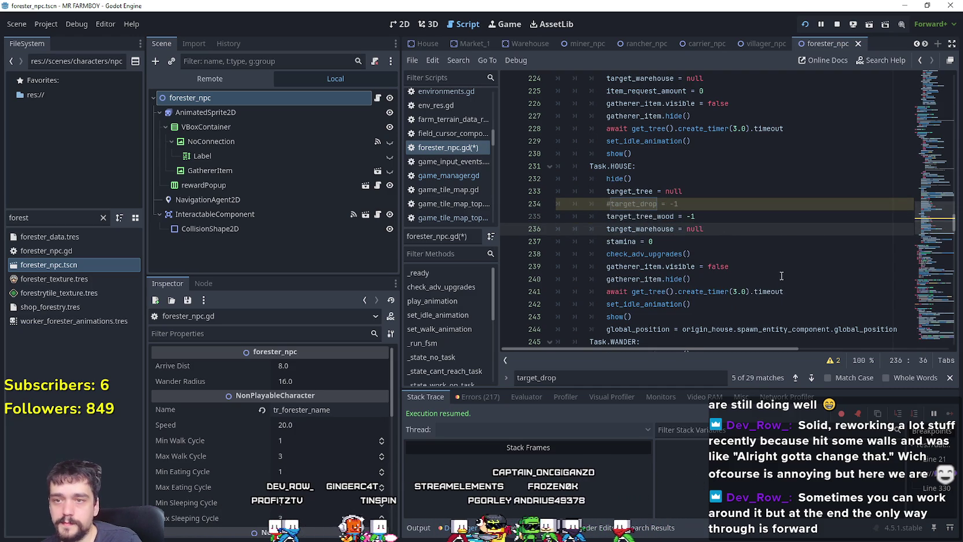
pyautogui.click(761, 283)
pyautogui.scroll(-1, 777, 282)
pyautogui.scroll(2, 695, 232)
pyautogui.click(622, 204)
pyautogui.click(724, 253)
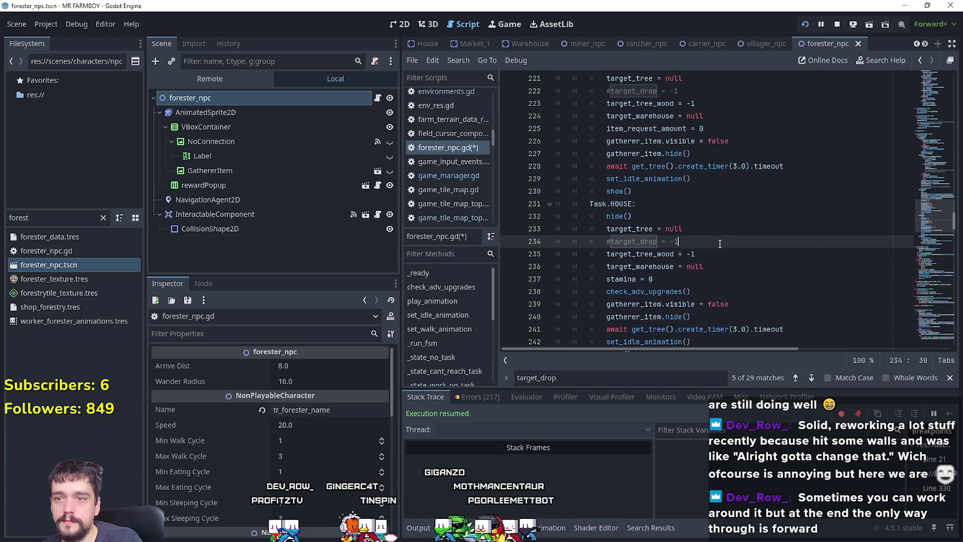
pyautogui.click(752, 266)
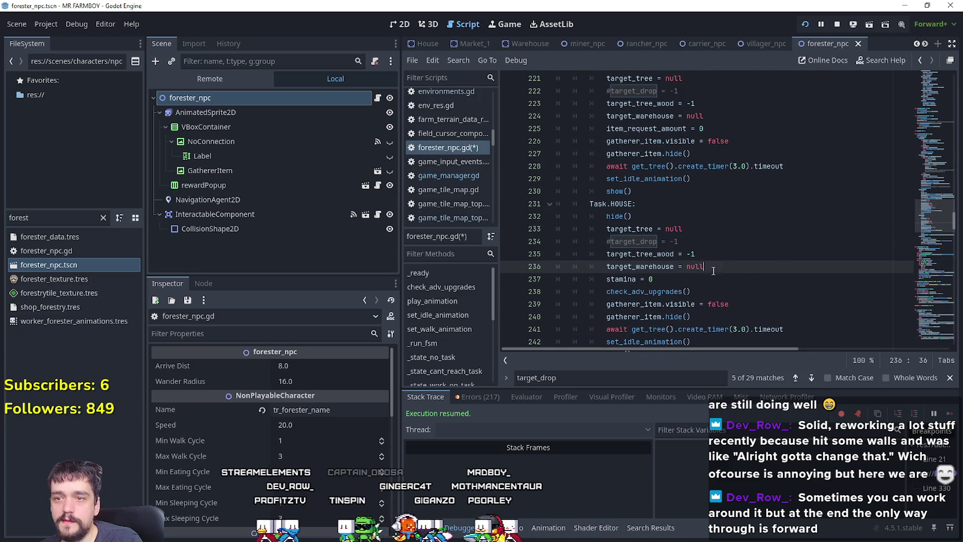
pyautogui.click(772, 283)
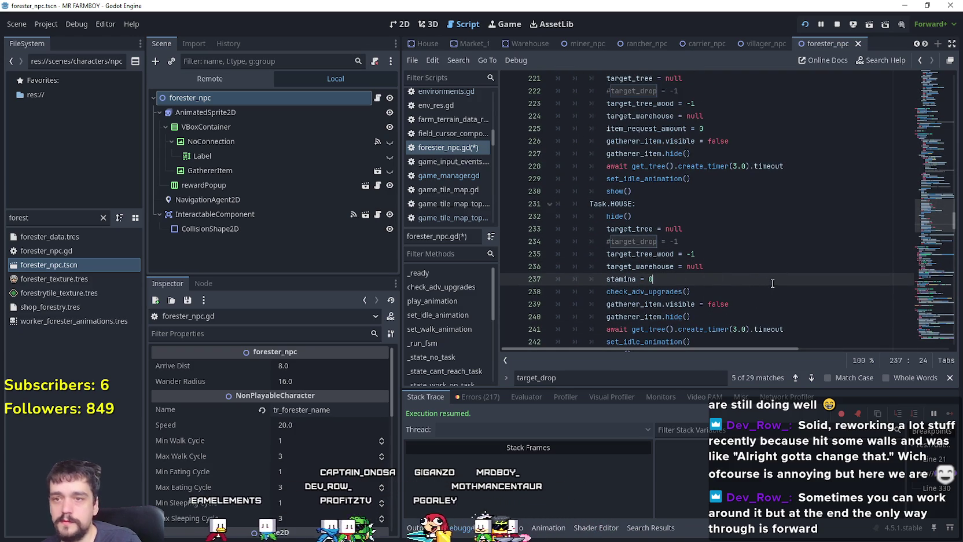
pyautogui.click(758, 257)
pyautogui.press('Up')
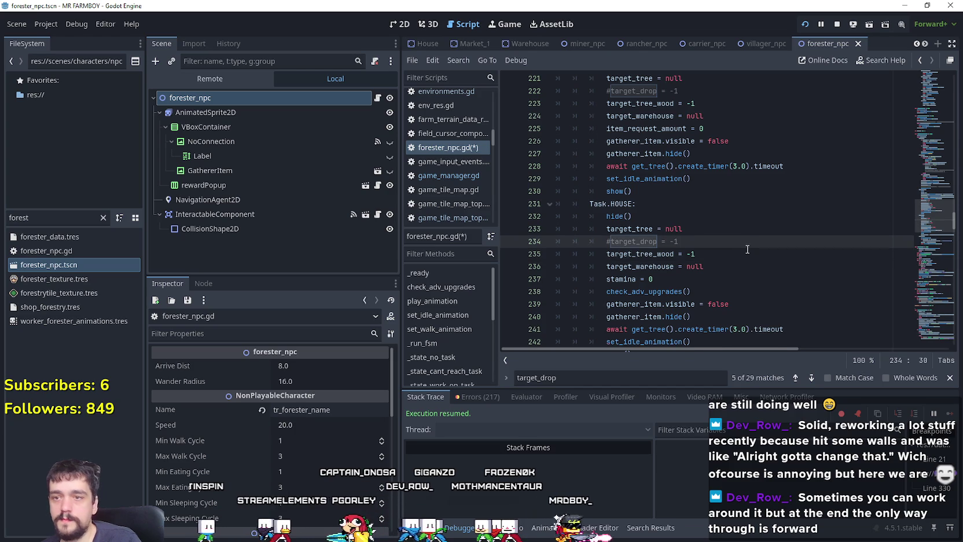
pyautogui.press('Return')
# - Add item_request = DataTypes.itemID.NOTHING above item_request_amount = 0 in the WAREHOUSE task
pyautogui.moveTo(703, 128); pyautogui.dragTo(557, 128)
pyautogui.scroll(3, 683, 242)
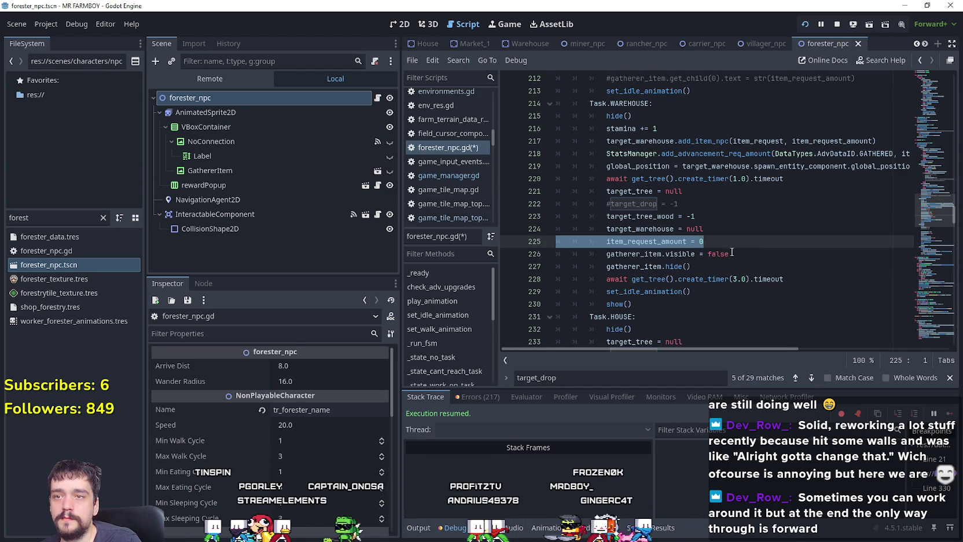
pyautogui.hotkey('shift', 'Home')
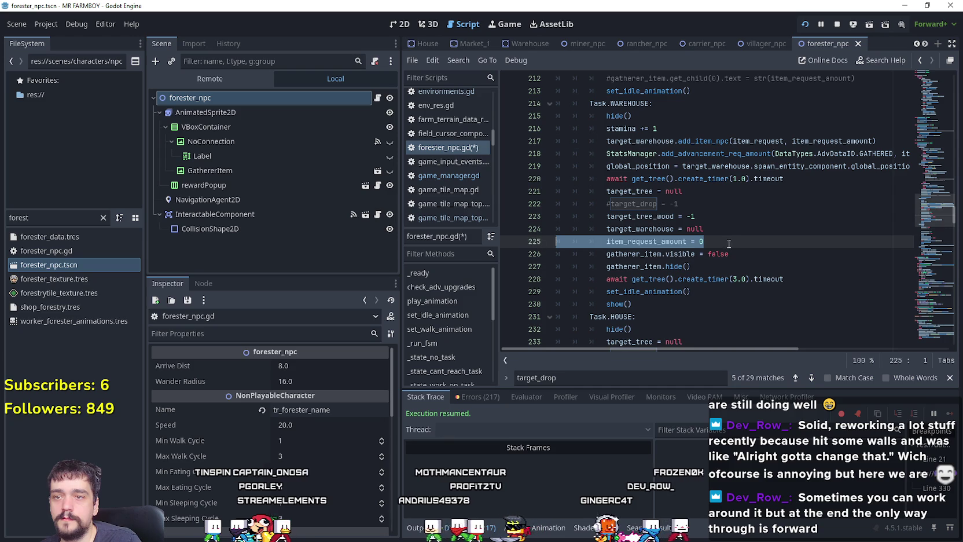
pyautogui.click(742, 241)
pyautogui.click(738, 228)
pyautogui.press('Return')
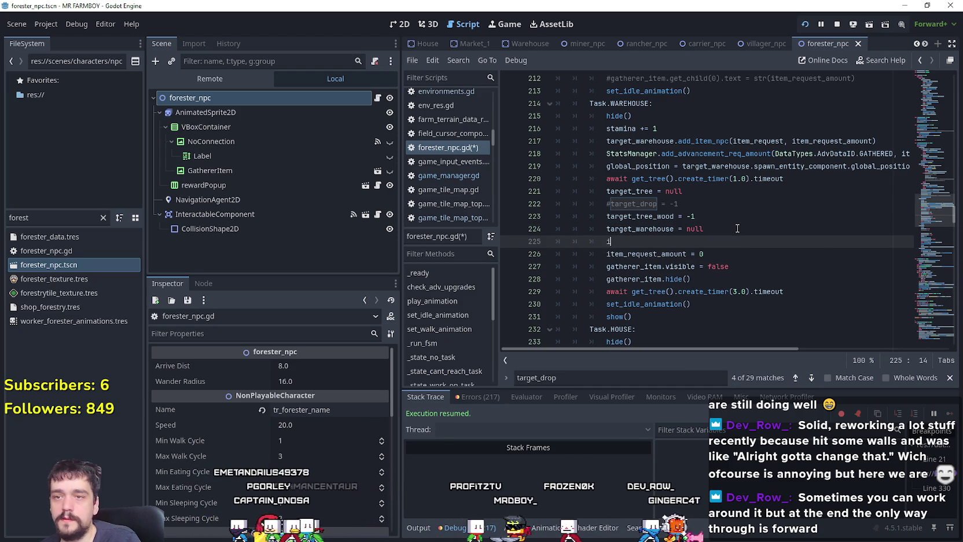
pyautogui.write('tem')
pyautogui.press('Return')
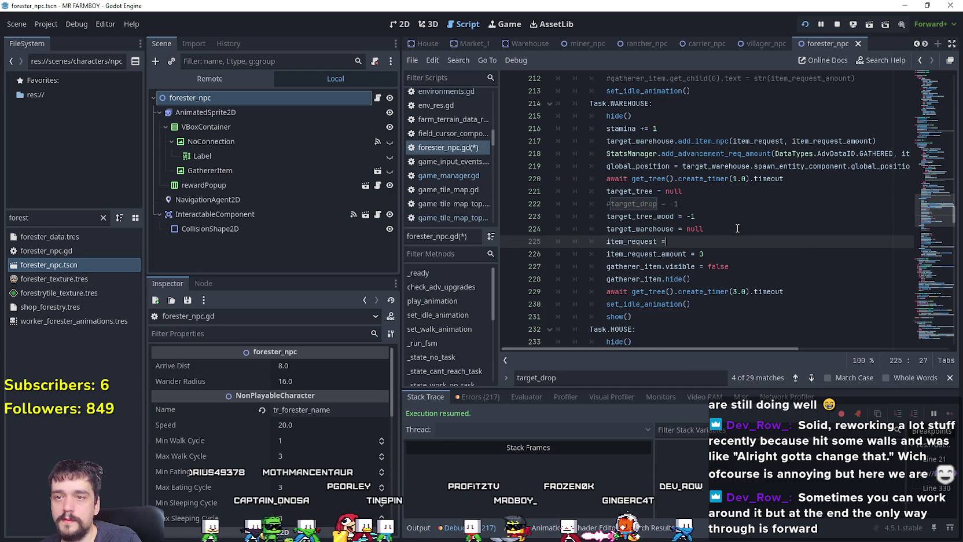
pyautogui.write(' DataTypes')
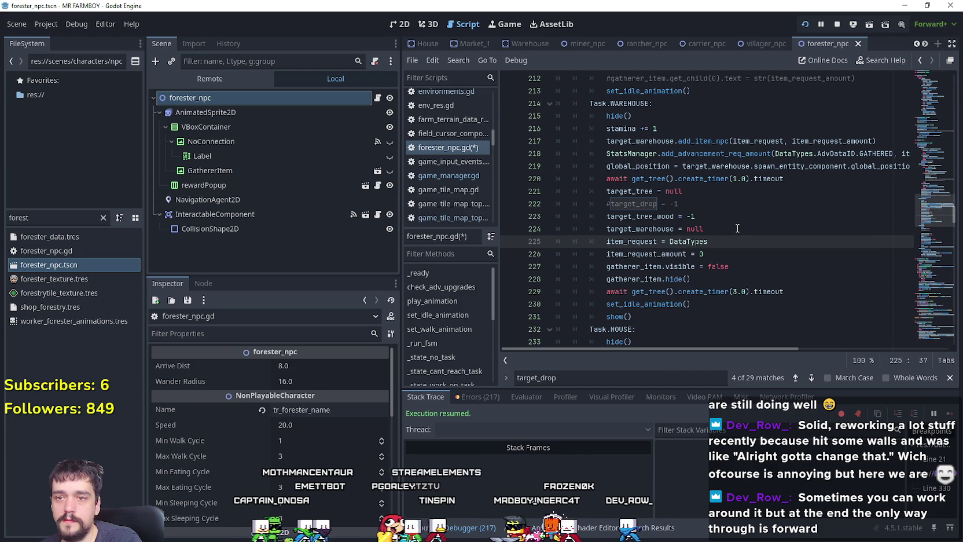
pyautogui.write('.itemID.')
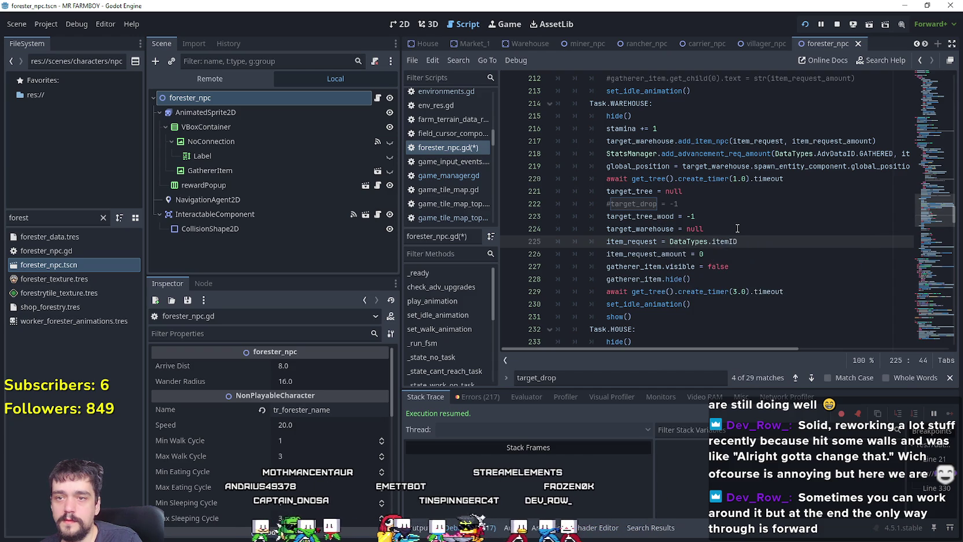
pyautogui.press('Return')
# - Copy the item_request and item_request_amount reset lines into the HOUSE task branch
pyautogui.moveTo(722, 249)
pyautogui.mouseDown()
pyautogui.moveTo(538, 229)
pyautogui.moveTo(537, 242)
pyautogui.mouseUp()
pyautogui.hotkey('ctrl', 'c')
pyautogui.scroll(-5, 685, 287)
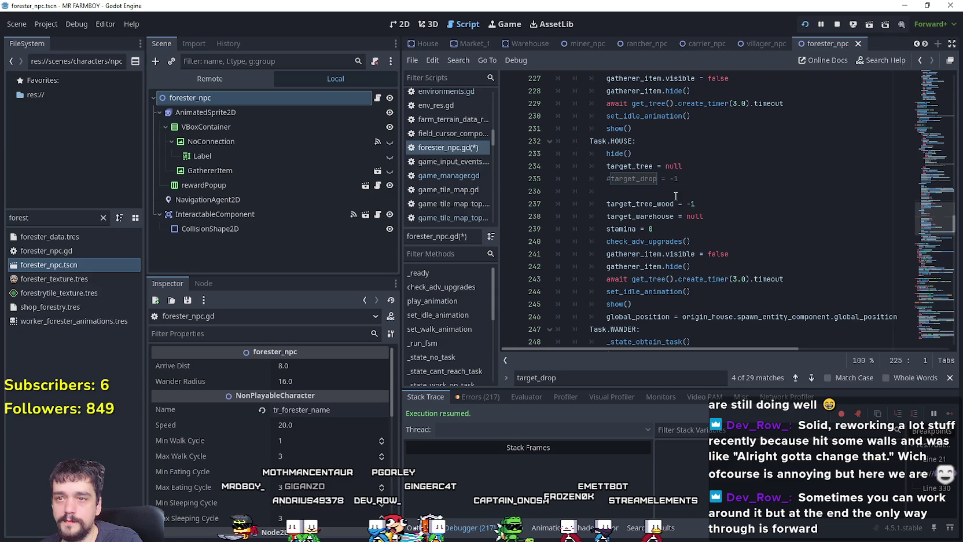
pyautogui.click(676, 196)
pyautogui.hotkey('ctrl', 'v')
pyautogui.scroll(-3, 761, 284)
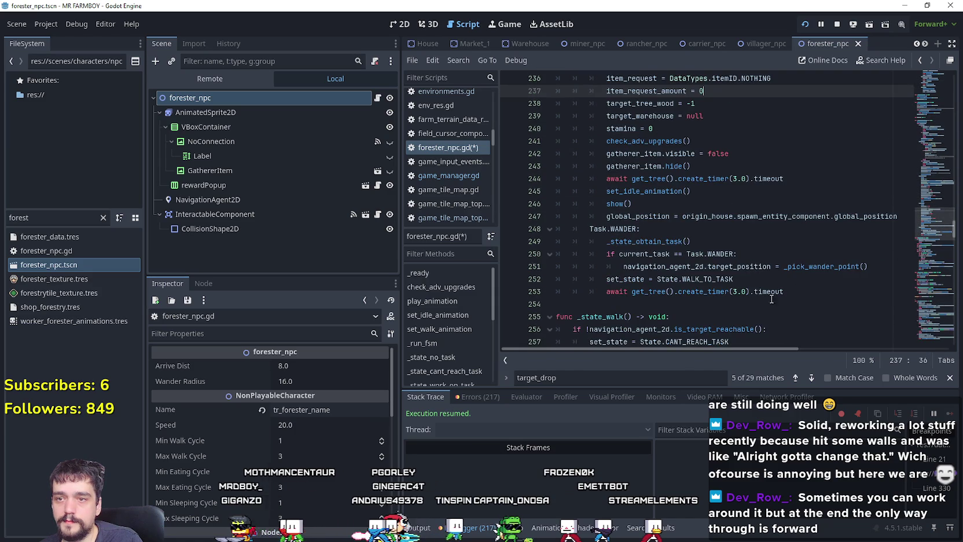
# - Replace target_drop with item_request on line 306 of the gatherer icon script
pyautogui.click(811, 377)
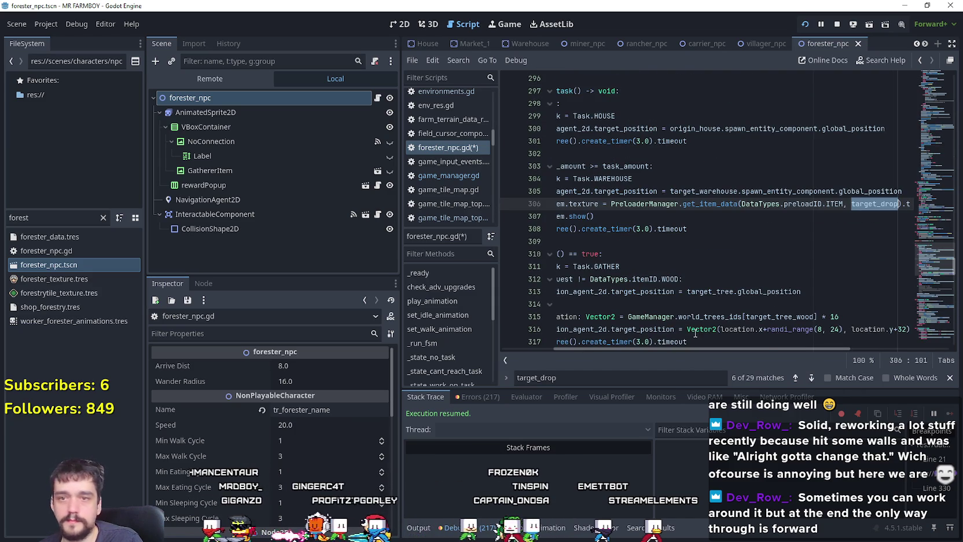
pyautogui.moveTo(670, 349); pyautogui.dragTo(547, 347)
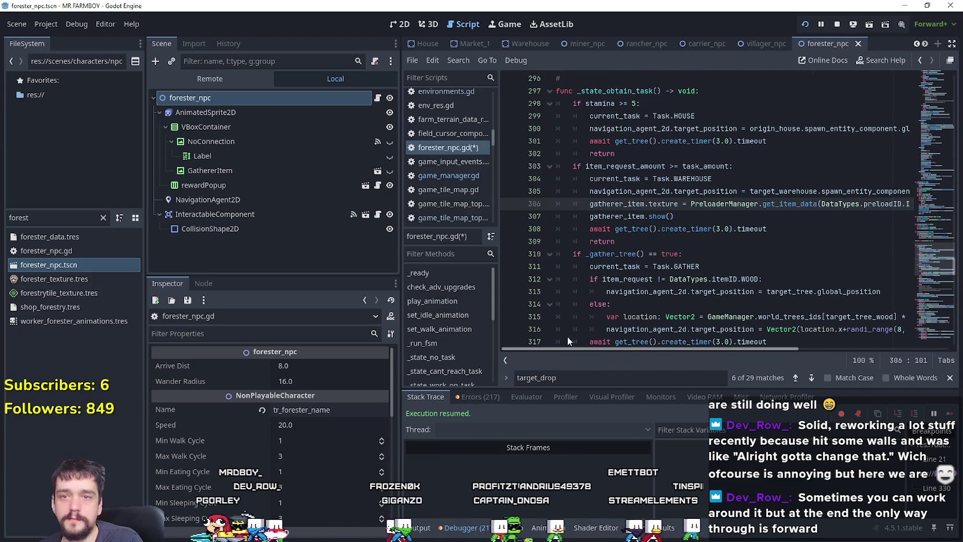
pyautogui.hscroll(3, 644, 338)
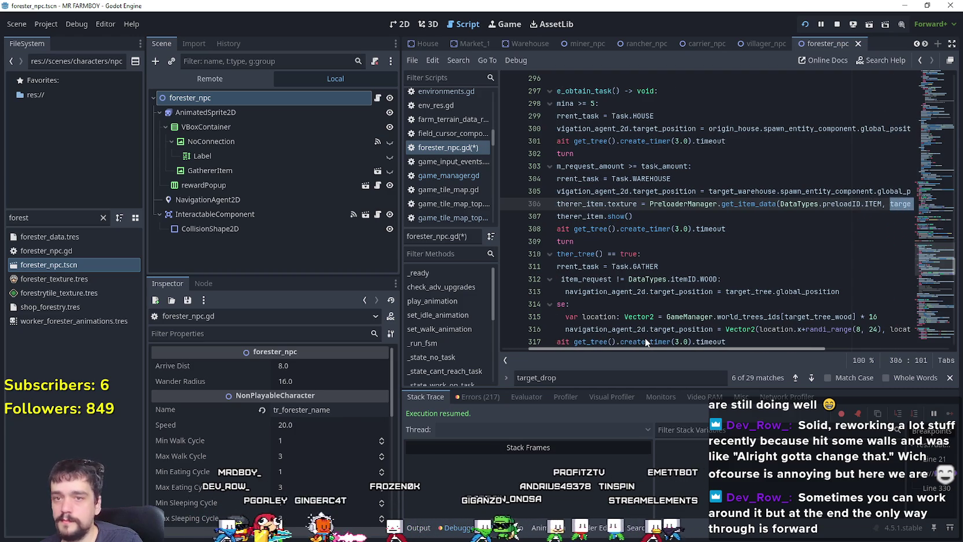
pyautogui.hscroll(3, 644, 338)
pyautogui.hscroll(-6, 591, 334)
pyautogui.hscroll(15, 752, 343)
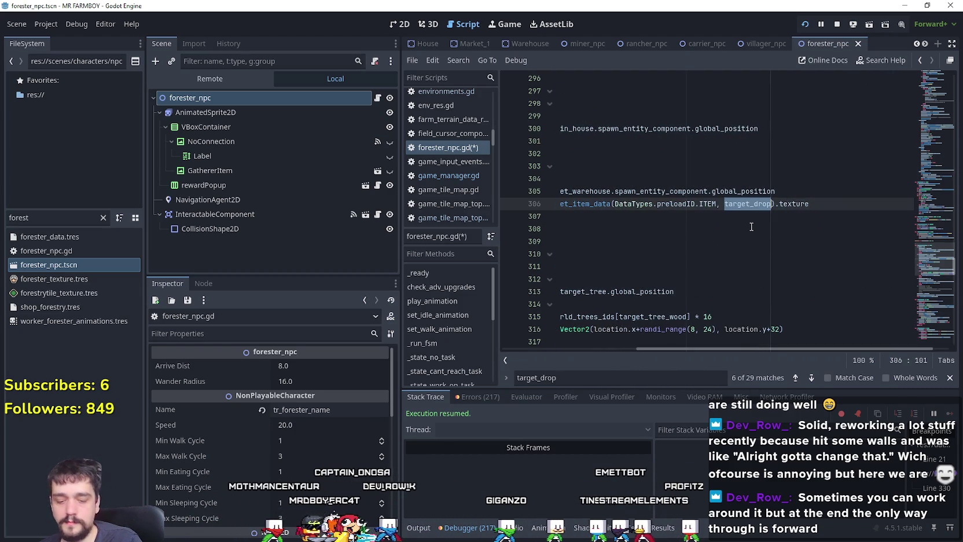
pyautogui.write('item_request')
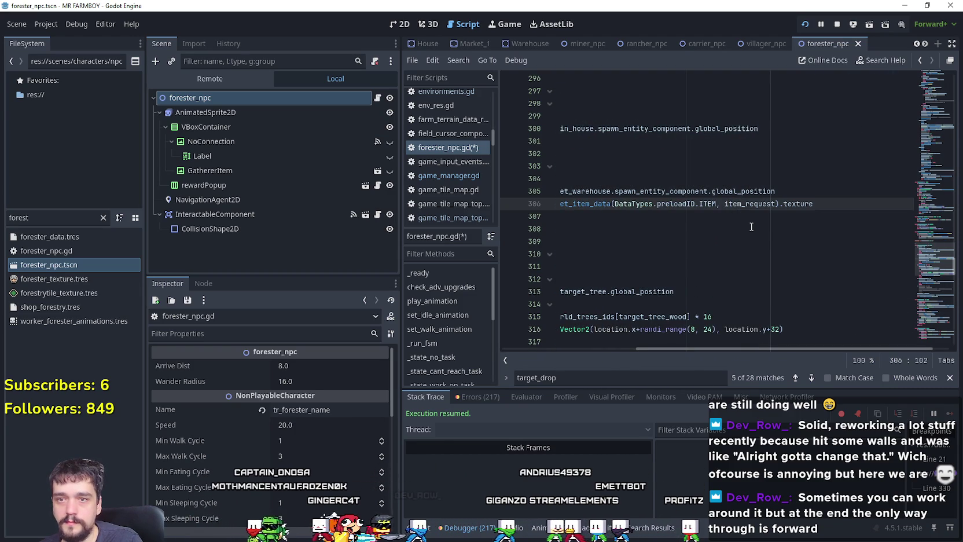
pyautogui.hscroll(-15, 793, 347)
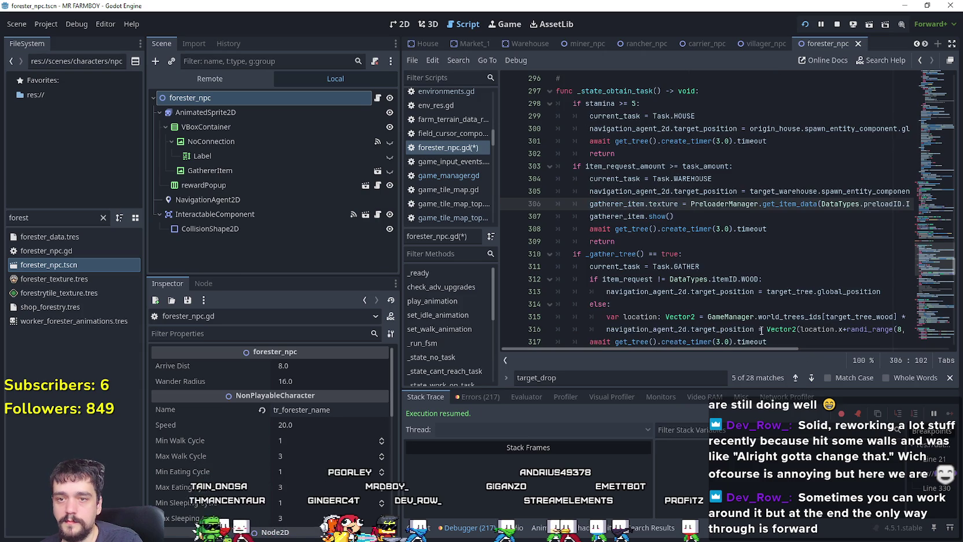
# - Step through the later target_drop matches down past line 393
pyautogui.click(810, 379)
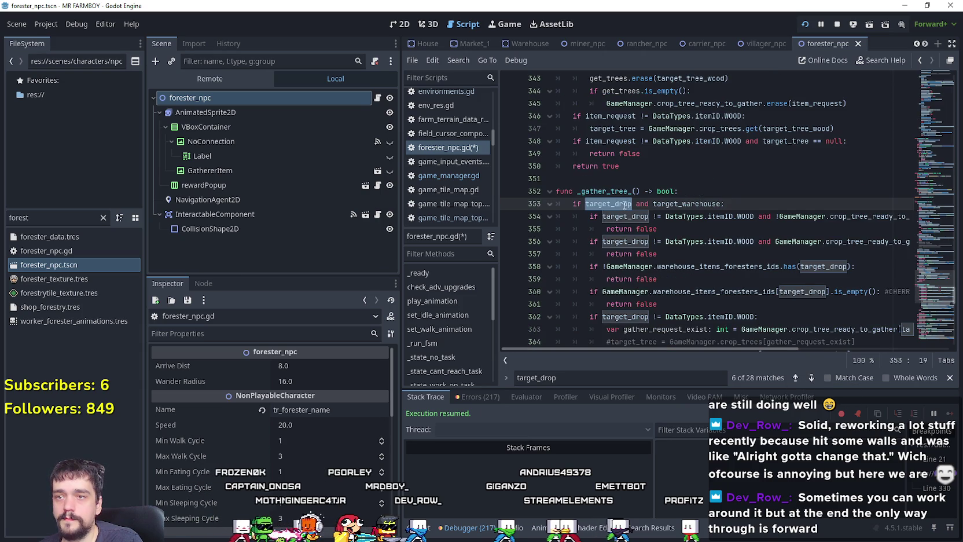
pyautogui.scroll(-5, 624, 206)
pyautogui.click(810, 377)
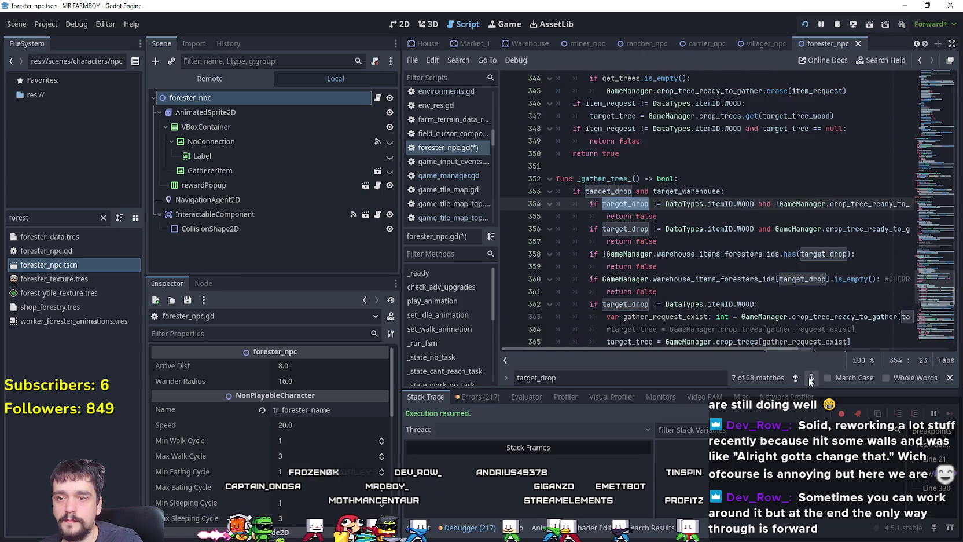
pyautogui.scroll(-5, 683, 249)
pyautogui.click(683, 249)
pyautogui.scroll(-8, 683, 249)
pyautogui.click(666, 204)
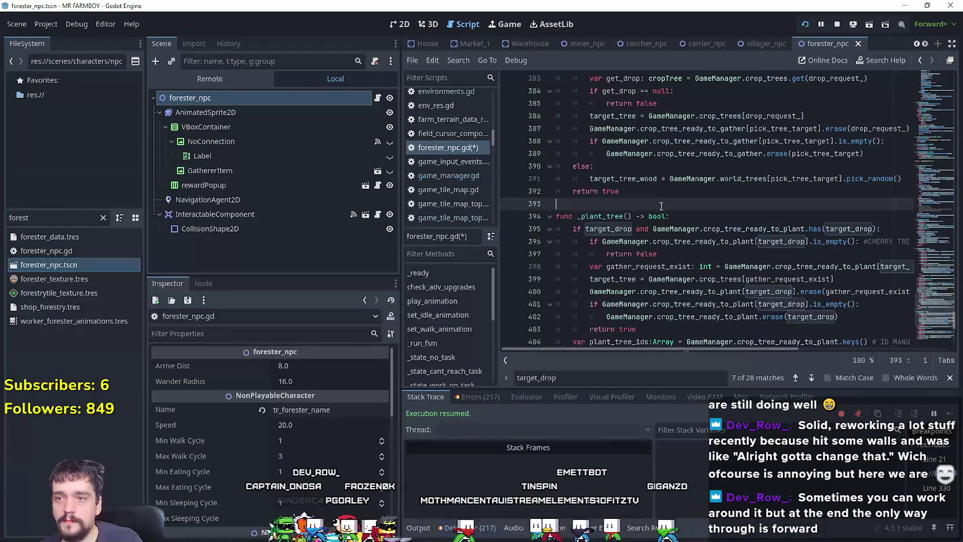
pyautogui.scroll(-8, 665, 238)
pyautogui.click(665, 254)
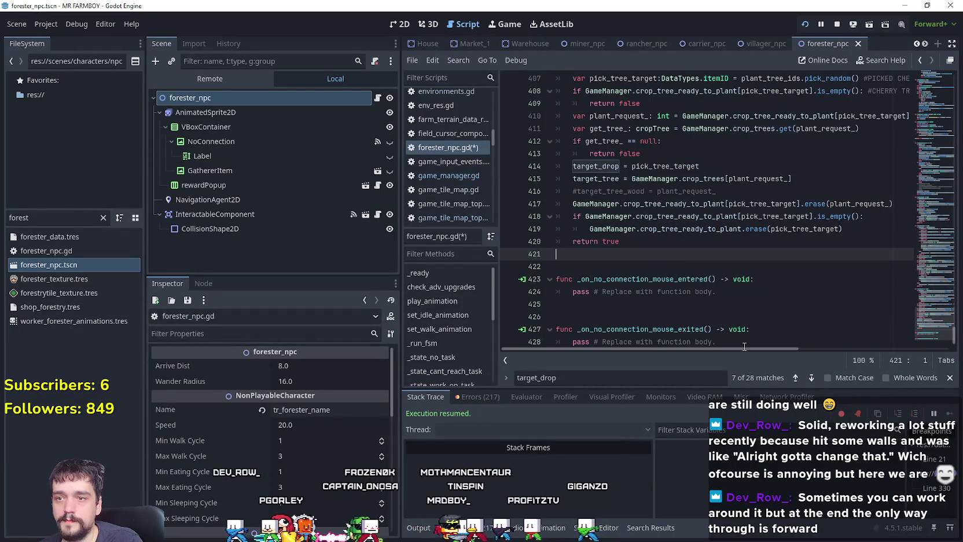
# - Wrap around to review the target_drop uses at lines 19, 181 and 222
pyautogui.click(809, 377)
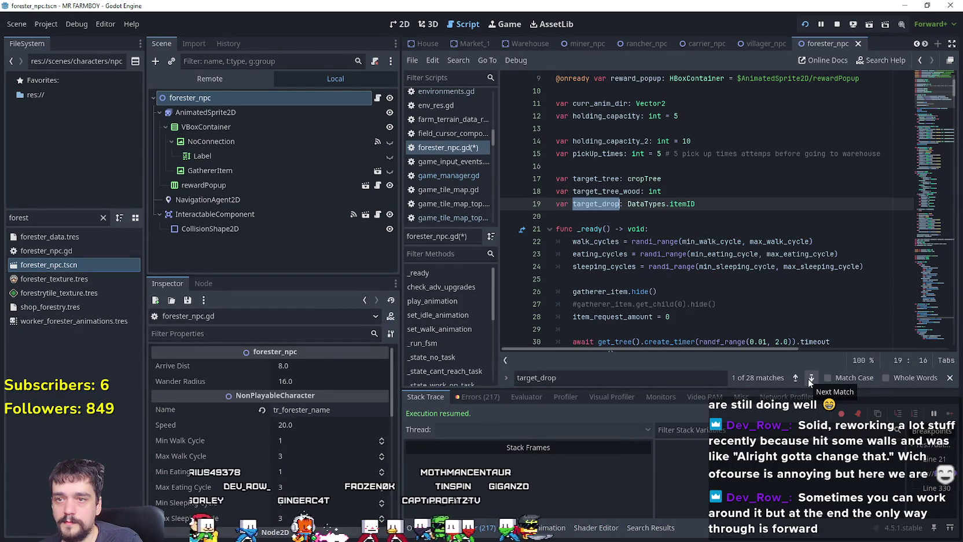
pyautogui.click(808, 378)
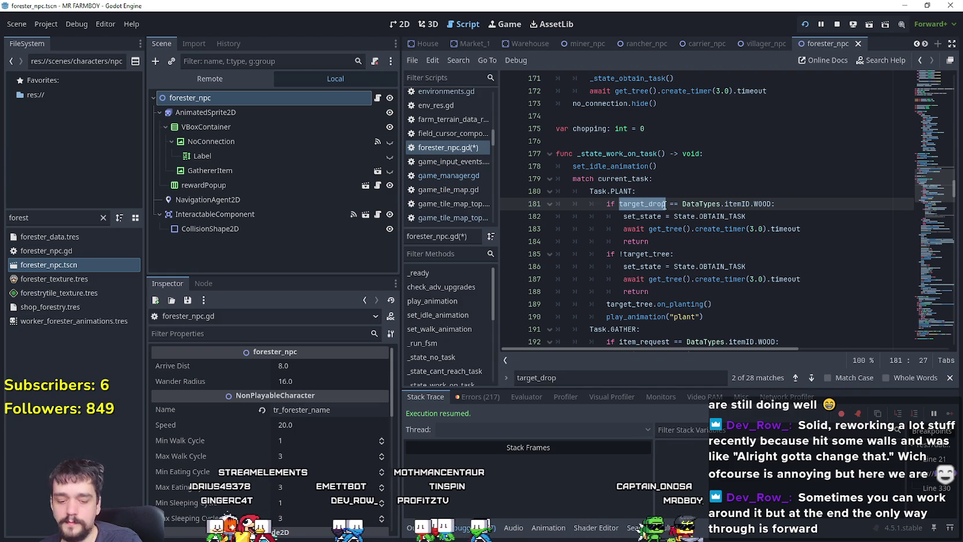
pyautogui.moveTo(664, 204)
pyautogui.click(813, 376)
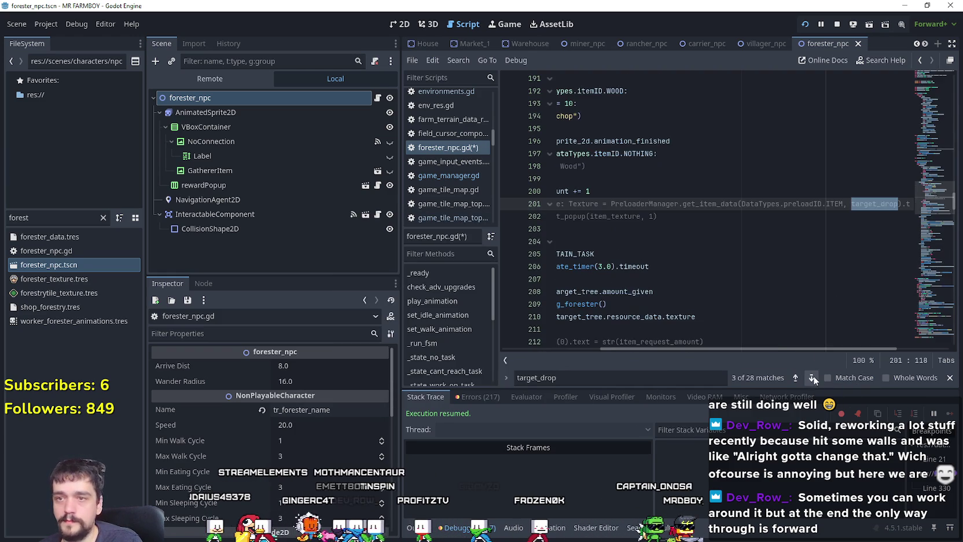
pyautogui.click(813, 375)
pyautogui.moveTo(722, 349); pyautogui.dragTo(687, 349)
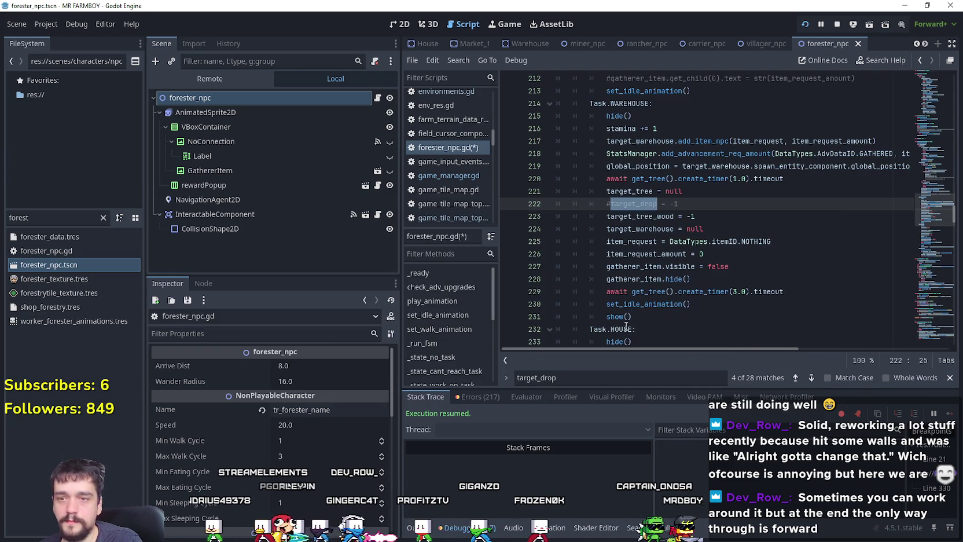
pyautogui.click(750, 266)
# - Save, run the farm game, resume it and add another bed to the house
pyautogui.hotkey('ctrl', 's')
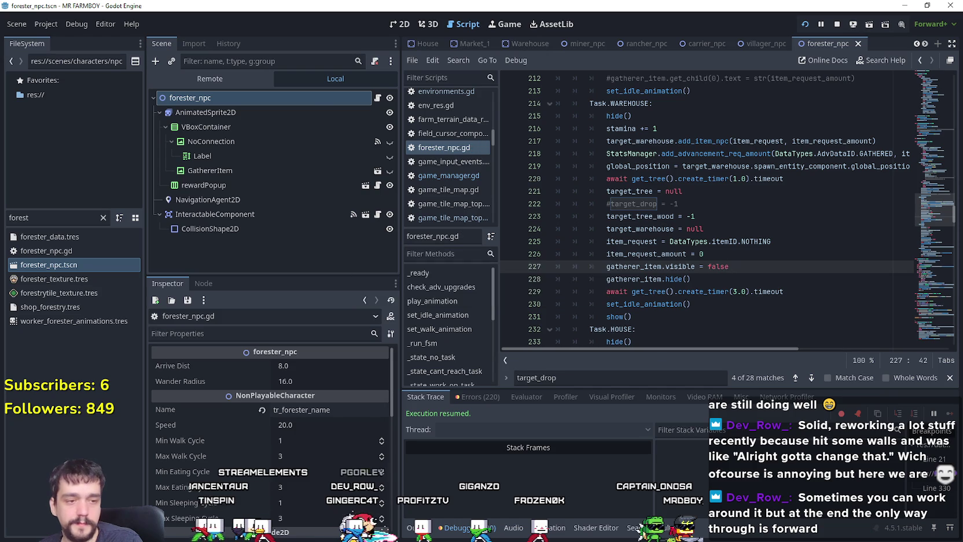
pyautogui.hotkey('alt', 'Tab')
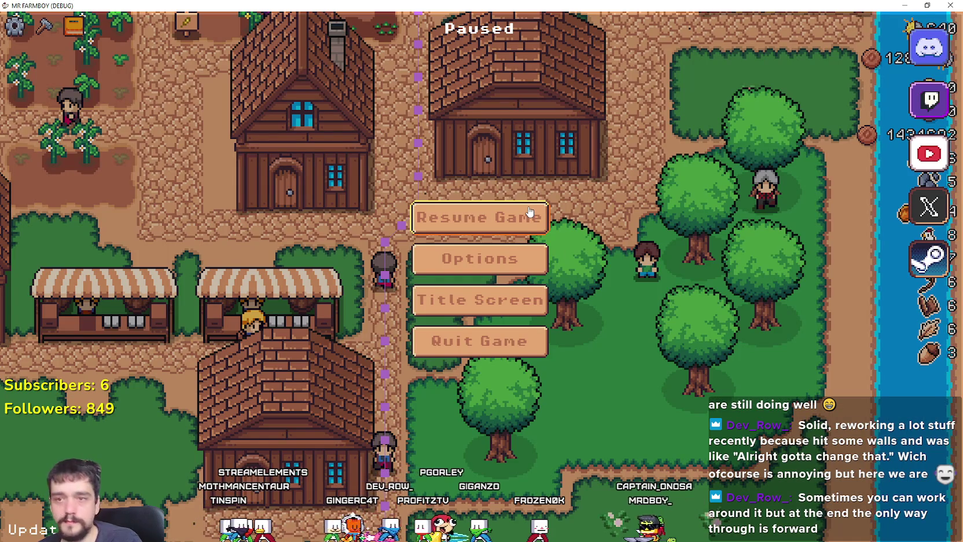
pyautogui.click(528, 212)
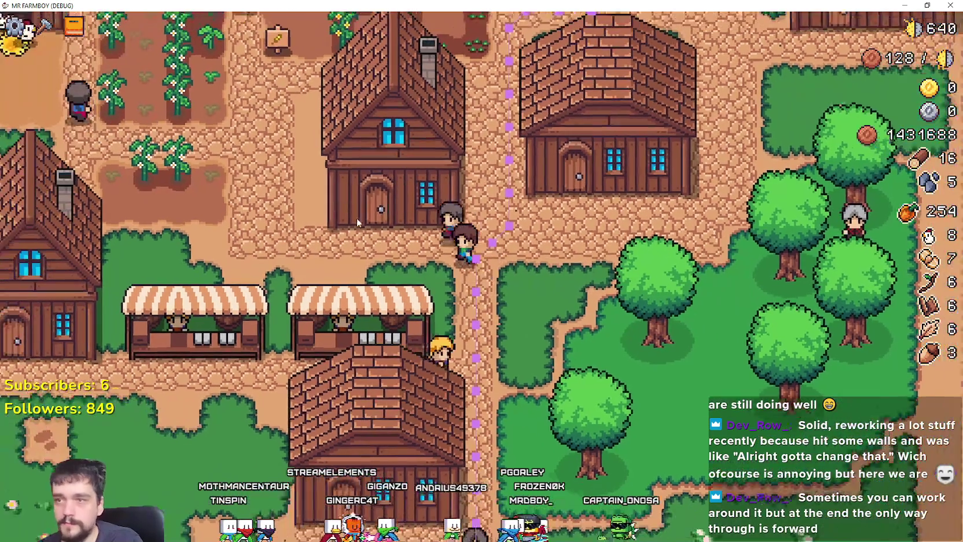
pyautogui.click(356, 217)
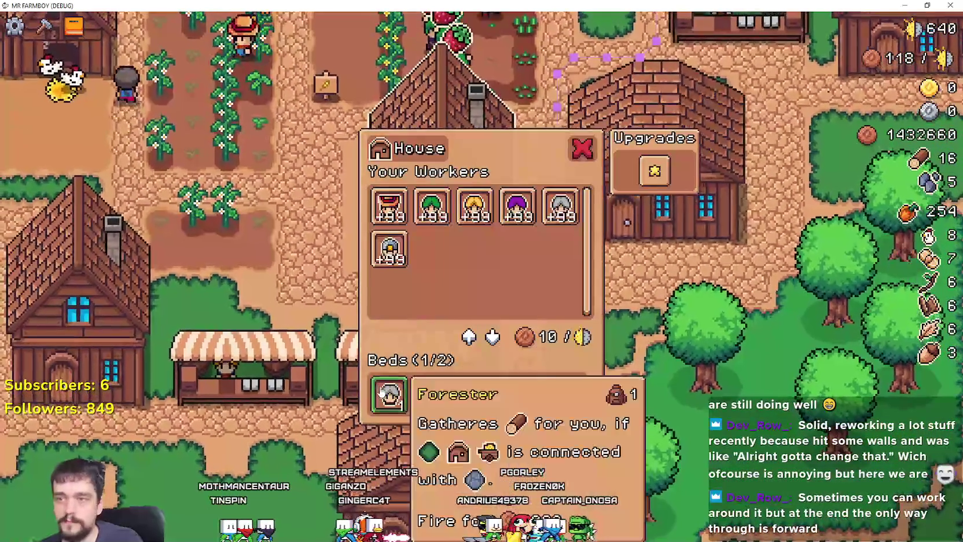
pyautogui.click(469, 336)
pyautogui.click(512, 298)
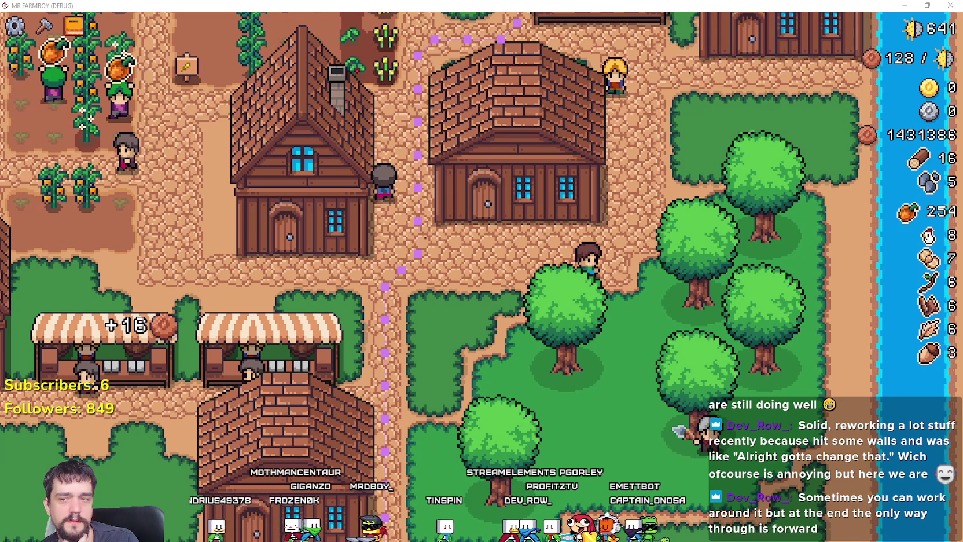
# - Switch from the running farm game to the YouTube Music window
pyautogui.hotkey('alt', 'Tab')
pyautogui.click(765, 75)
pyautogui.scroll(-5, 521, 235)
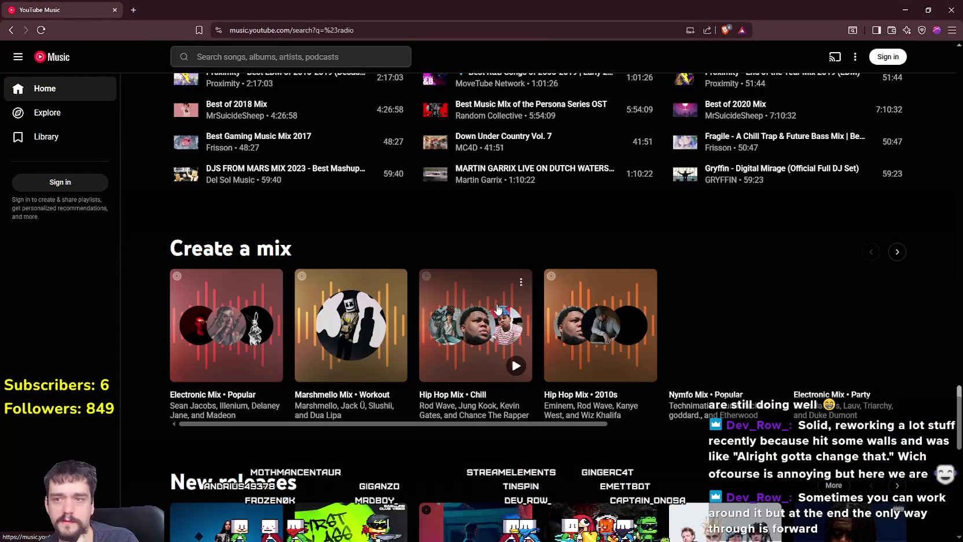
pyautogui.scroll(5, 520, 234)
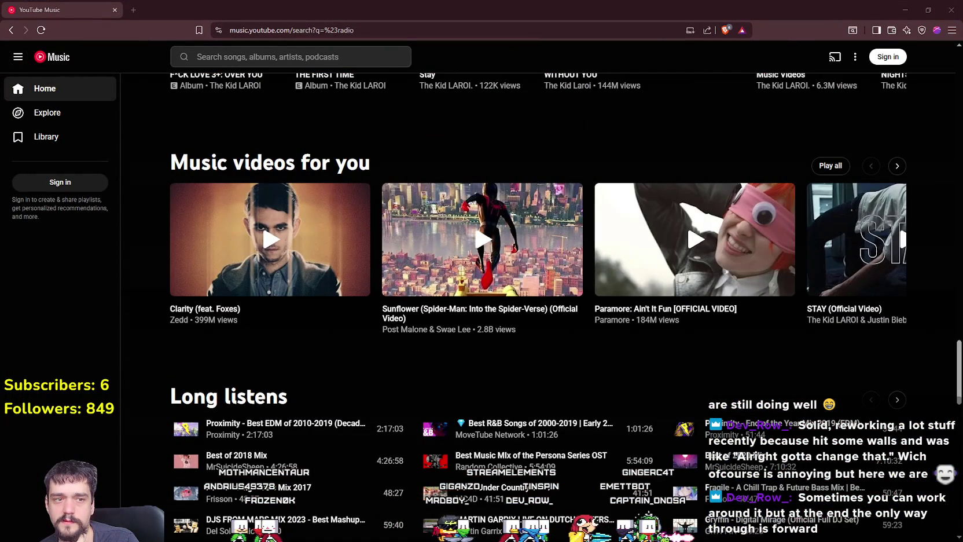
pyautogui.scroll(5, 816, 196)
pyautogui.scroll(-4, 672, 382)
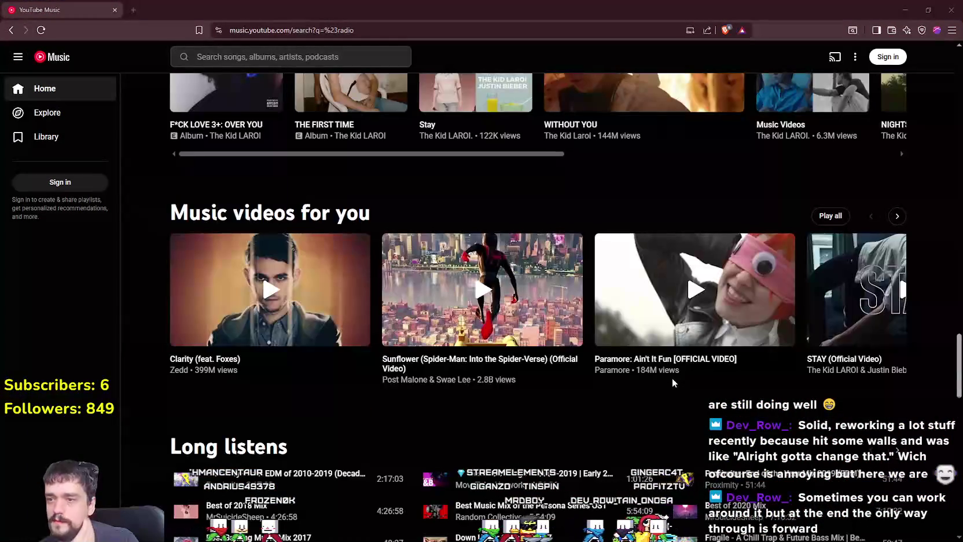
pyautogui.scroll(-10, 672, 382)
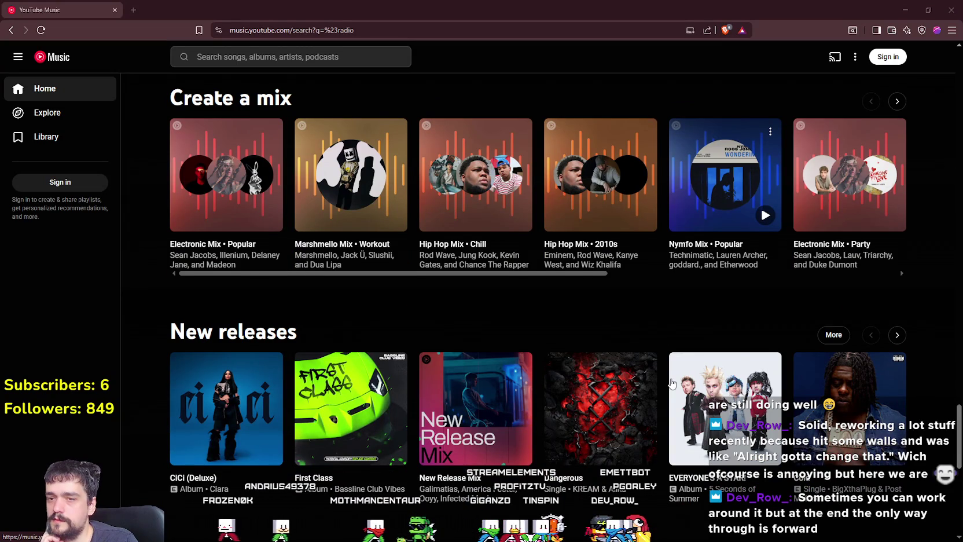
pyautogui.scroll(-3, 672, 383)
pyautogui.scroll(-3, 672, 384)
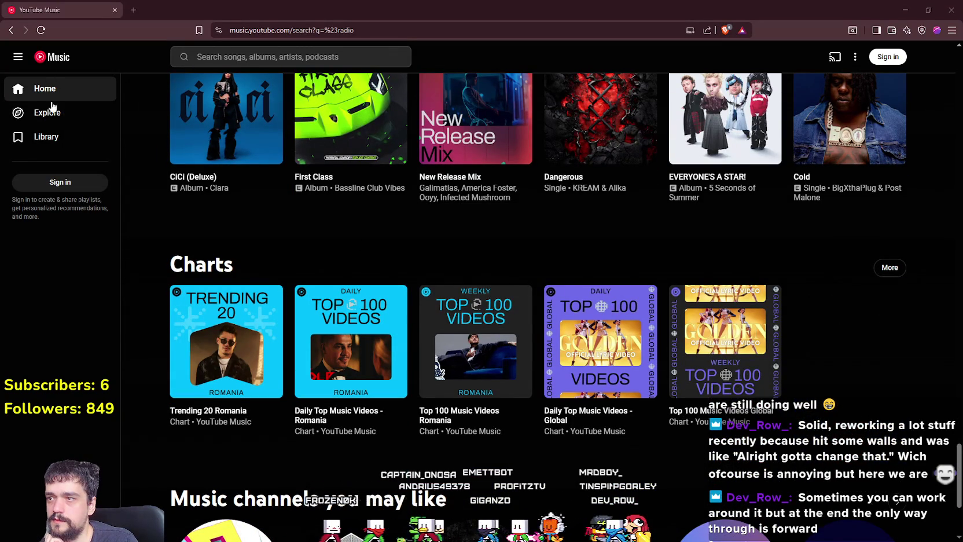
pyautogui.scroll(-3, 386, 353)
pyautogui.scroll(-1, 386, 354)
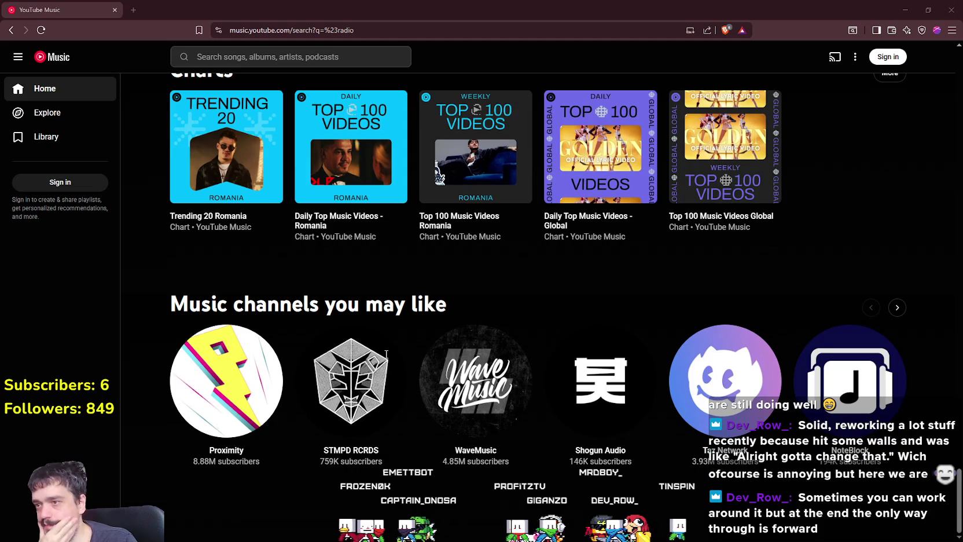
pyautogui.scroll(-10, 386, 354)
pyautogui.scroll(3, 666, 435)
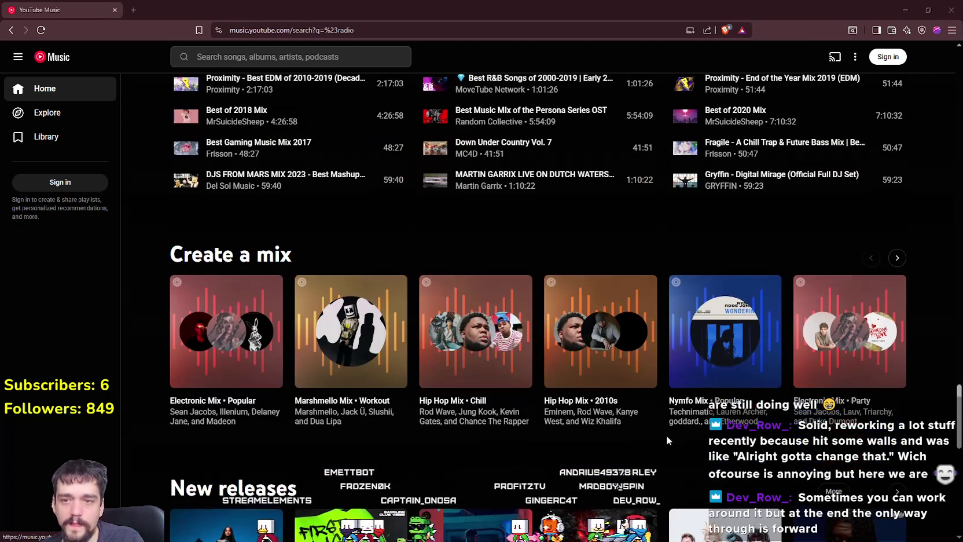
pyautogui.scroll(10, 643, 420)
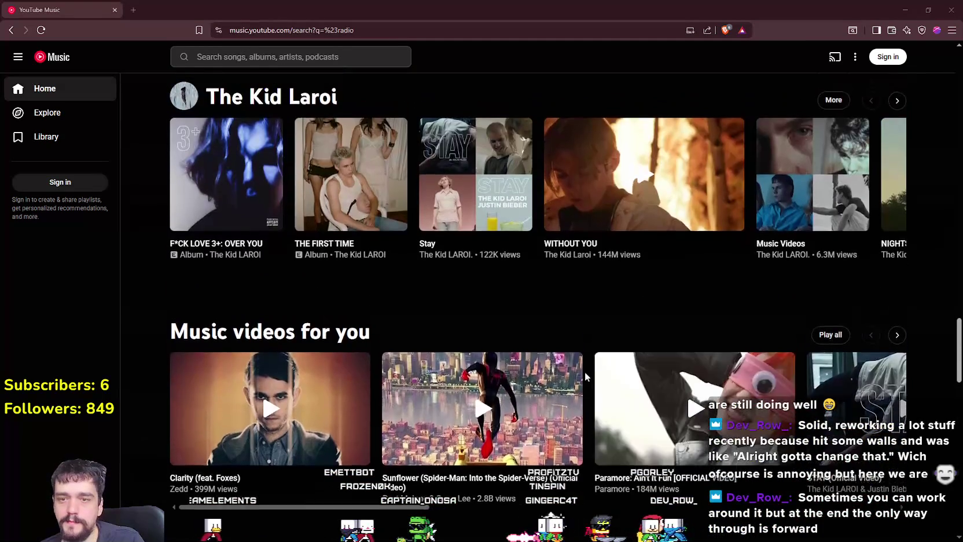
pyautogui.scroll(4, 580, 373)
pyautogui.scroll(-4, 555, 380)
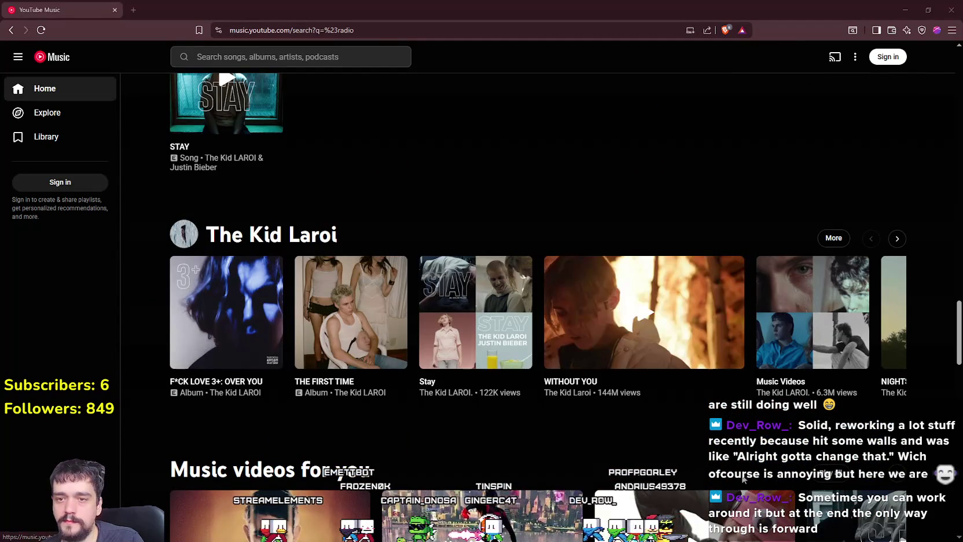
pyautogui.scroll(3, 743, 475)
pyautogui.scroll(5, 743, 476)
pyautogui.scroll(5, 654, 253)
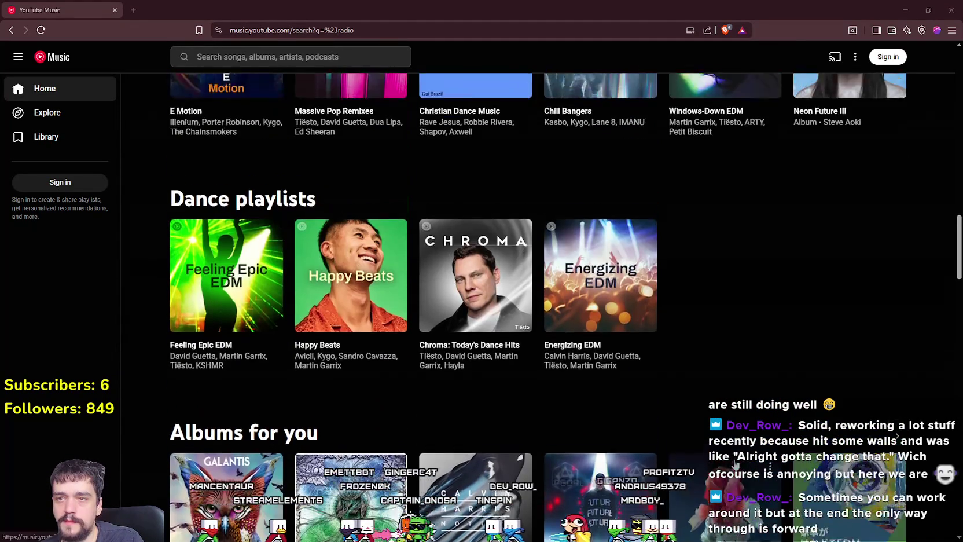
pyautogui.scroll(15, 654, 253)
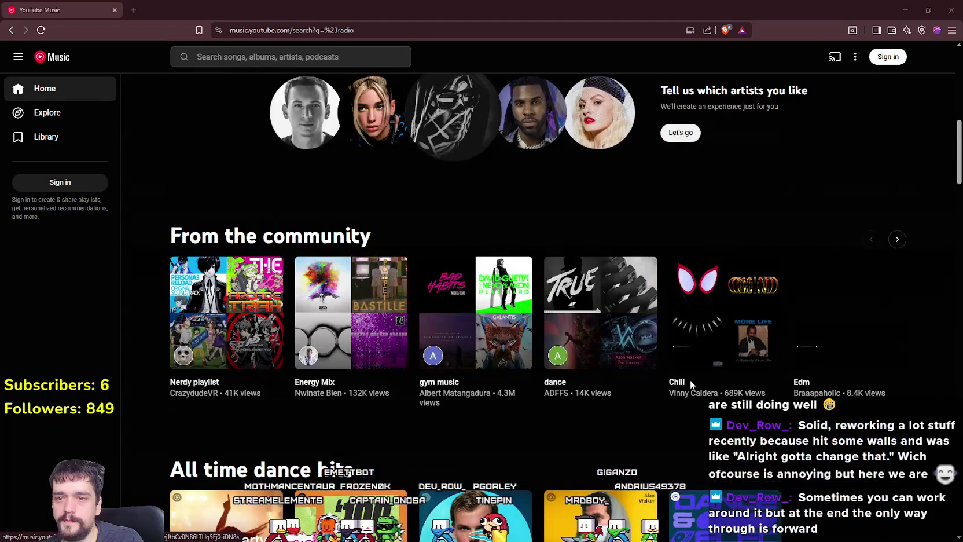
pyautogui.scroll(6, 684, 379)
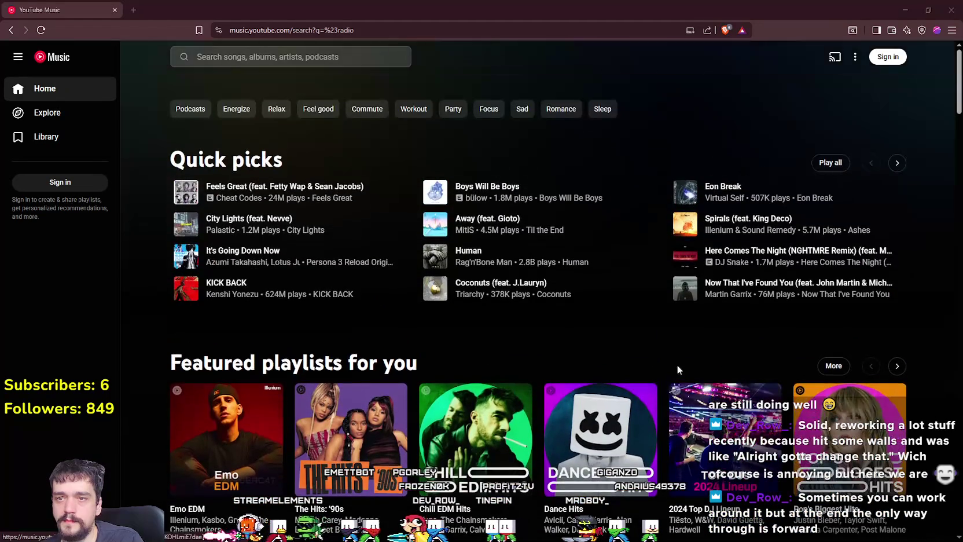
pyautogui.click(298, 62)
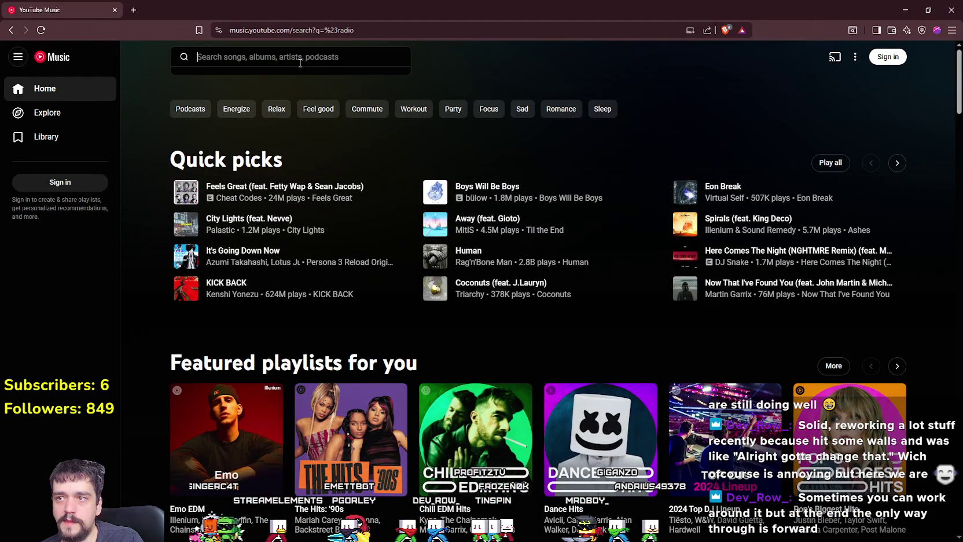
pyautogui.click(855, 58)
pyautogui.click(855, 58)
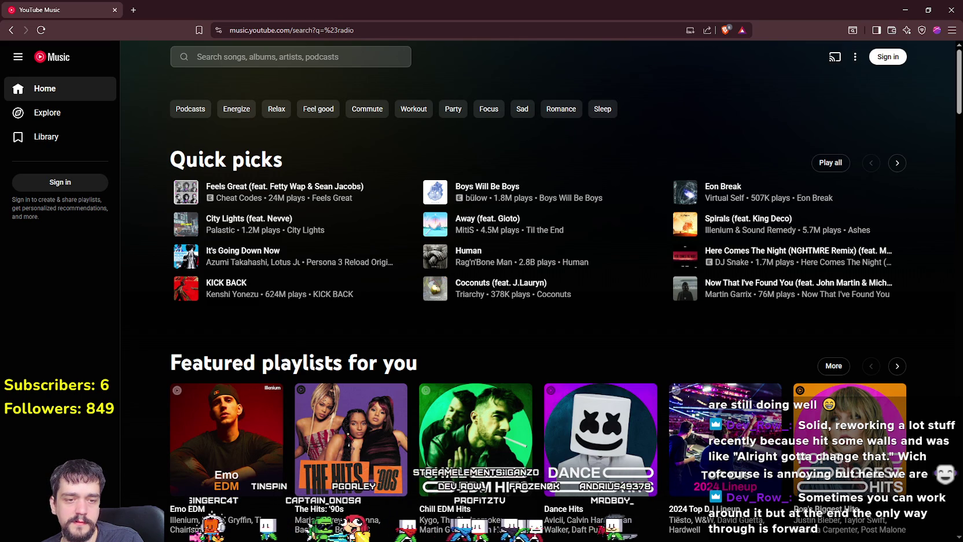
pyautogui.hotkey('alt', 'Tab')
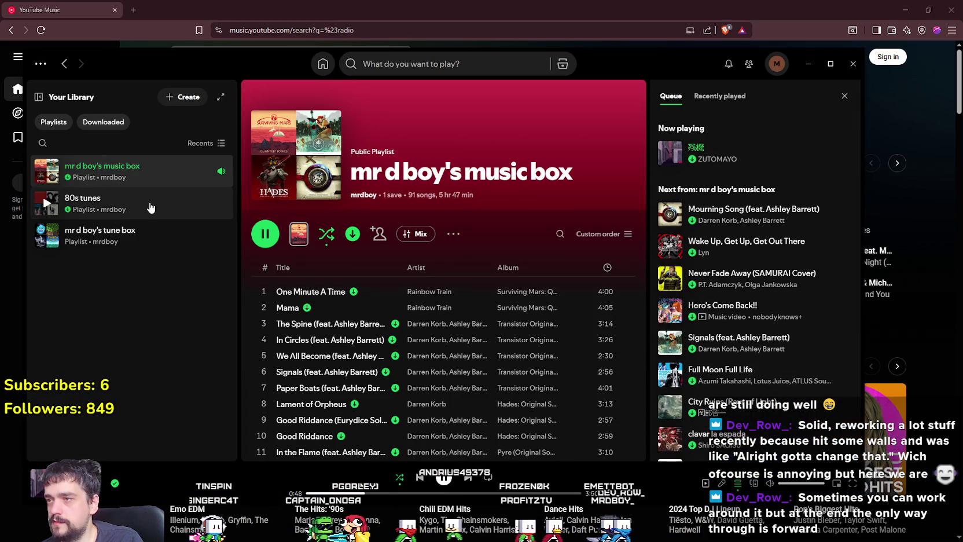
# - Scroll through the 80s tunes playlist tracks in Spotify, then hide Spotify
pyautogui.click(181, 211)
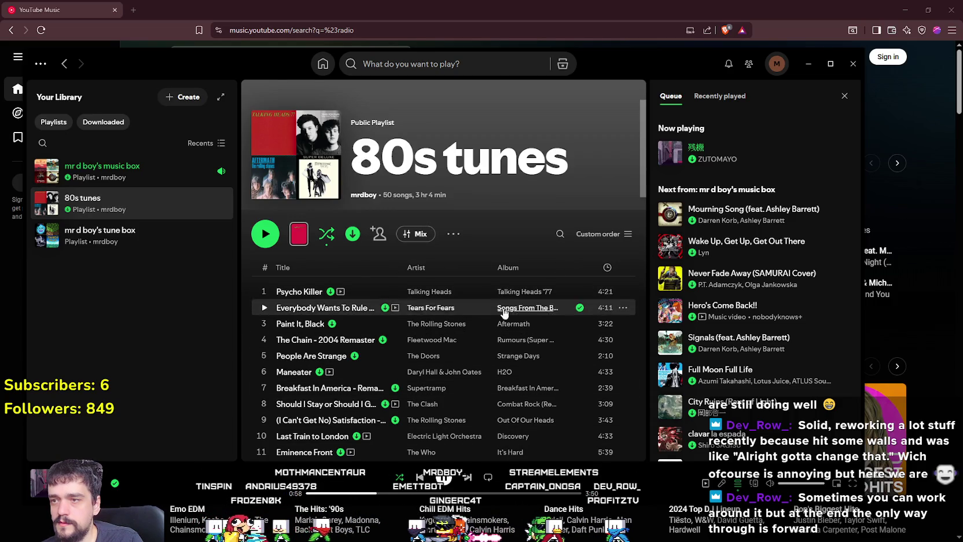
pyautogui.scroll(-2, 523, 372)
pyautogui.scroll(-2, 528, 370)
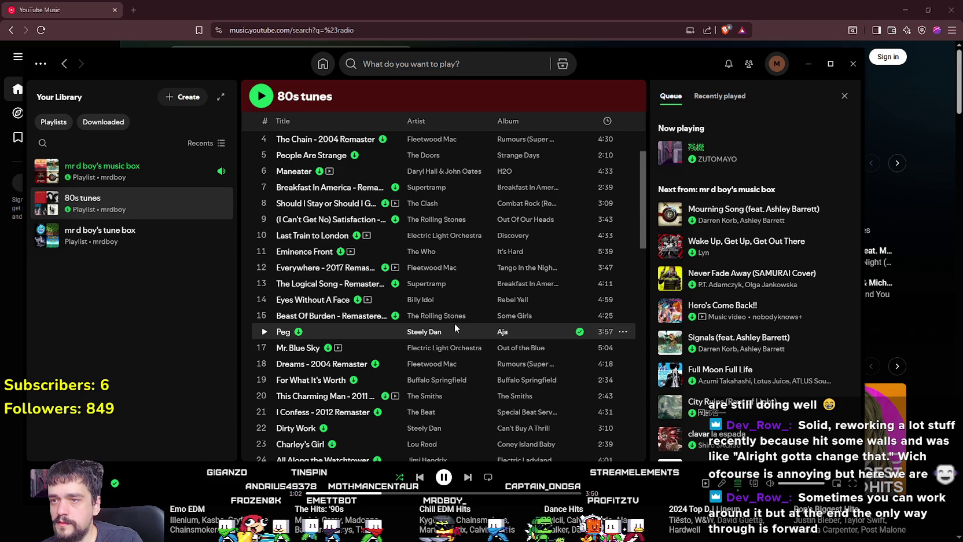
pyautogui.scroll(1, 447, 318)
pyautogui.scroll(1, 448, 318)
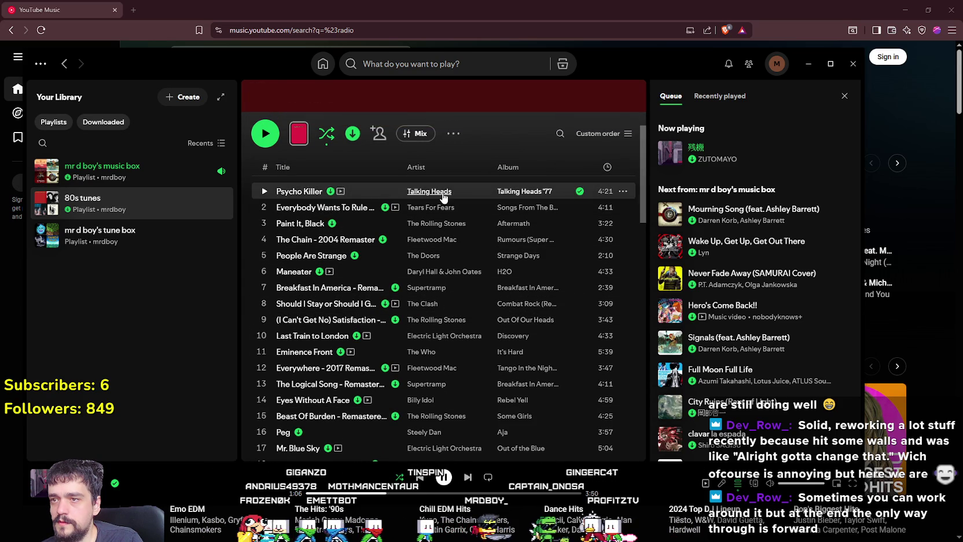
pyautogui.click(803, 72)
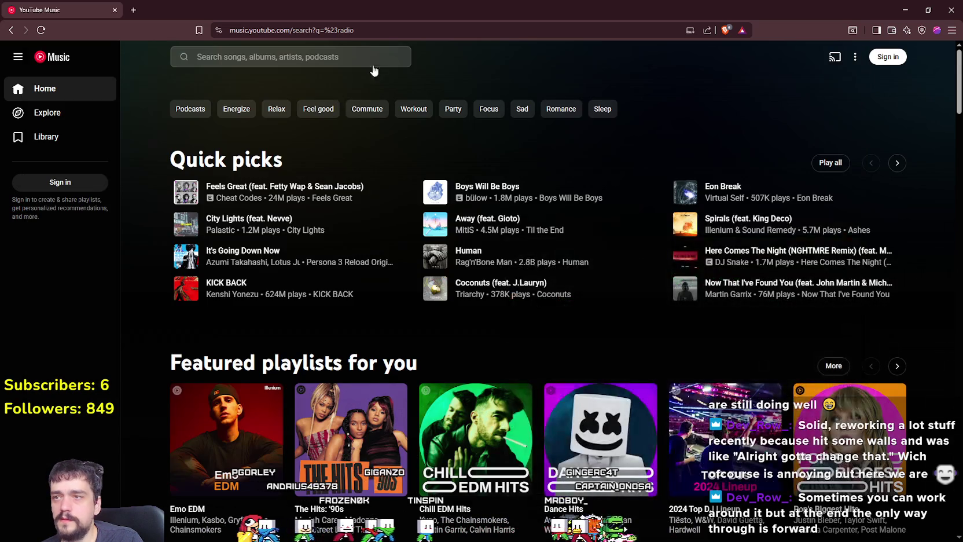
# - Search YouTube Music for 'Talking heads' and open the Talking Heads artist page
pyautogui.click(359, 58)
pyautogui.write('Talking heads')
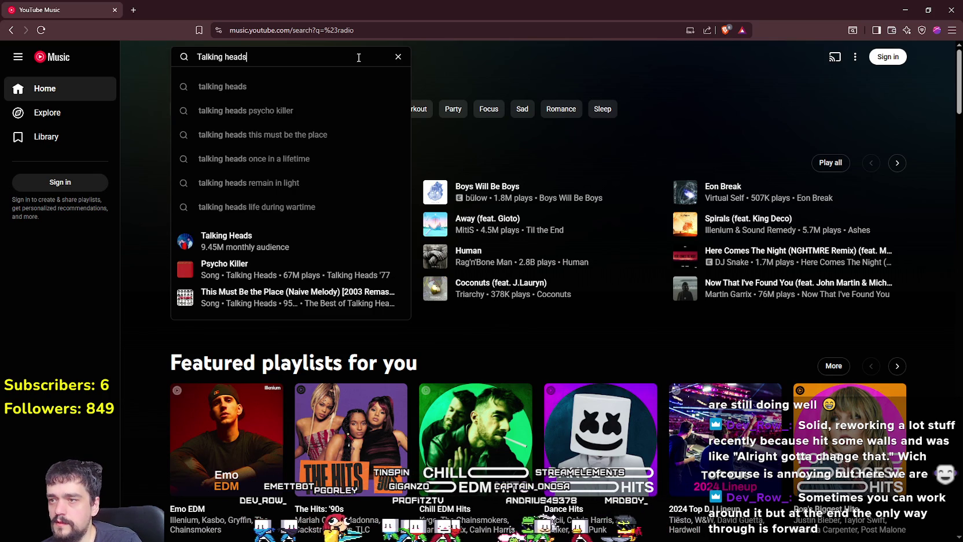
pyautogui.press('Escape')
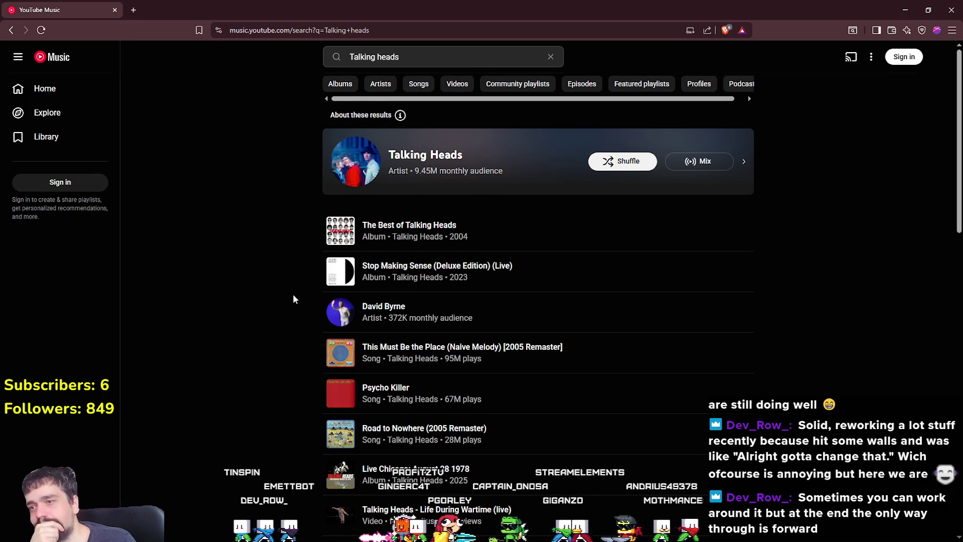
pyautogui.click(672, 372)
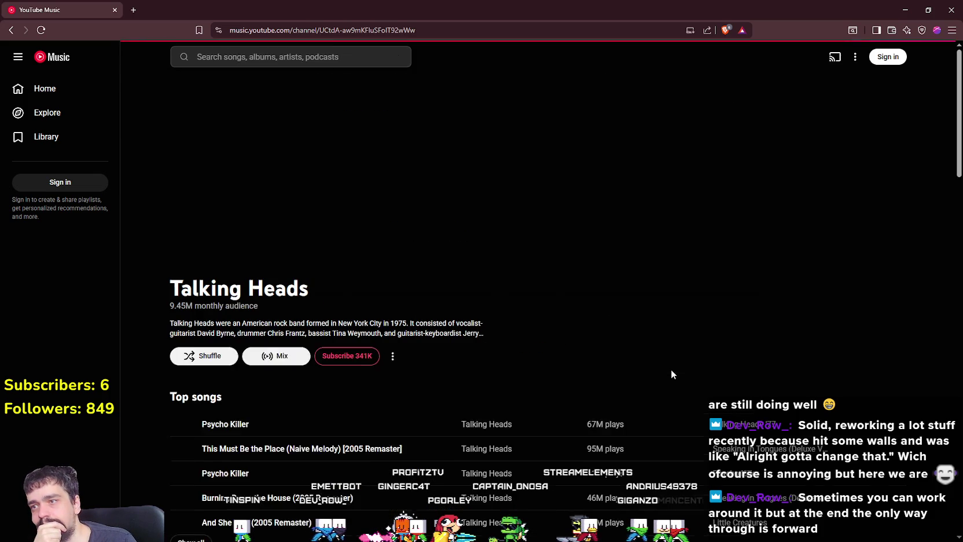
pyautogui.scroll(-3, 921, 386)
pyautogui.scroll(4, 805, 316)
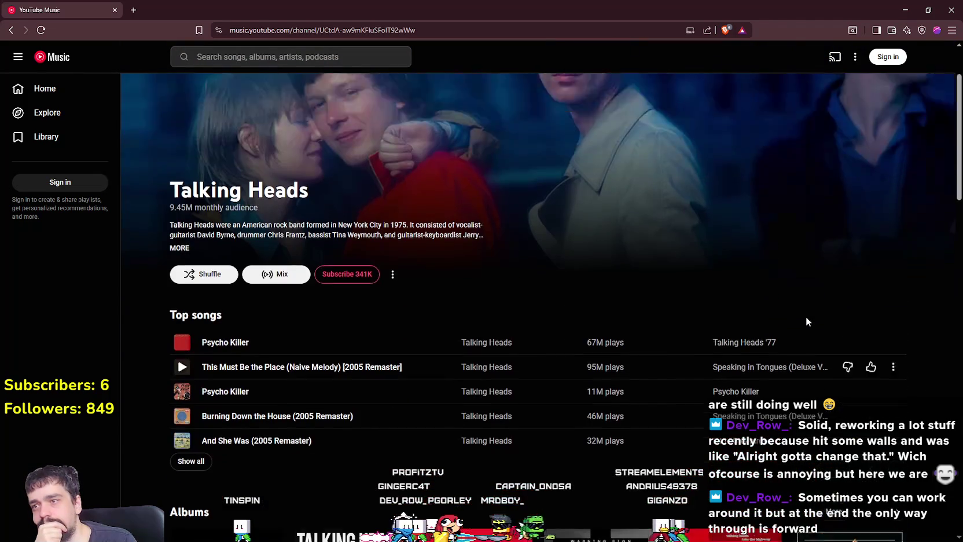
pyautogui.scroll(-7, 263, 292)
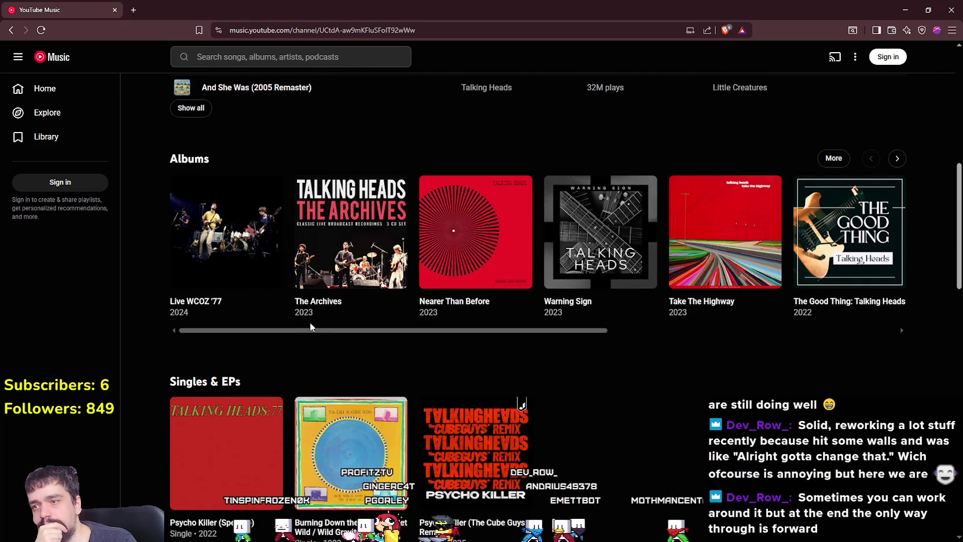
pyautogui.moveTo(314, 331)
pyautogui.mouseDown()
pyautogui.moveTo(777, 354)
pyautogui.moveTo(218, 330)
pyautogui.mouseUp()
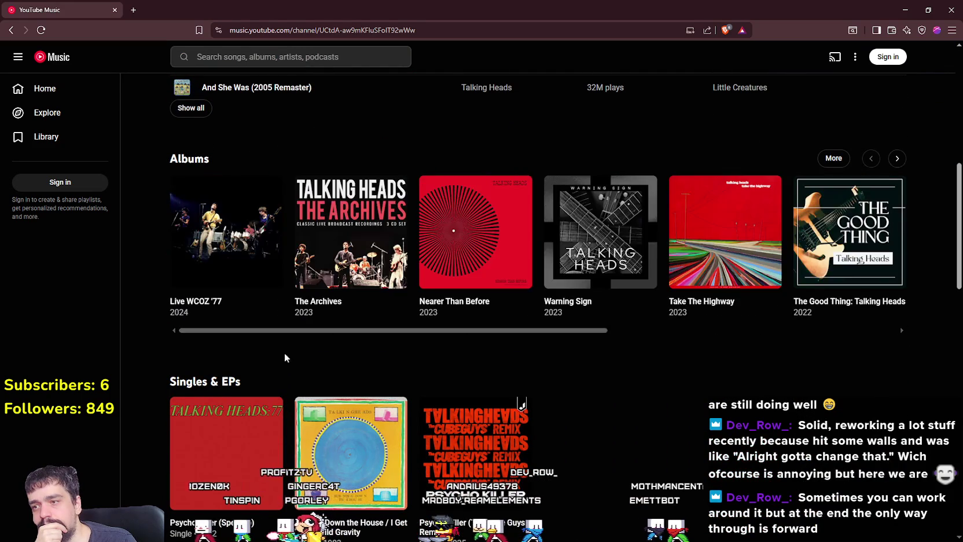
pyautogui.scroll(-9, 382, 369)
pyautogui.scroll(-4, 405, 353)
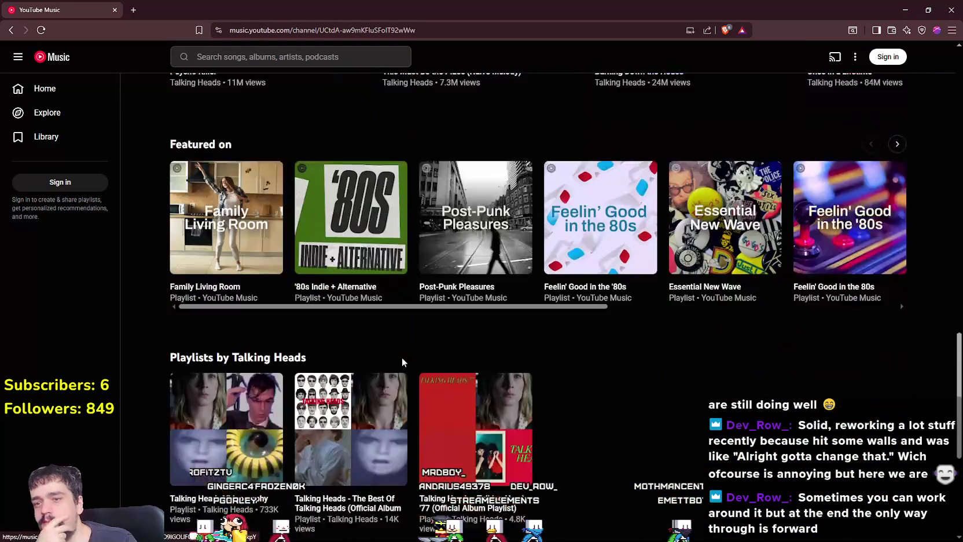
pyautogui.scroll(-3, 633, 466)
pyautogui.scroll(3, 628, 460)
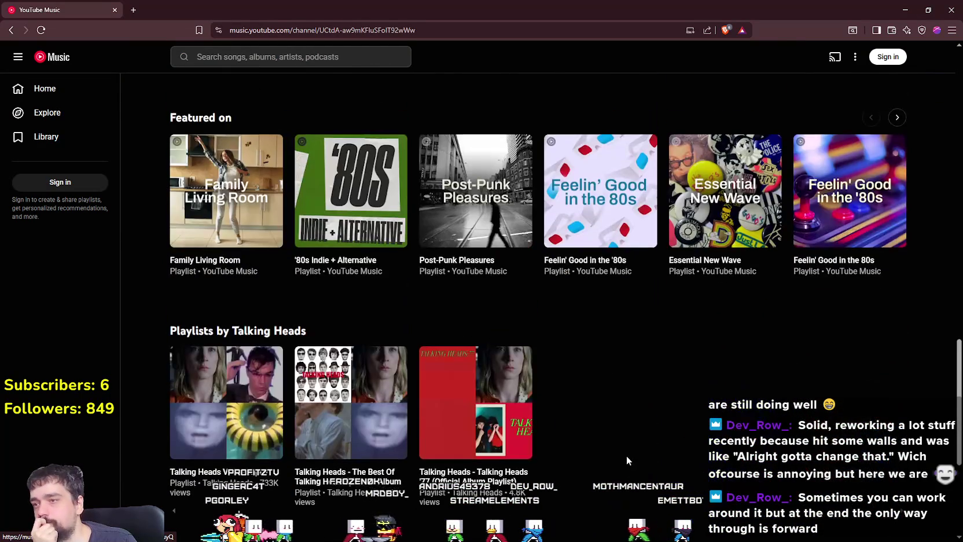
pyautogui.scroll(-4, 620, 451)
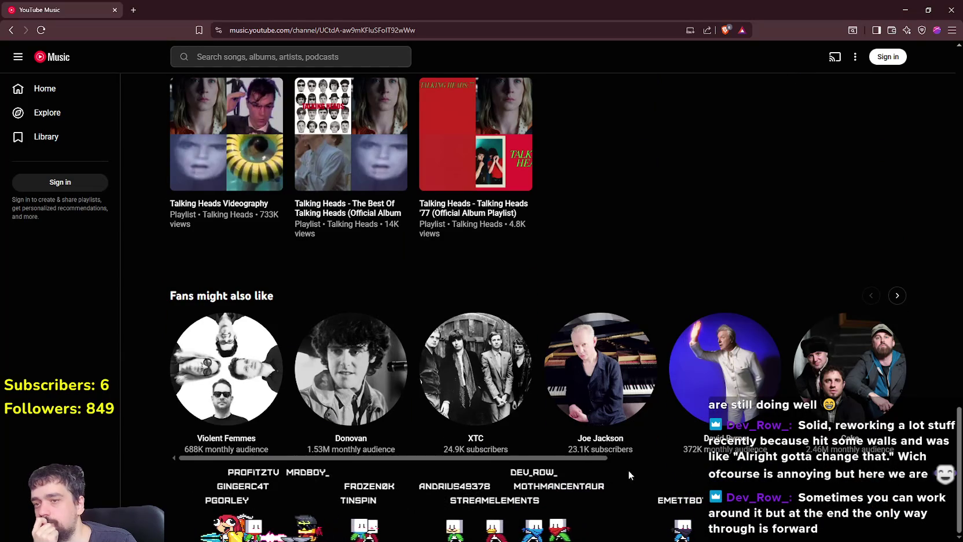
pyautogui.scroll(10, 734, 479)
pyautogui.scroll(15, 732, 480)
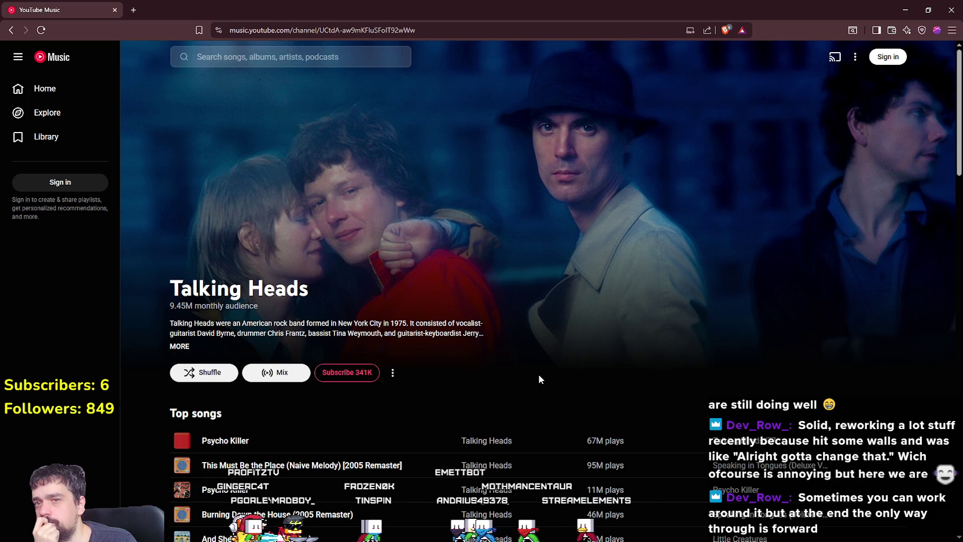
pyautogui.scroll(-3, 532, 371)
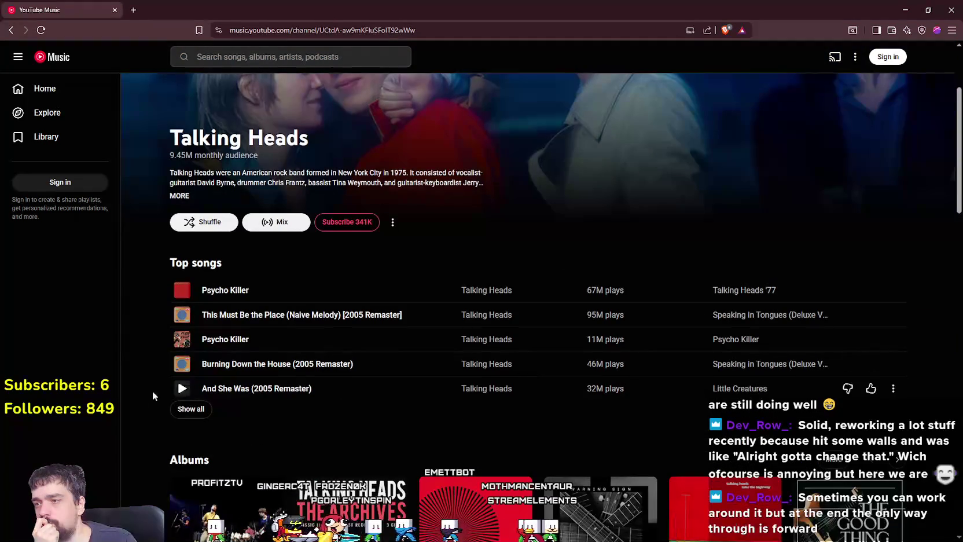
pyautogui.click(194, 417)
pyautogui.scroll(-4, 194, 417)
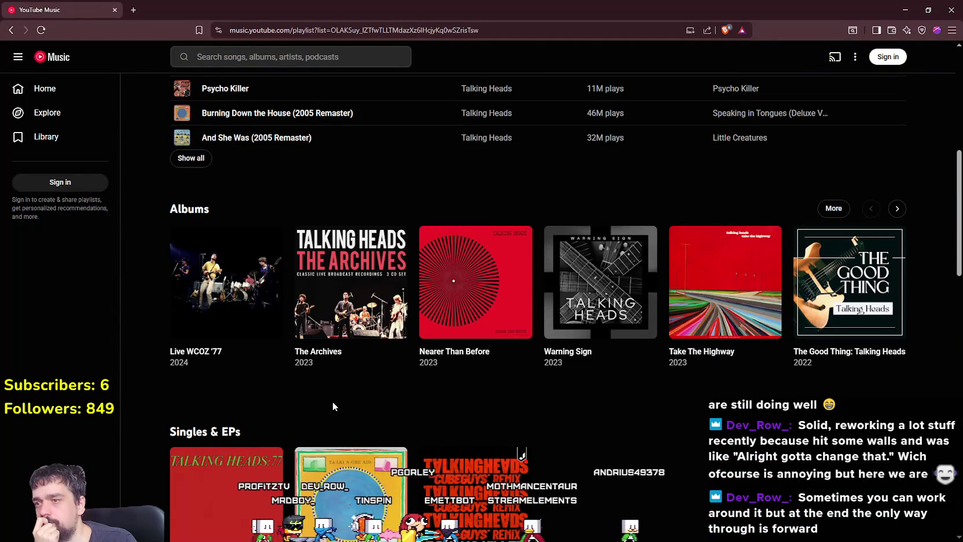
pyautogui.scroll(-8, 331, 400)
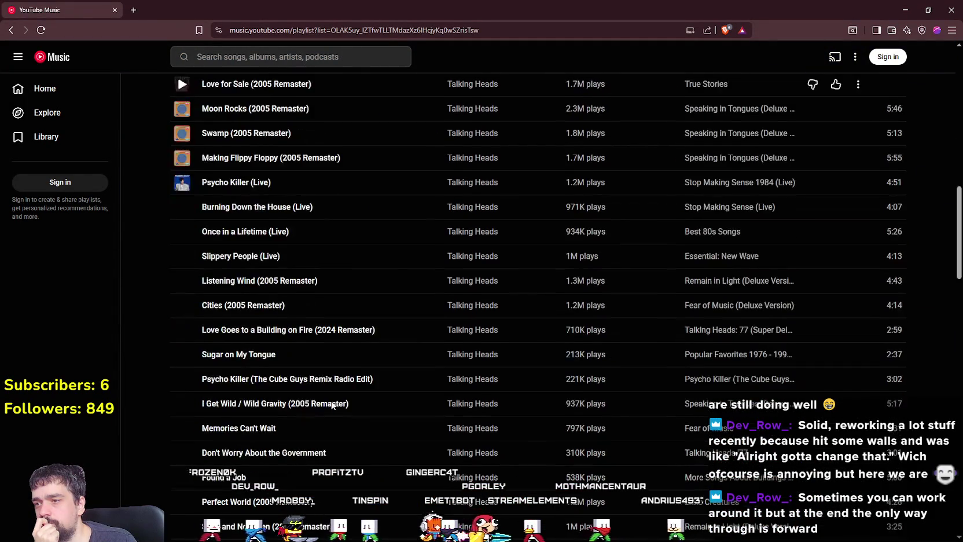
pyautogui.scroll(-20, 330, 398)
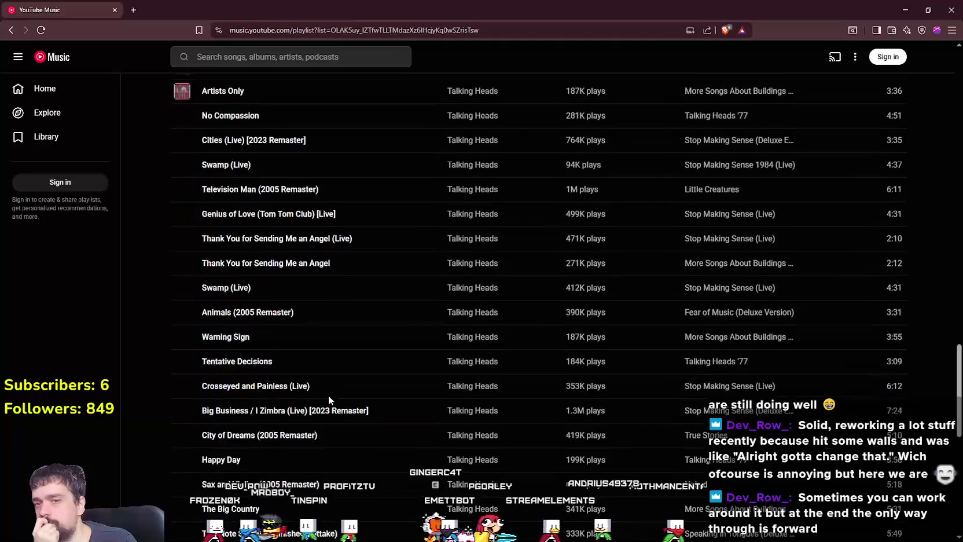
pyautogui.scroll(-20, 328, 396)
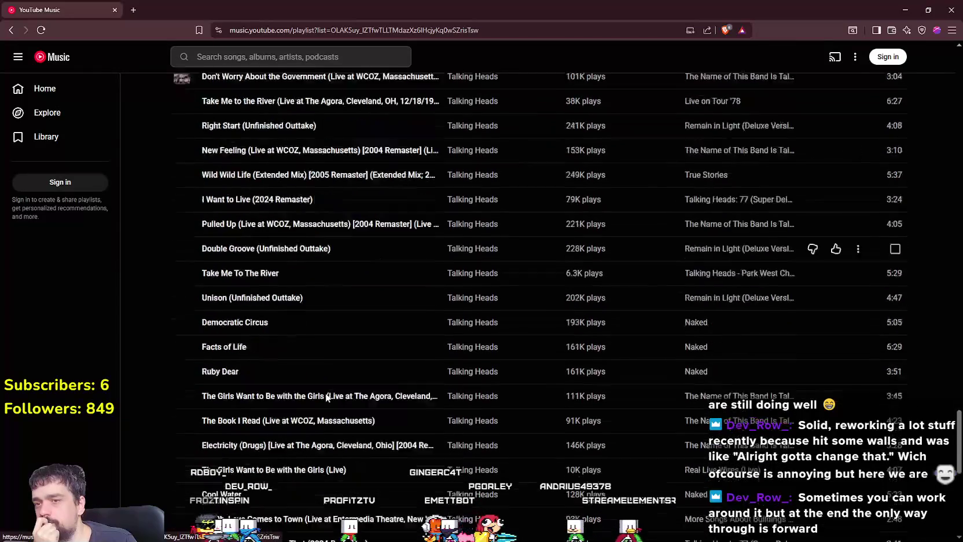
pyautogui.scroll(-1, 326, 396)
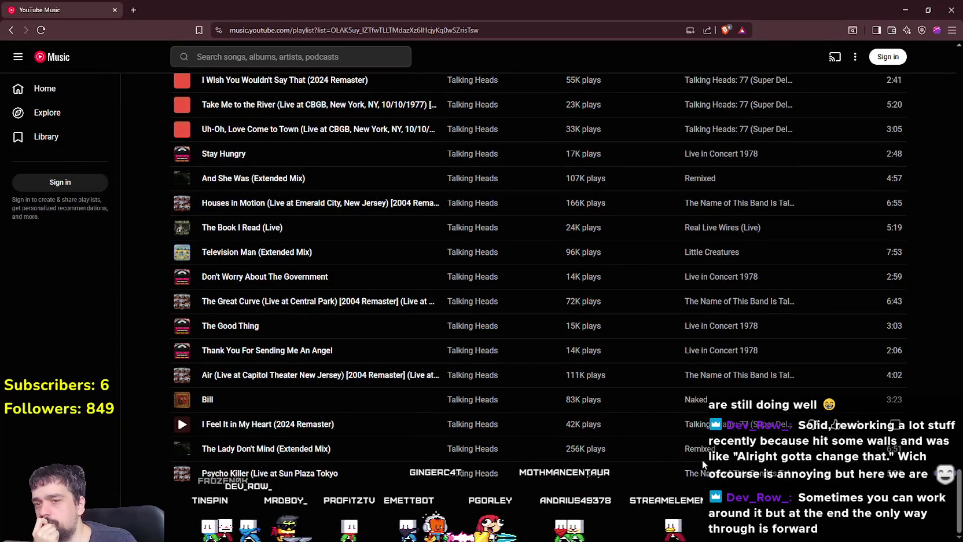
pyautogui.rightClick(608, 449)
pyautogui.click(956, 500)
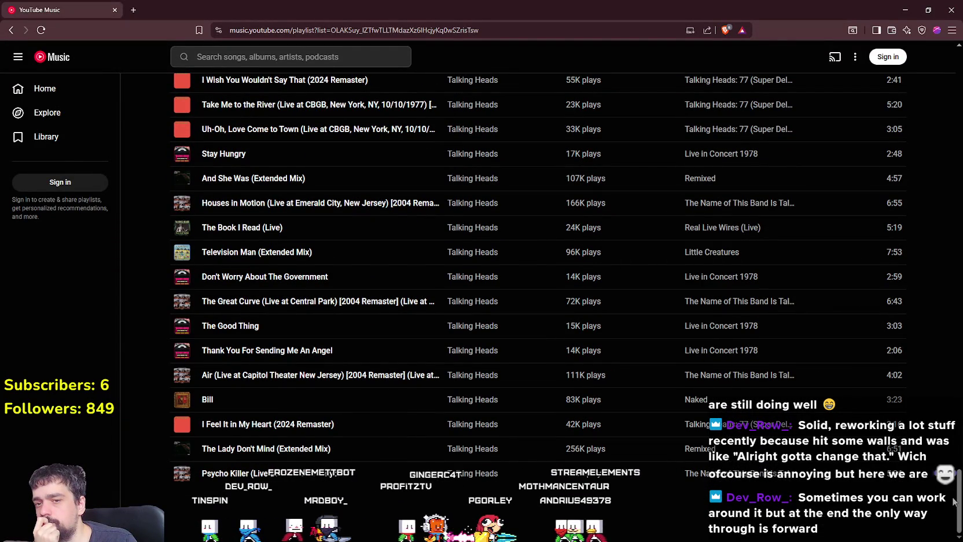
pyautogui.moveTo(959, 501); pyautogui.dragTo(950, 47)
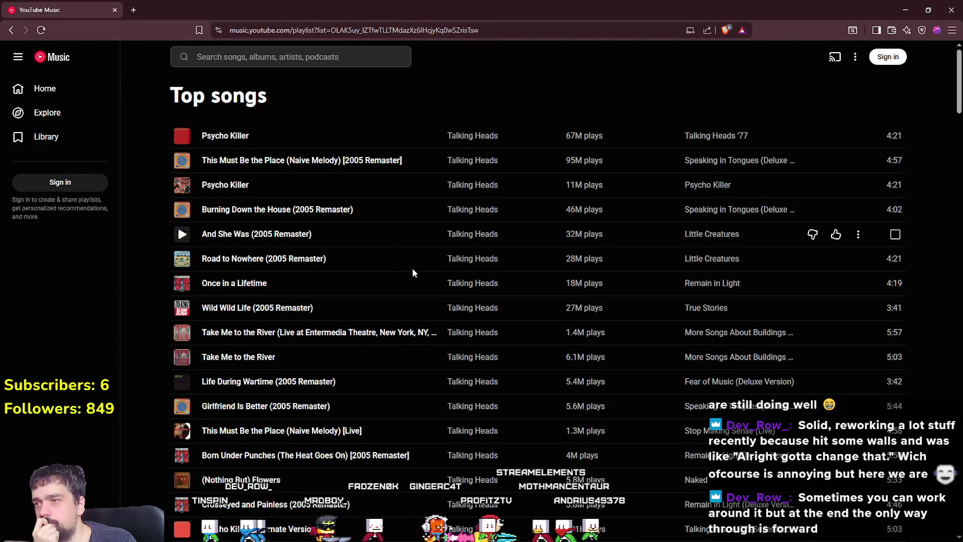
pyautogui.hotkey('alt', 'Left')
pyautogui.scroll(-3, 509, 312)
pyautogui.scroll(3, 510, 313)
pyautogui.click(489, 281)
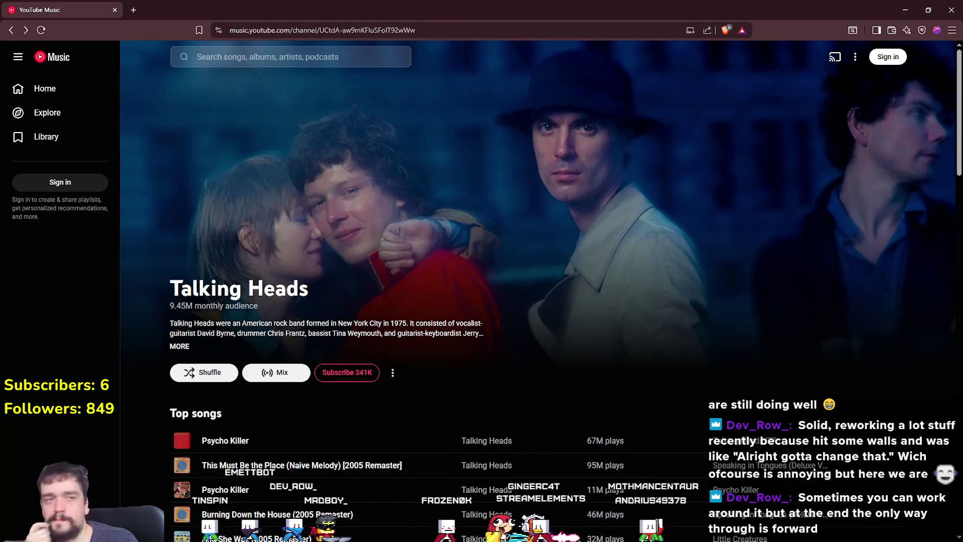
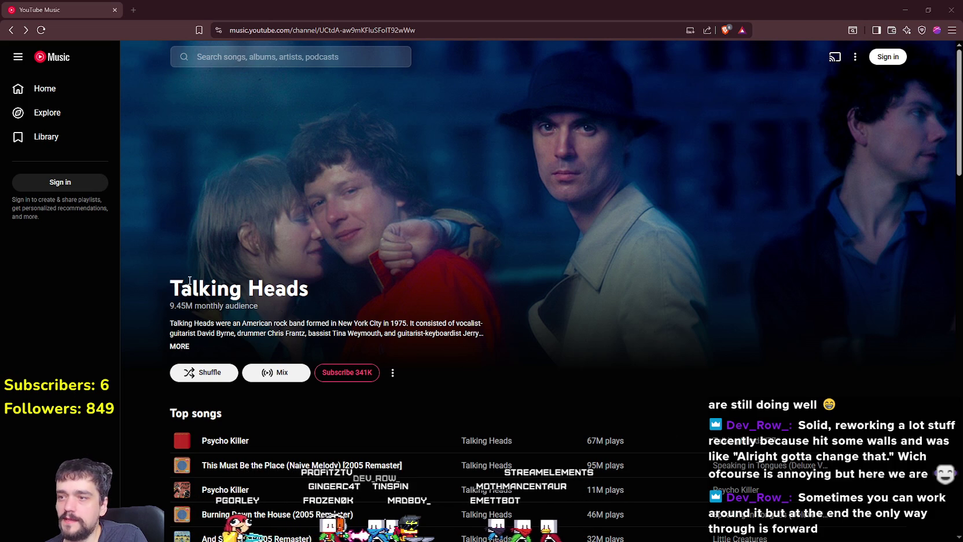
# - Dismiss the browser's context menu and minimize YouTube Music to reveal the Godot editor
pyautogui.rightClick(591, 160)
pyautogui.click(468, 176)
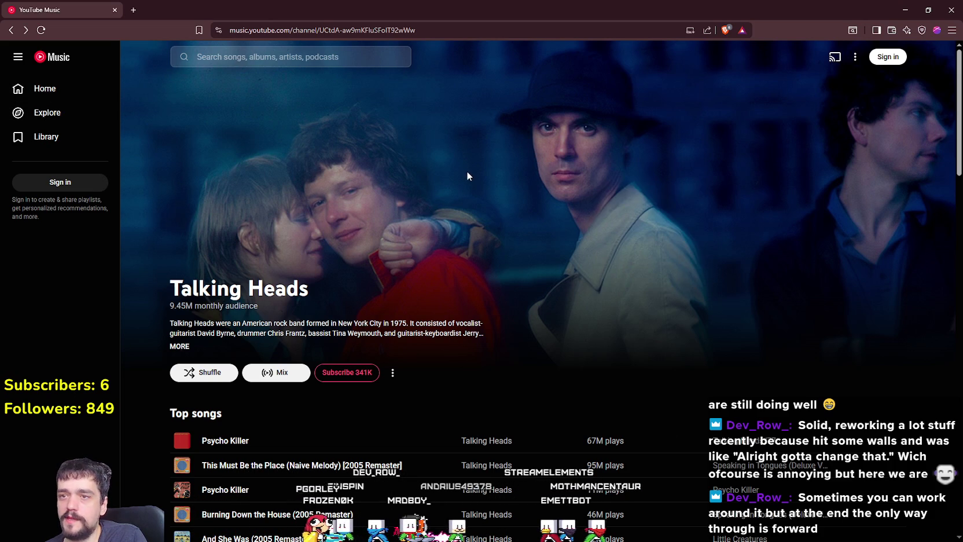
pyautogui.press('super+Down')
pyautogui.press('super+Down')
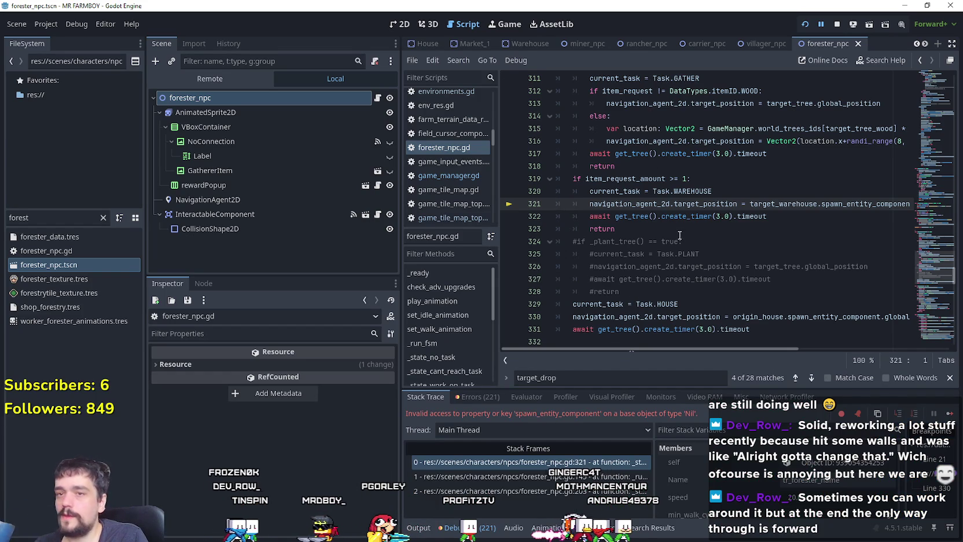
# - Highlight target_position's uses and review the forester_npc.gd code around lines 313–318
pyautogui.doubleClick(681, 205)
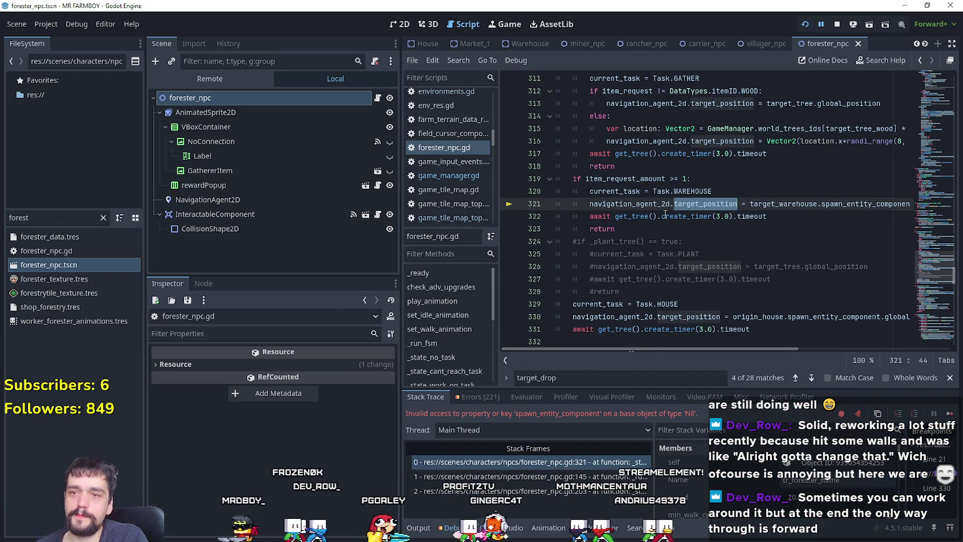
pyautogui.moveTo(666, 214)
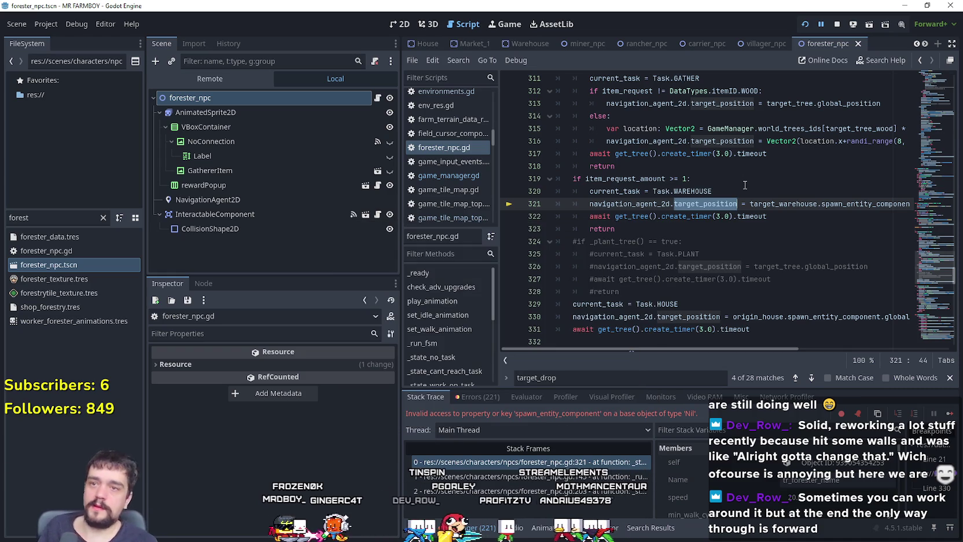
pyautogui.click(735, 167)
pyautogui.scroll(1, 739, 149)
pyautogui.scroll(3, 739, 150)
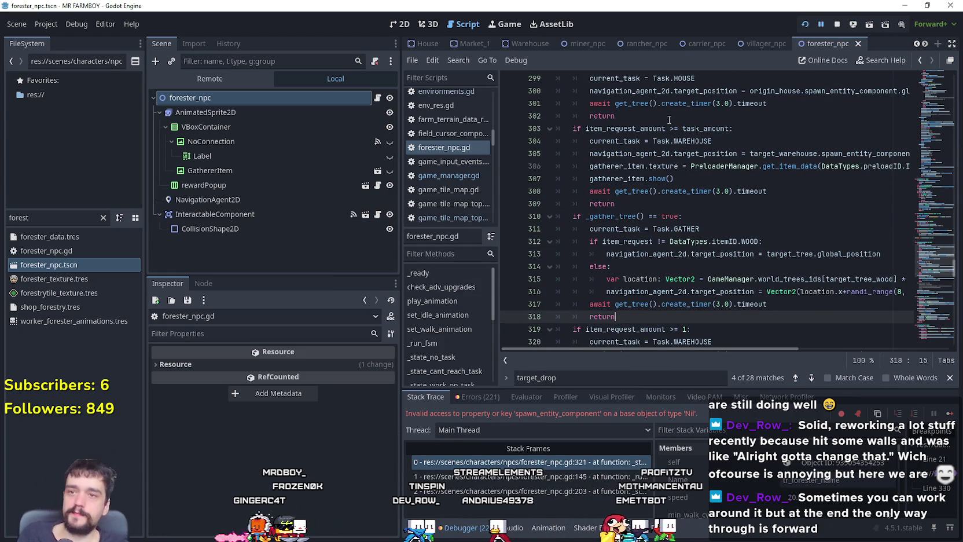
pyautogui.scroll(-1, 671, 223)
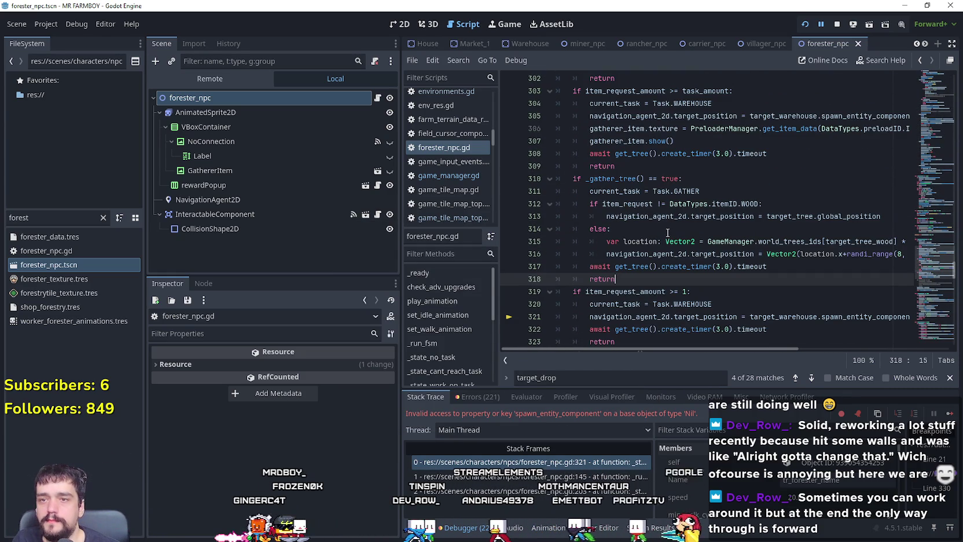
pyautogui.click(748, 216)
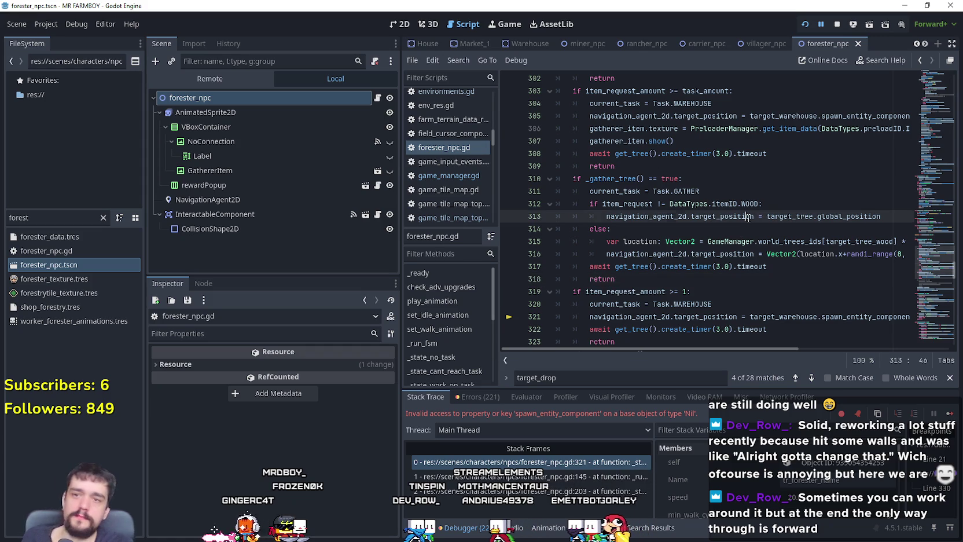
pyautogui.click(727, 241)
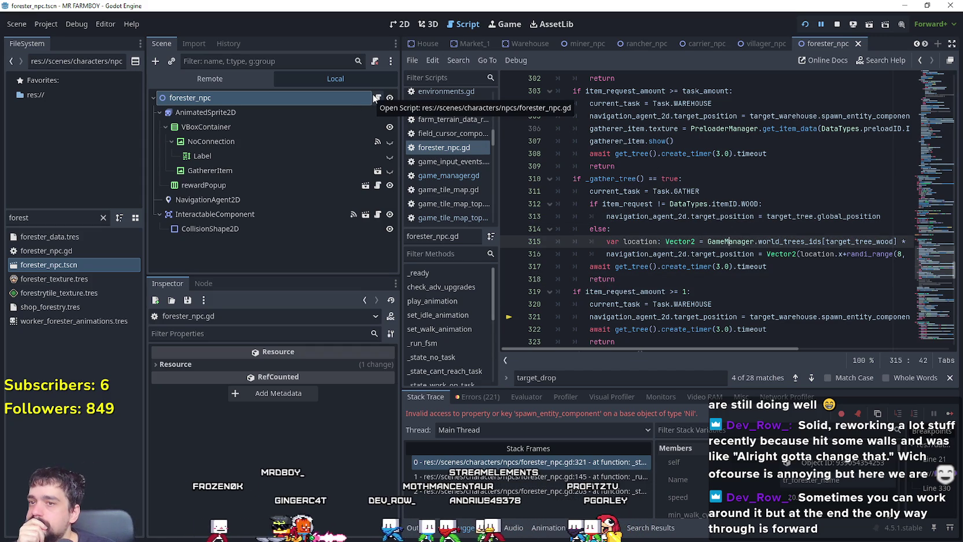
# - Look up the _gather_tree definition, widen the script editor, and switch to the gather_npc scene
pyautogui.rightClick(637, 178)
pyautogui.click(700, 377)
pyautogui.moveTo(667, 222)
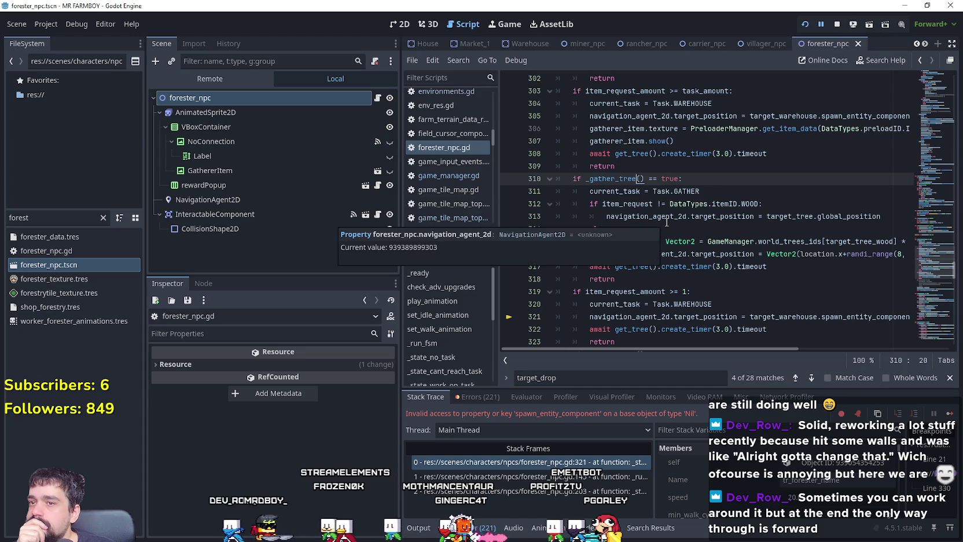
pyautogui.scroll(-2, 638, 183)
pyautogui.rightClick(623, 103)
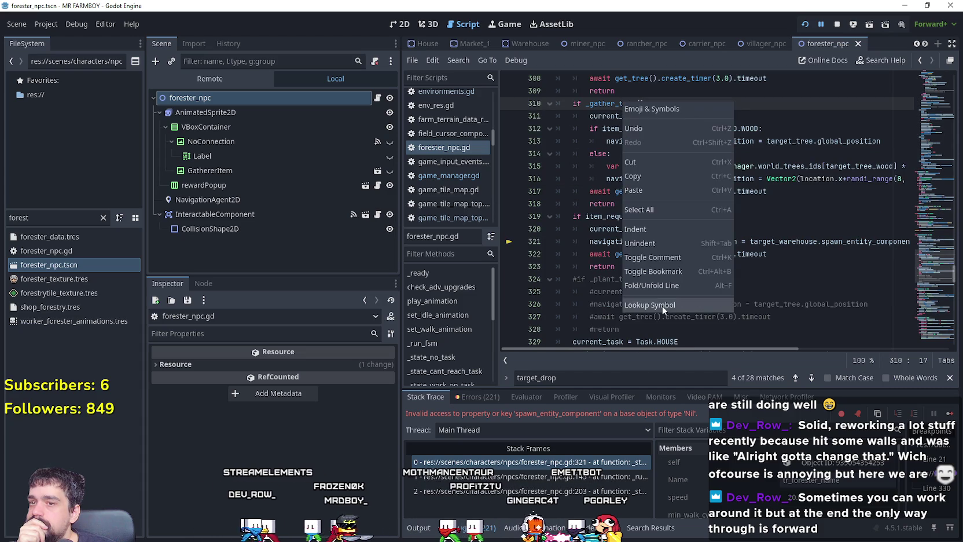
pyautogui.click(661, 304)
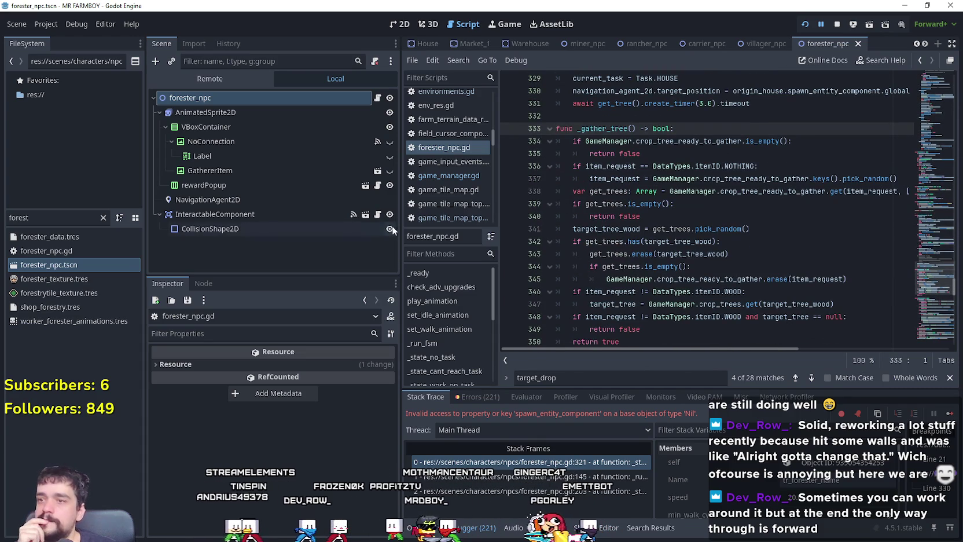
pyautogui.moveTo(400, 225); pyautogui.dragTo(336, 224)
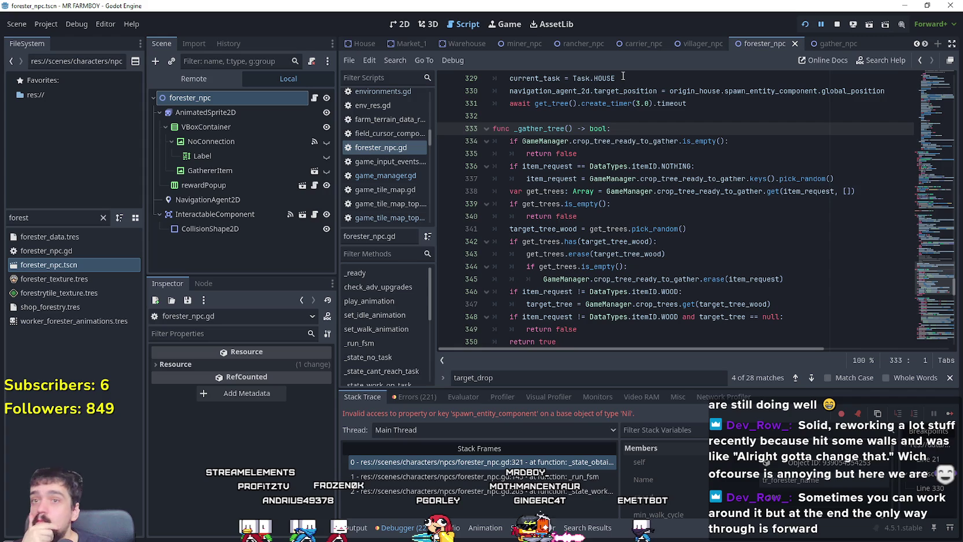
pyautogui.click(831, 43)
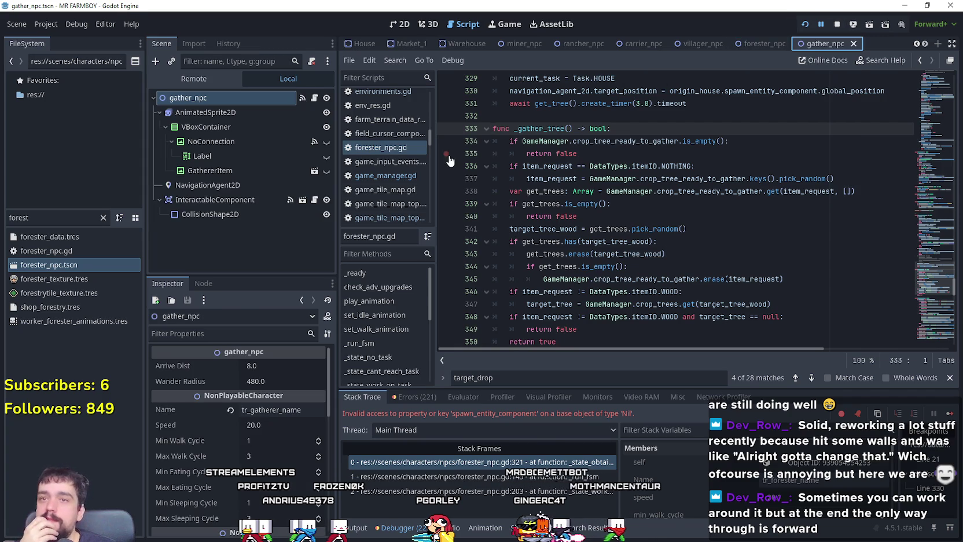
# - Open gather_npc.gd and navigate to its _state_obtain_task function
pyautogui.click(315, 98)
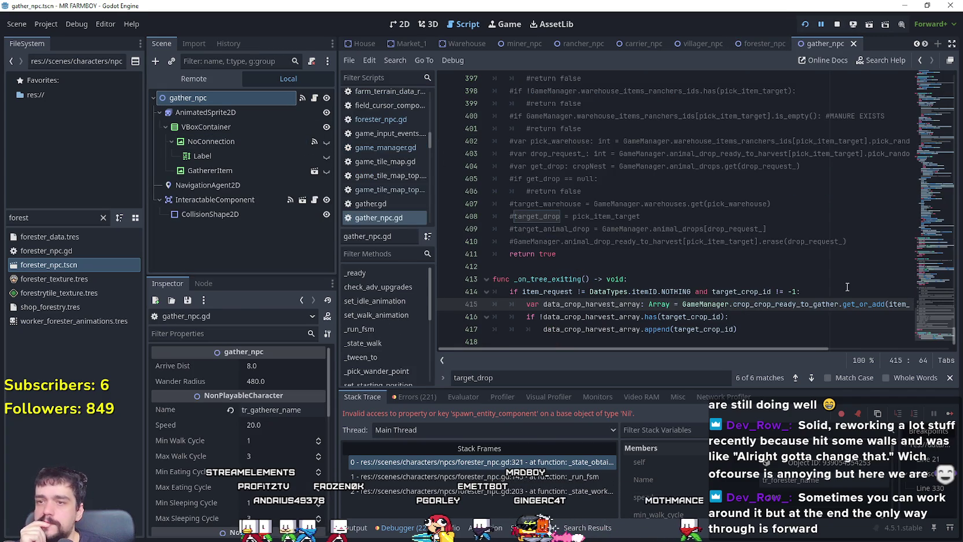
pyautogui.moveTo(935, 334); pyautogui.dragTo(935, 268)
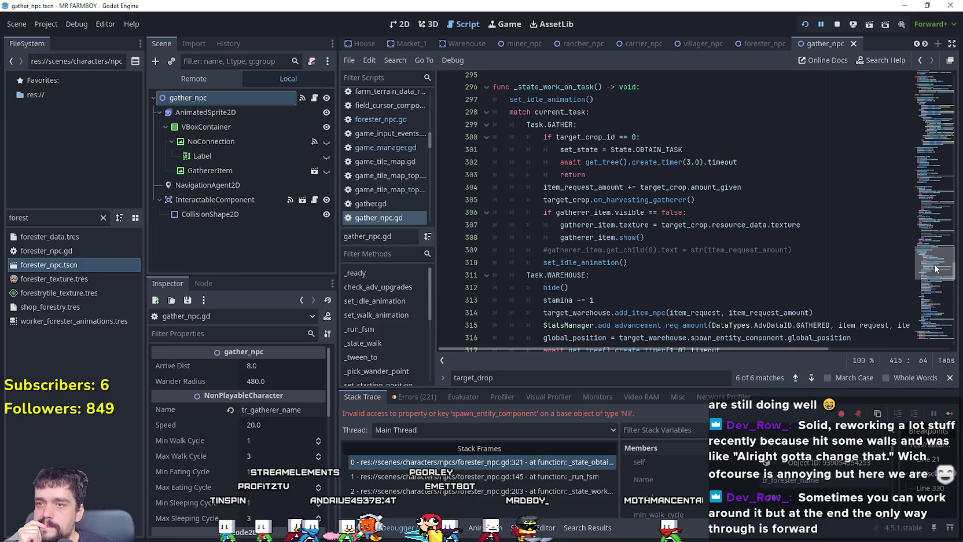
pyautogui.scroll(-2, 894, 271)
pyautogui.click(623, 225)
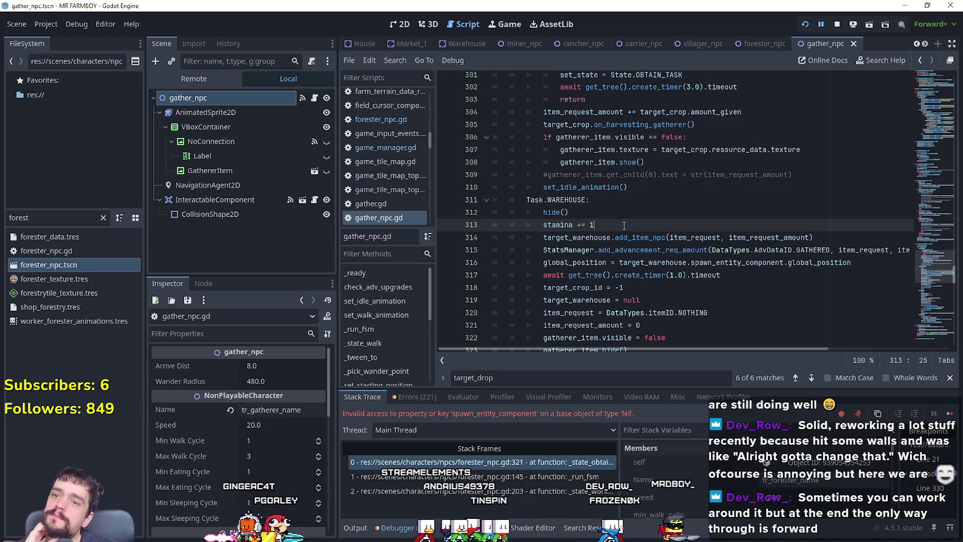
pyautogui.moveTo(590, 200); pyautogui.dragTo(481, 203)
pyautogui.scroll(2, 482, 199)
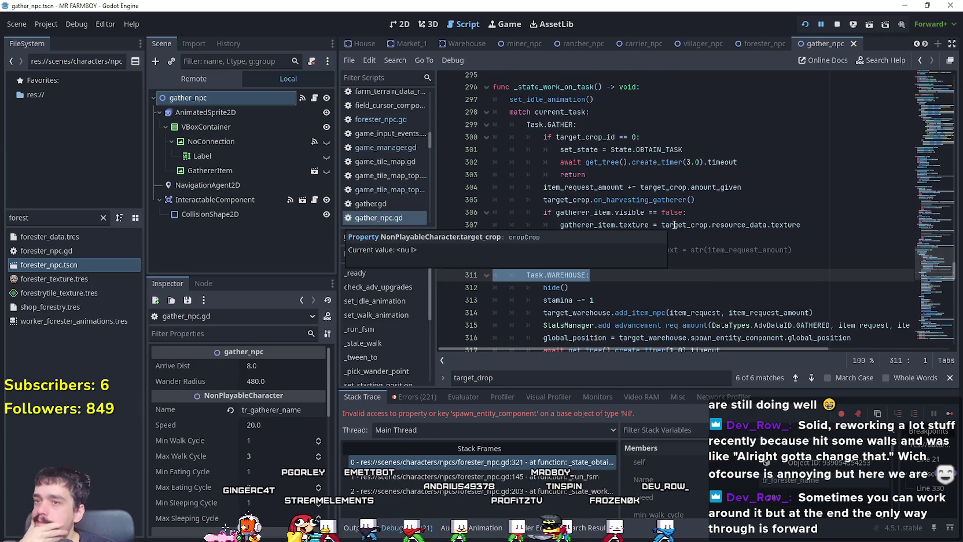
pyautogui.scroll(-1, 693, 204)
pyautogui.click(933, 241)
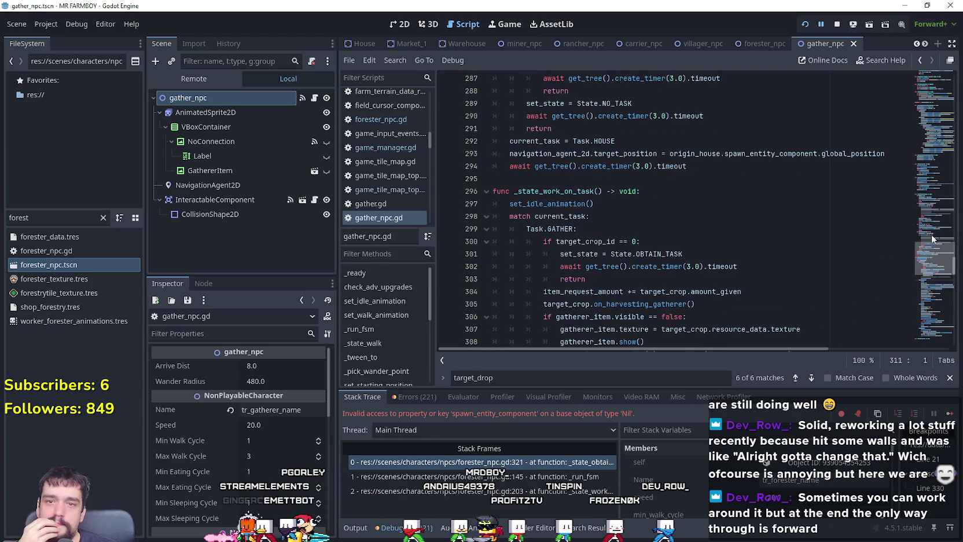
pyautogui.click(921, 229)
# - Copy the item_request_amount >= 1 block with its _has_warehouse check, then return to forester_npc
pyautogui.scroll(-5, 921, 229)
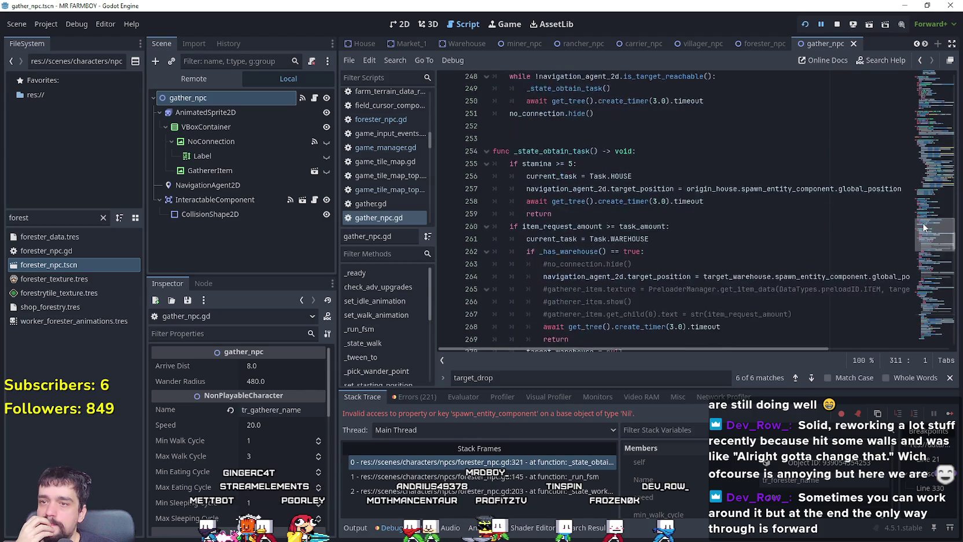
pyautogui.scroll(-3, 921, 228)
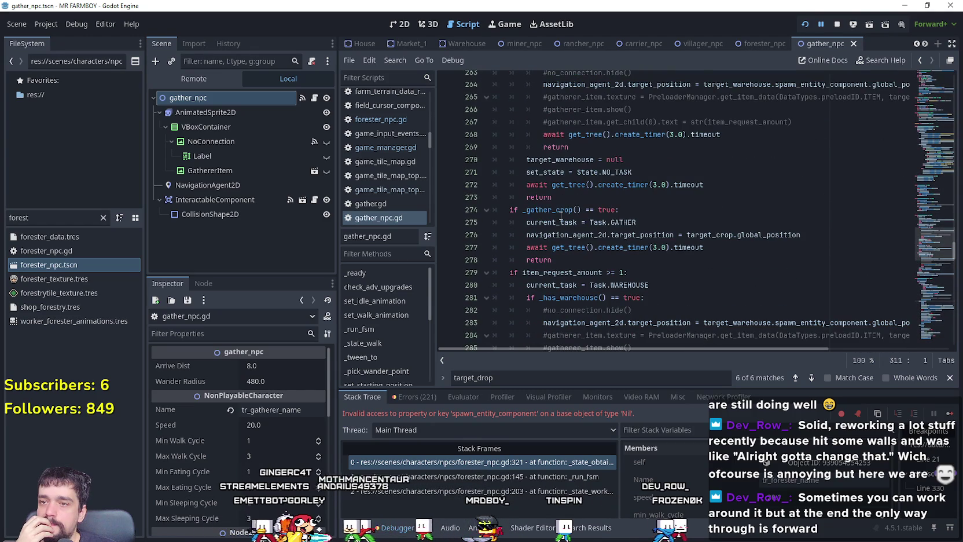
pyautogui.scroll(-3, 560, 216)
pyautogui.moveTo(554, 272)
pyautogui.mouseDown()
pyautogui.moveTo(492, 185)
pyautogui.moveTo(465, 124)
pyautogui.mouseUp()
pyautogui.hotkey('ctrl', 'c')
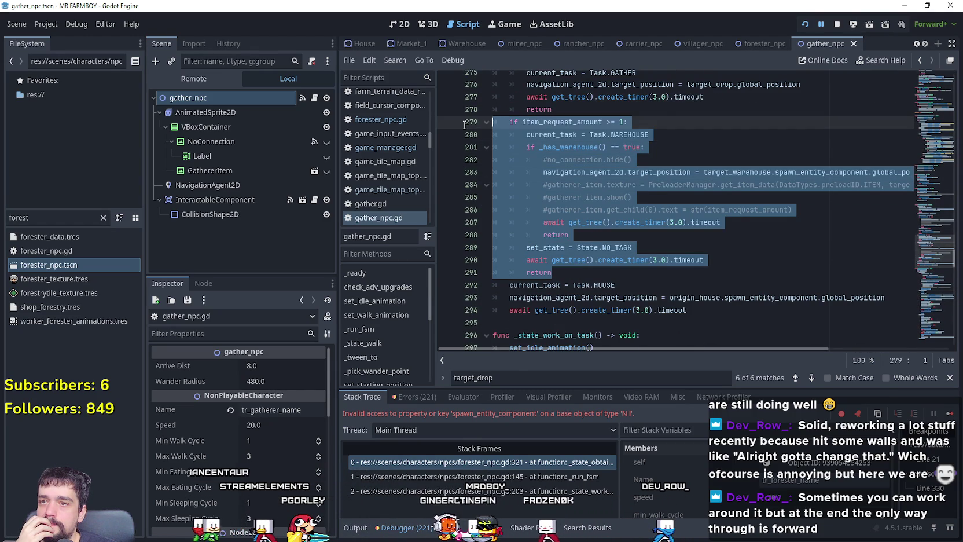
pyautogui.rightClick(512, 168)
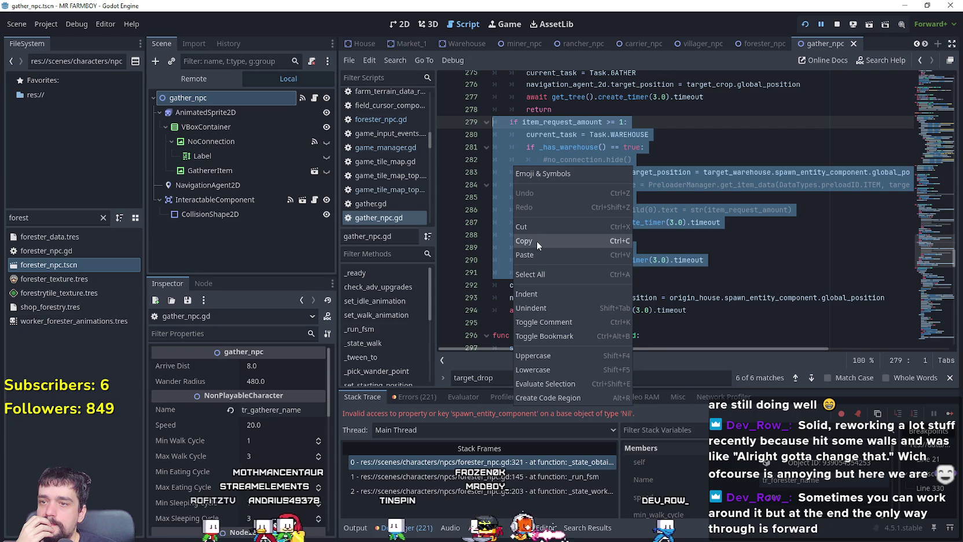
pyautogui.click(536, 240)
pyautogui.click(751, 46)
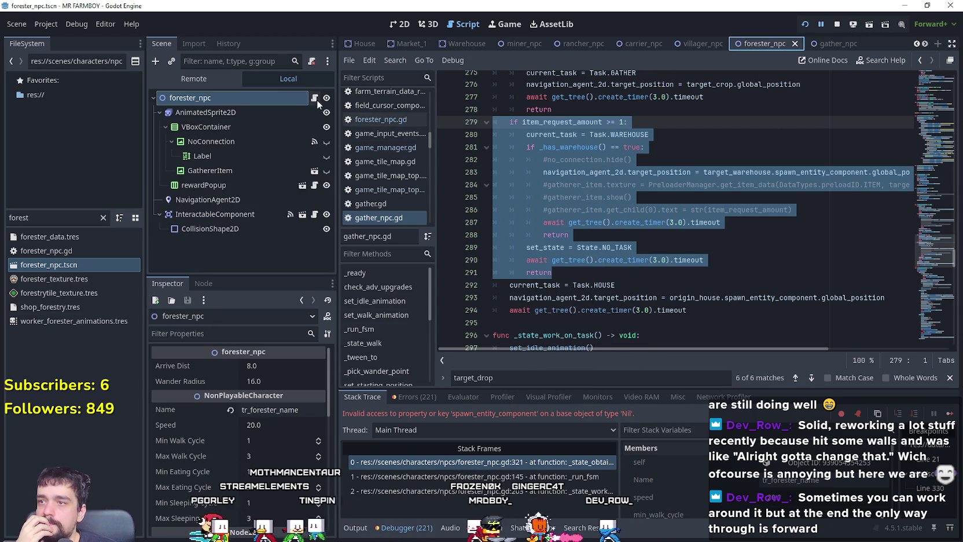
# - Paste over forester_npc.gd's old warehouse block (lines 319–323) and delete the commented-out lines
pyautogui.click(376, 119)
pyautogui.scroll(-5, 568, 238)
pyautogui.scroll(7, 568, 237)
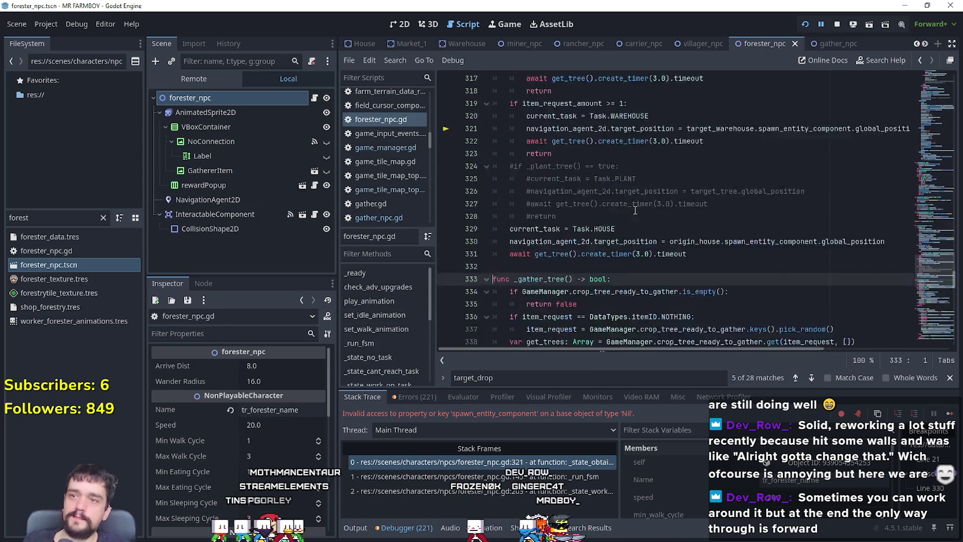
pyautogui.moveTo(584, 228); pyautogui.dragTo(432, 181)
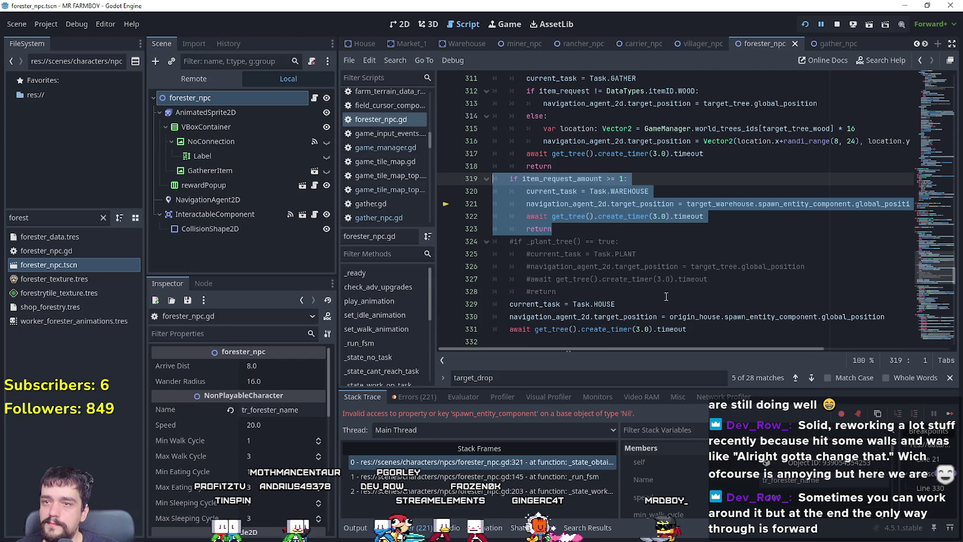
pyautogui.hotkey('ctrl', 'v')
pyautogui.moveTo(654, 221); pyautogui.dragTo(505, 220)
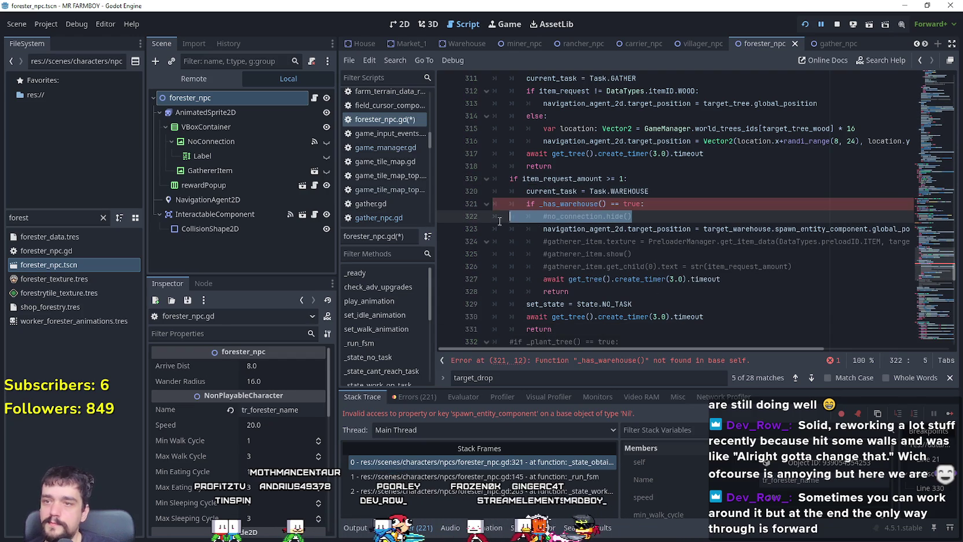
pyautogui.press('BackSpace')
pyautogui.press('BackSpace')
pyautogui.moveTo(819, 249); pyautogui.dragTo(494, 229)
pyautogui.press('BackSpace')
pyautogui.press('BackSpace')
pyautogui.click(543, 245)
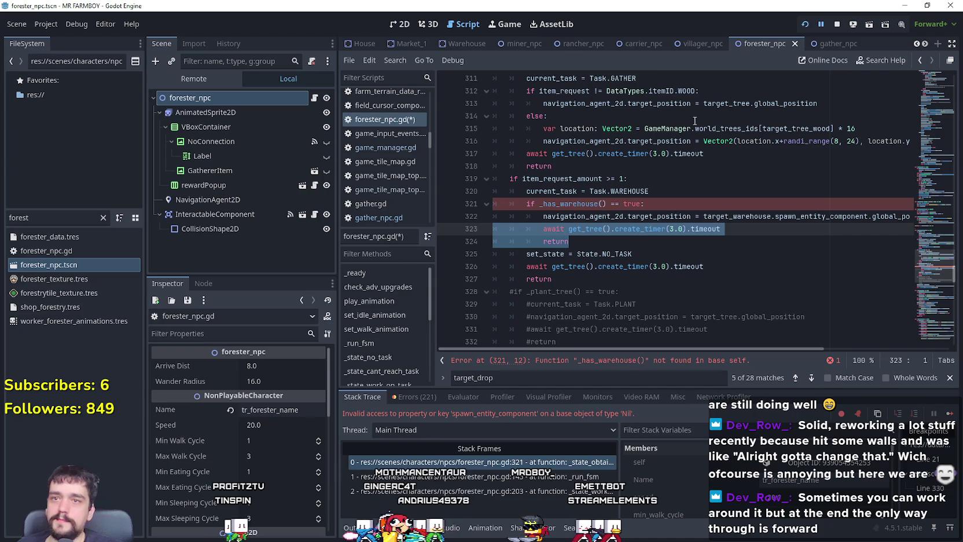
# - In gather_npc.gd, look up _has_warehouse and select the whole function
pyautogui.click(830, 44)
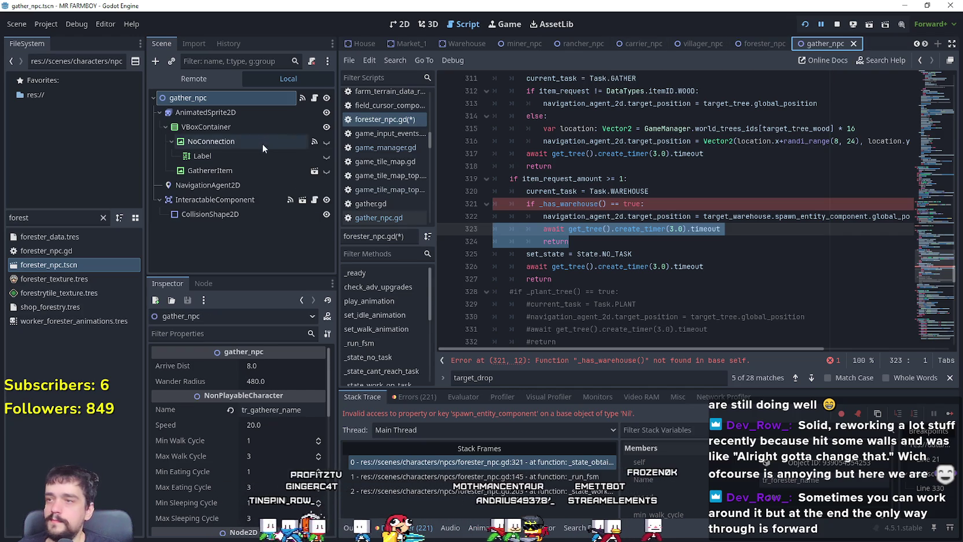
pyautogui.click(576, 154)
pyautogui.rightClick(577, 154)
pyautogui.click(615, 356)
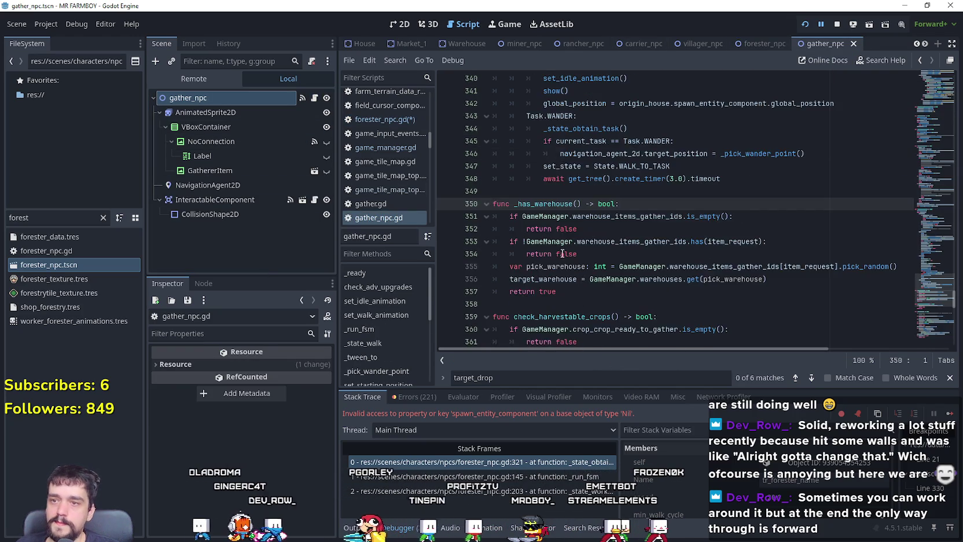
pyautogui.moveTo(559, 254); pyautogui.dragTo(544, 229)
pyautogui.keyDown('shift'); pyautogui.click(481, 168); pyautogui.keyUp('shift')
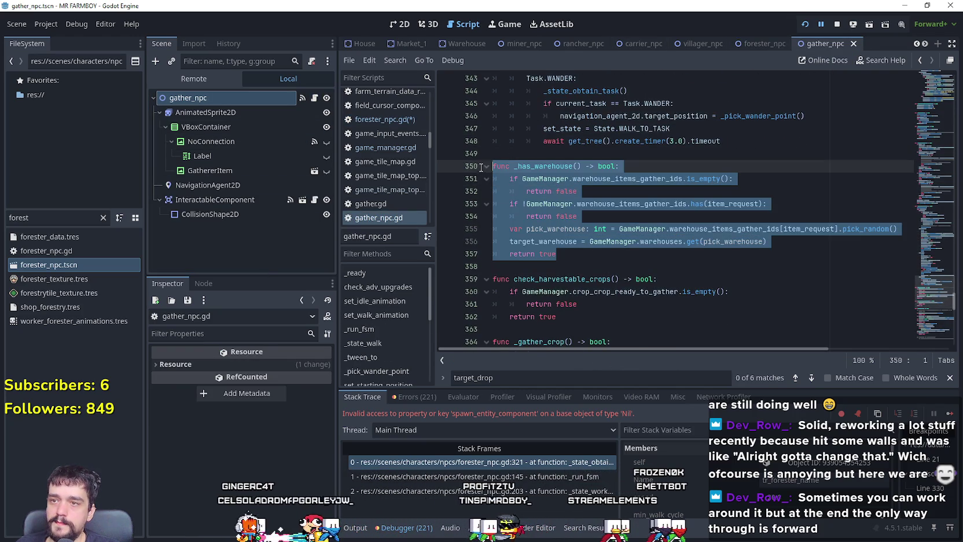
# - Back in forester_npc.gd, add a blank line after the _gather_tree function
pyautogui.click(749, 43)
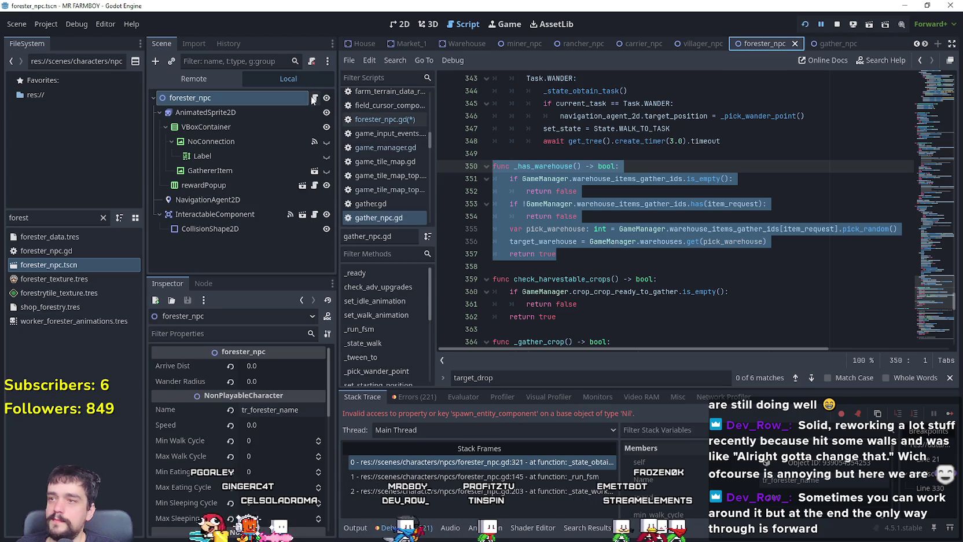
pyautogui.click(315, 98)
pyautogui.scroll(-9, 579, 273)
pyautogui.click(556, 138)
pyautogui.scroll(2, 533, 148)
pyautogui.press('Return')
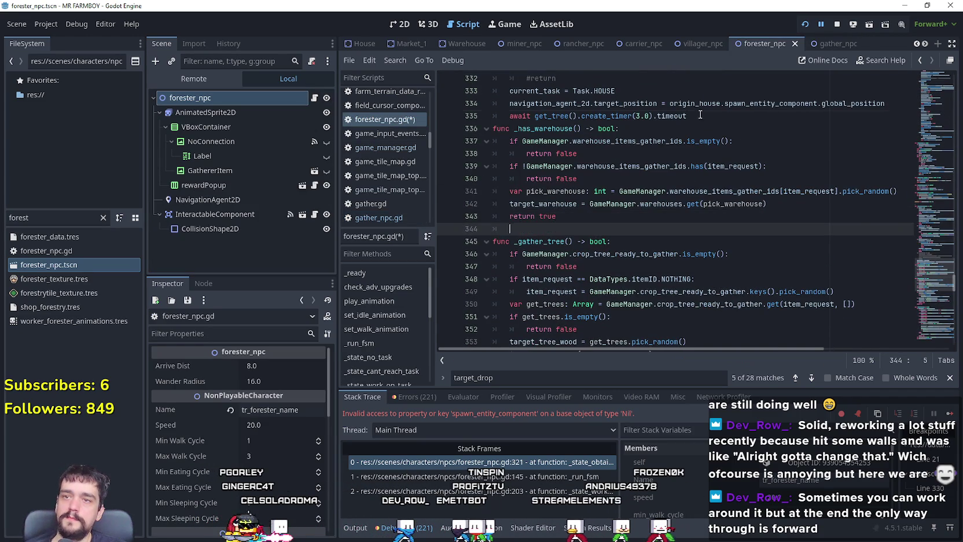
# - Space out the functions and change line 338 to warehouse_items_foresters_ids via autocomplete
pyautogui.press('Up')
pyautogui.press('Up')
pyautogui.press('Up')
pyautogui.press('End')
pyautogui.press('Return')
pyautogui.doubleClick(637, 153)
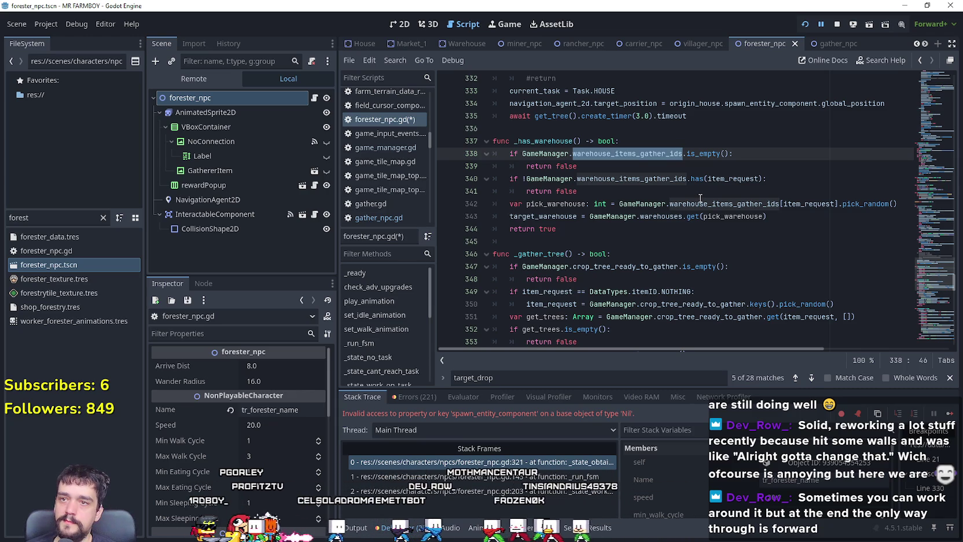
pyautogui.write('wareho')
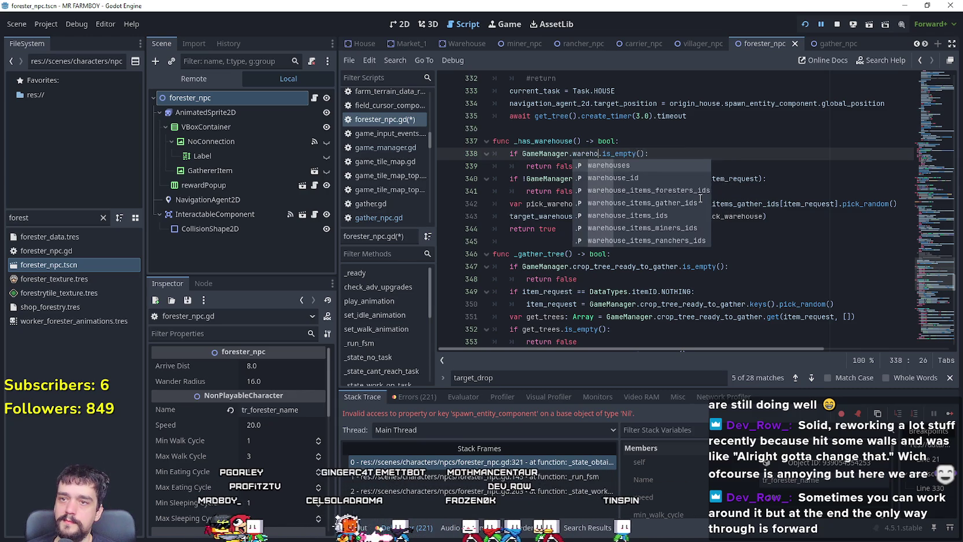
pyautogui.press('Down')
pyautogui.press('Down')
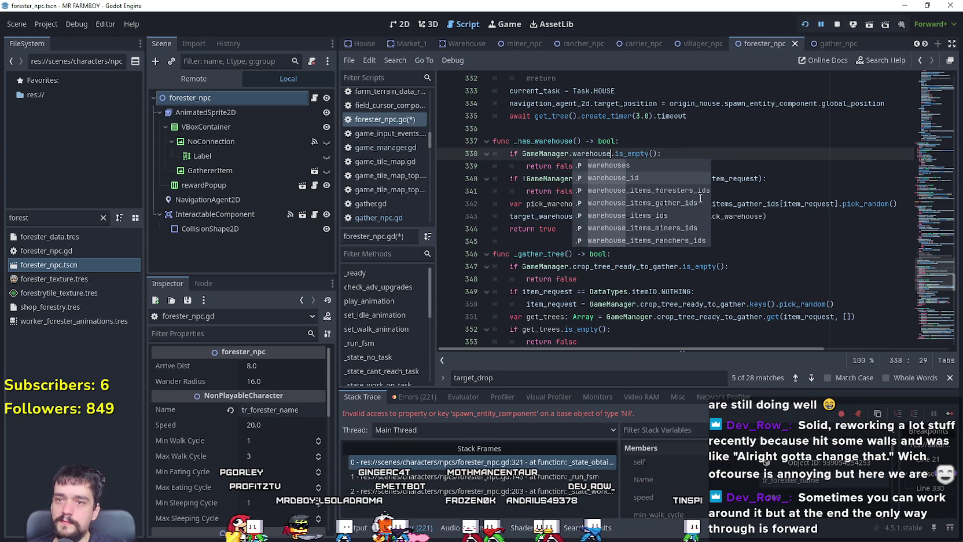
pyautogui.press('Return')
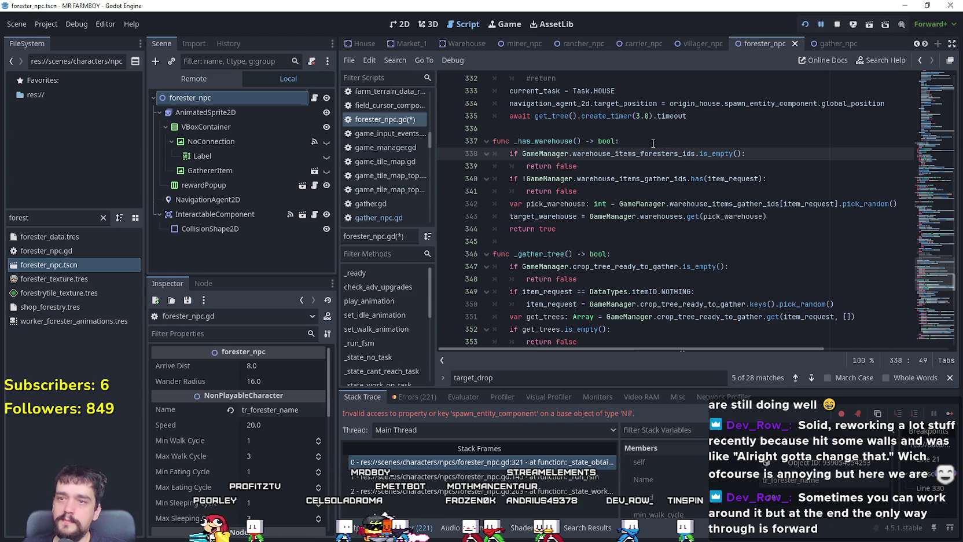
# - Replace warehouse_items_gather_ids on lines 340 and 342 with warehouse_items_foresters_ids
pyautogui.doubleClick(649, 154)
pyautogui.hotkey('ctrl', 'c')
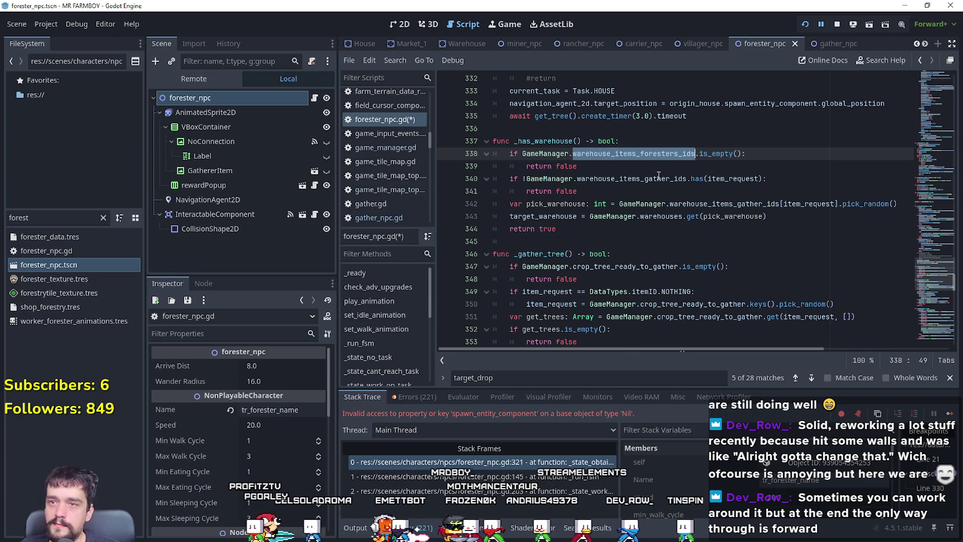
pyautogui.doubleClick(658, 179)
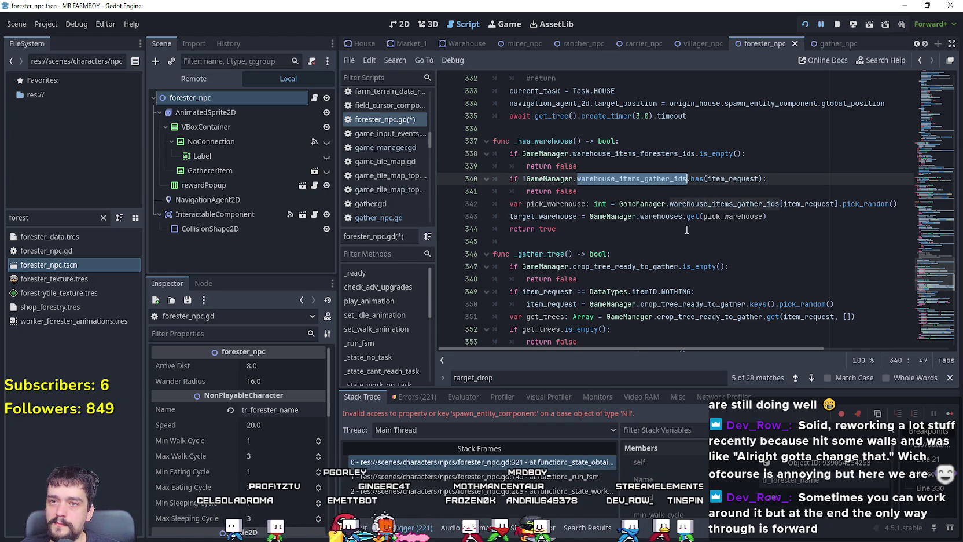
pyautogui.hotkey('ctrl', 'v')
pyautogui.doubleClick(723, 204)
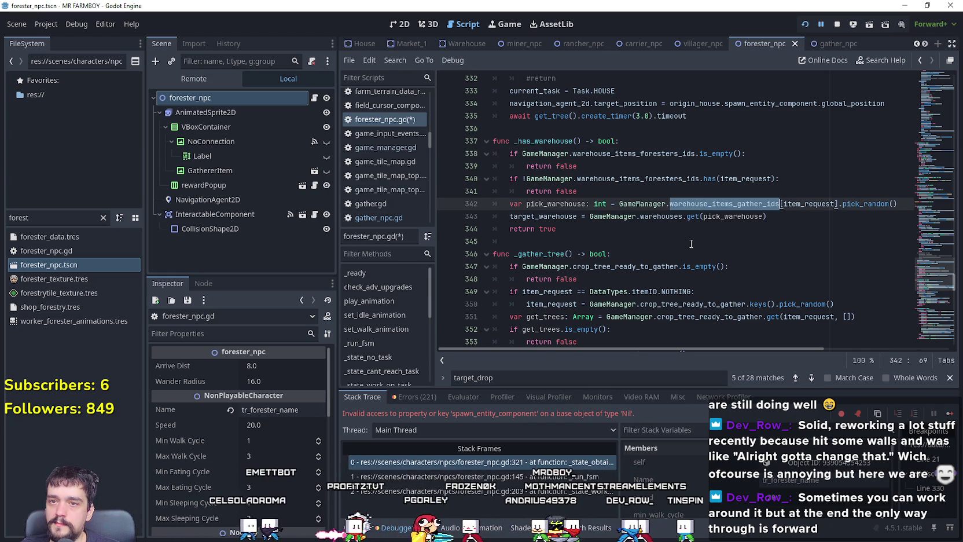
pyautogui.hotkey('ctrl', 'v')
pyautogui.press('Down')
pyautogui.press('Down')
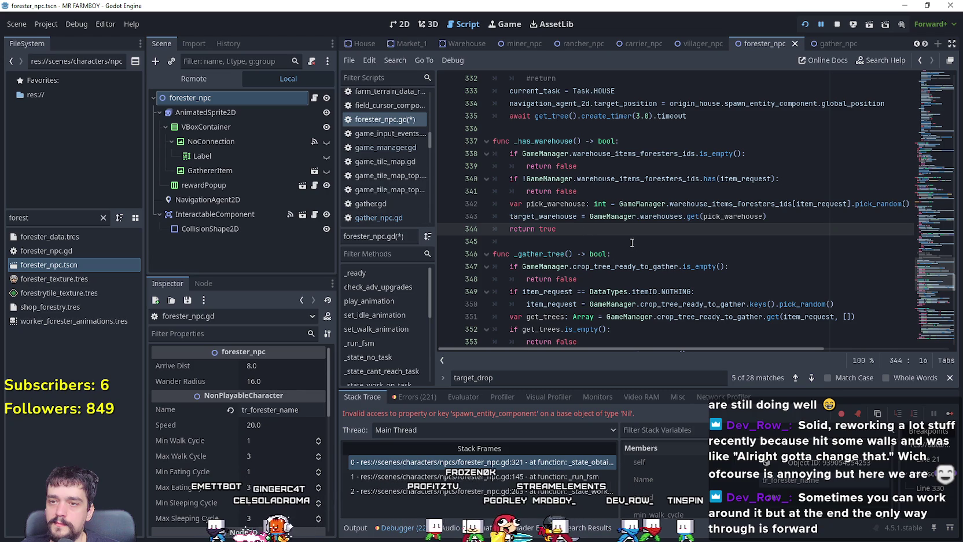
pyautogui.press('Down')
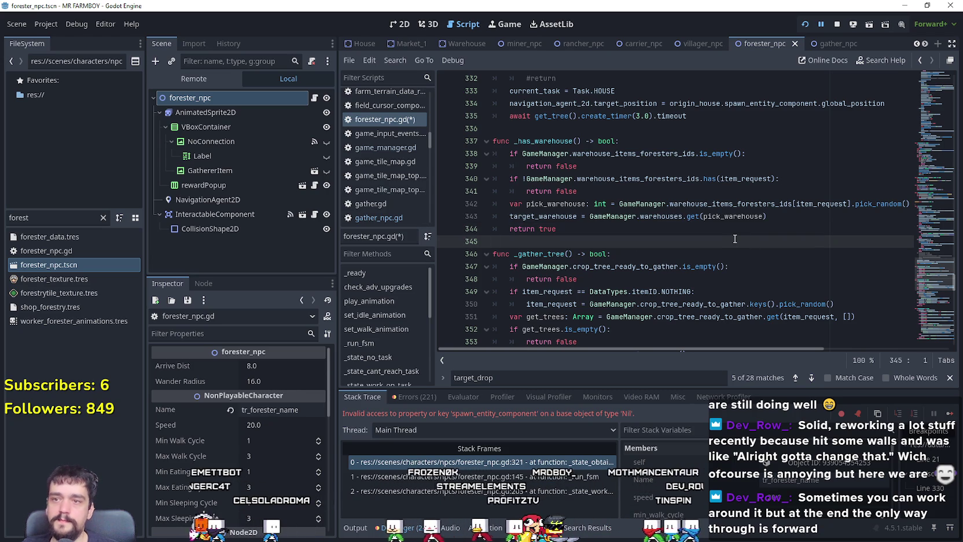
pyautogui.scroll(1, 734, 239)
pyautogui.doubleClick(544, 178)
# - Save the forester_npc scene and script
pyautogui.click(594, 278)
pyautogui.hotkey('ctrl', 's')
pyautogui.scroll(5, 596, 243)
pyautogui.click(595, 208)
pyautogui.scroll(1, 601, 215)
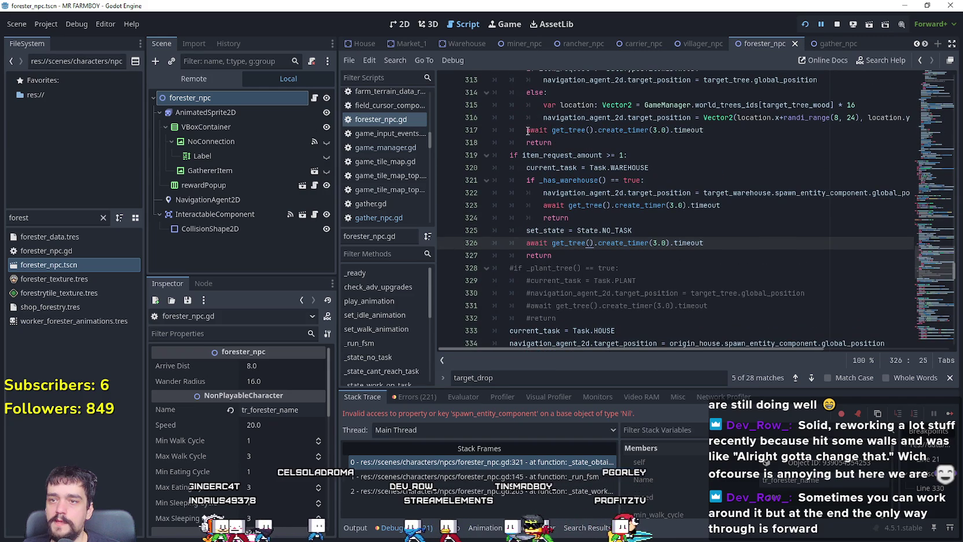
pyautogui.scroll(1, 564, 253)
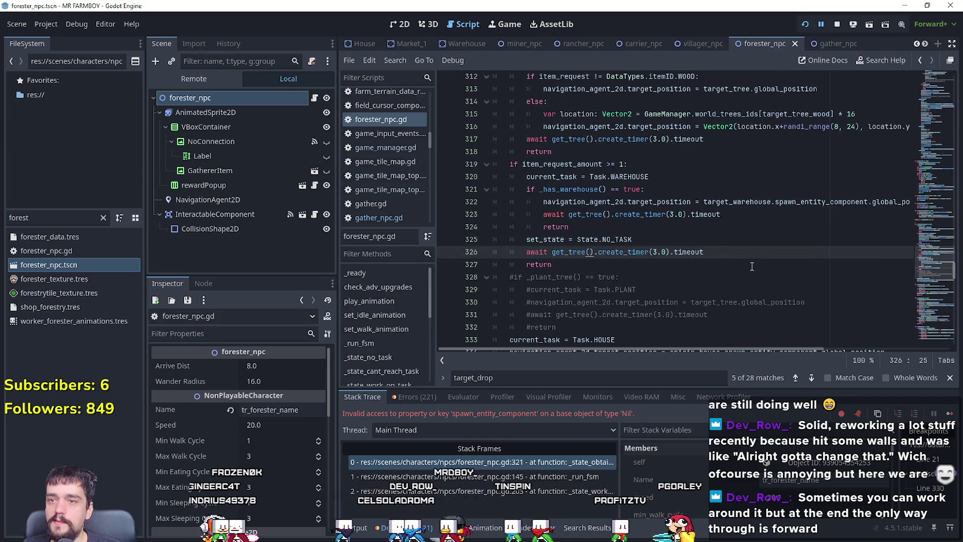
pyautogui.press('Down')
# - Switch to the gather_npc scene and scroll through gather_npc.gd
pyautogui.click(833, 44)
pyautogui.scroll(6, 955, 258)
pyautogui.moveTo(956, 258)
pyautogui.mouseDown()
pyautogui.moveTo(932, 191)
pyautogui.moveTo(927, 198)
pyautogui.moveTo(927, 180)
pyautogui.moveTo(935, 220)
pyautogui.moveTo(931, 156)
pyautogui.moveTo(934, 248)
pyautogui.mouseUp()
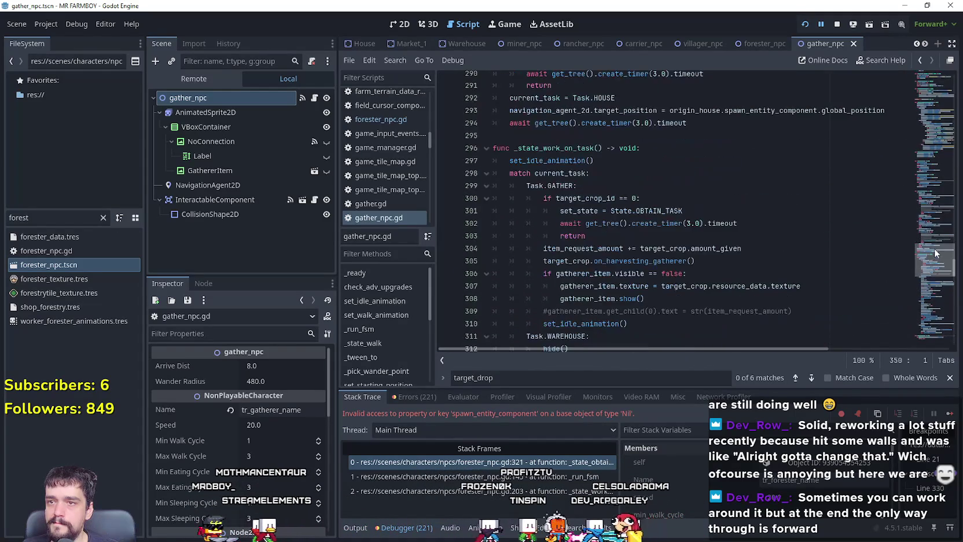
pyautogui.scroll(-10, 622, 217)
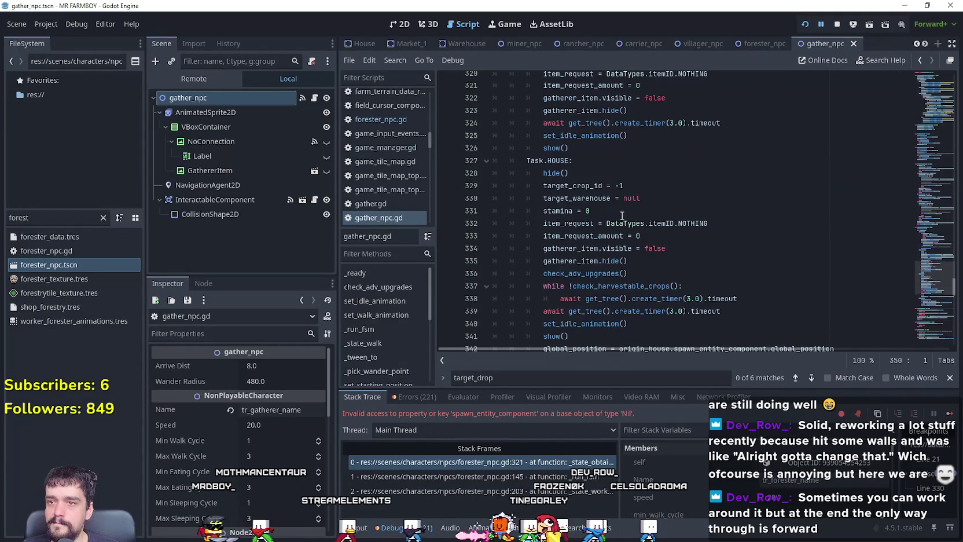
pyautogui.moveTo(932, 277)
pyautogui.mouseDown()
pyautogui.moveTo(922, 173)
pyautogui.moveTo(928, 265)
pyautogui.mouseUp()
pyautogui.scroll(-5, 618, 193)
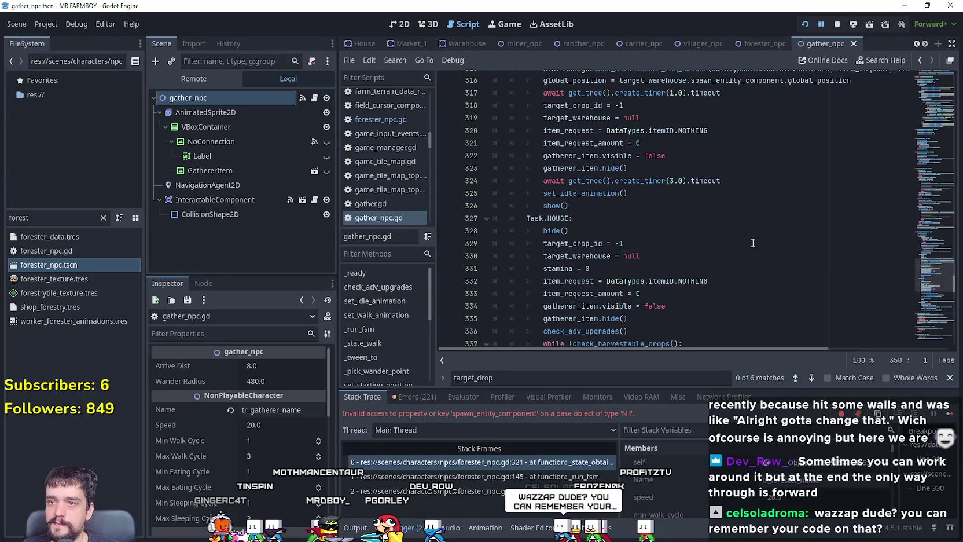
pyautogui.scroll(-7, 939, 291)
pyautogui.scroll(-6, 934, 291)
pyautogui.scroll(12, 931, 271)
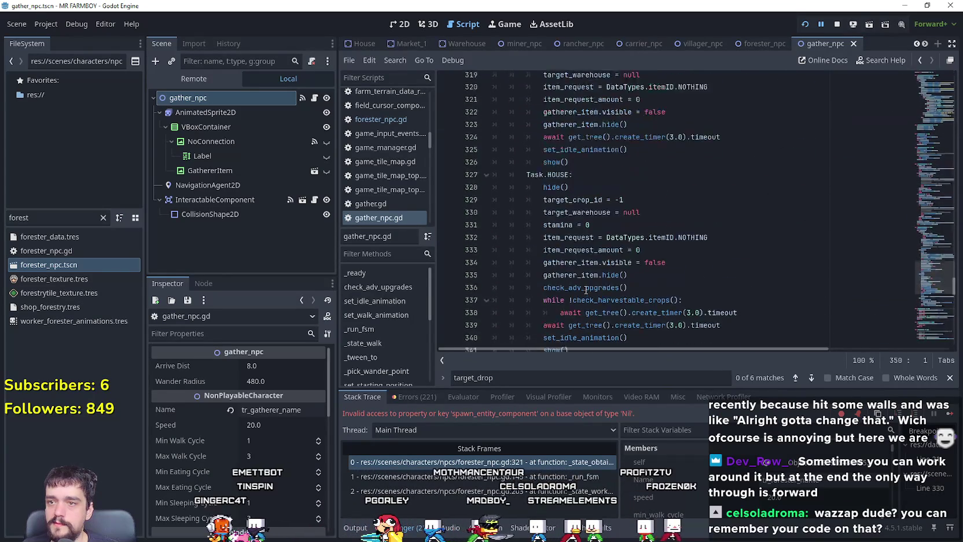
pyautogui.scroll(-5, 585, 290)
# - Search gather_npc.gd for _has_warehouse and select the warehouse-delivery block, lines 261–273
pyautogui.doubleClick(543, 243)
pyautogui.hotkey('ctrl', 'f')
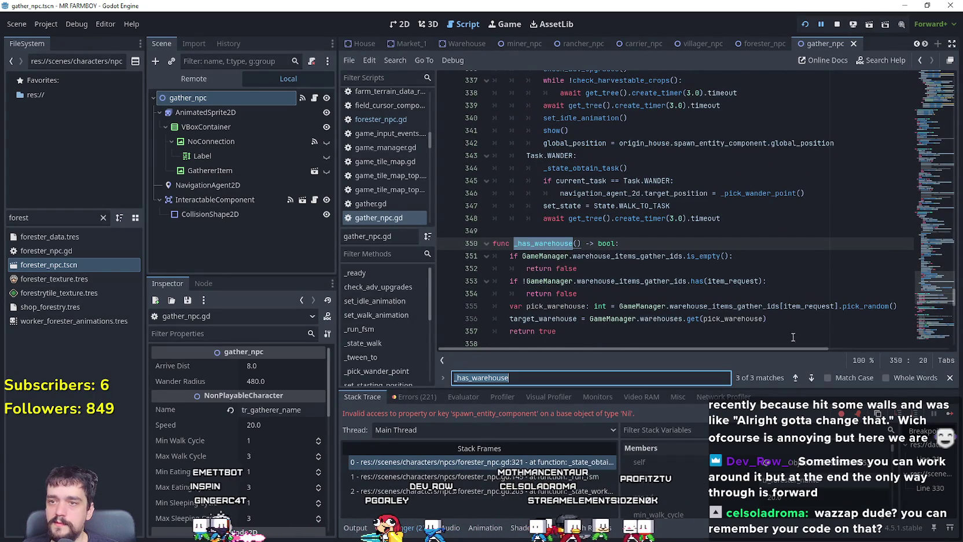
pyautogui.click(796, 378)
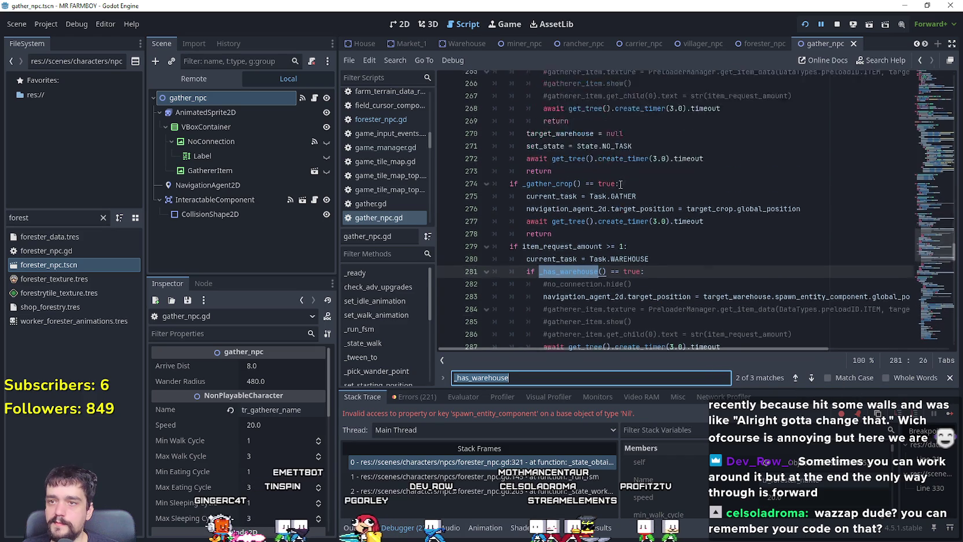
pyautogui.scroll(-2, 631, 200)
pyautogui.click(607, 241)
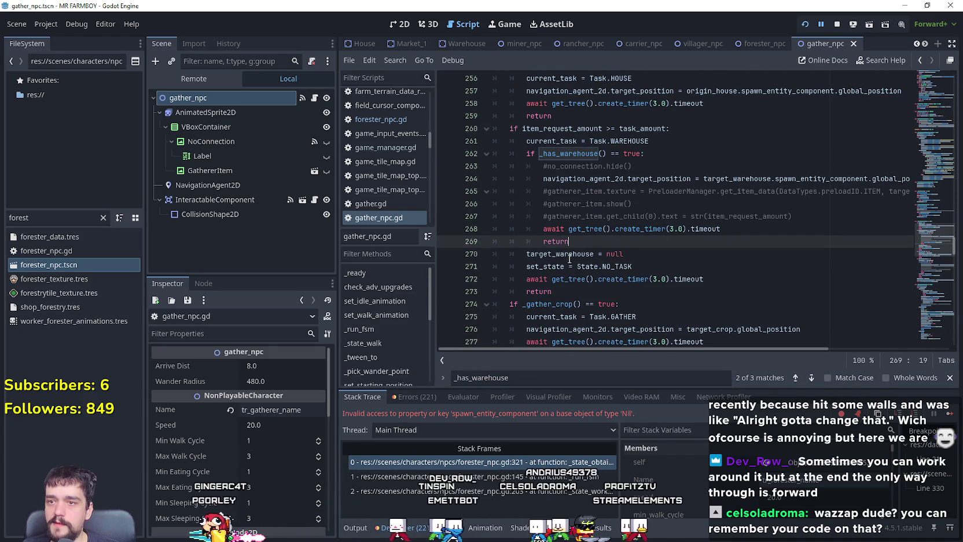
pyautogui.moveTo(553, 292)
pyautogui.mouseDown()
pyautogui.moveTo(521, 278)
pyautogui.moveTo(480, 141)
pyautogui.moveTo(468, 138)
pyautogui.mouseUp()
pyautogui.hotkey('ctrl', 'c')
# - Back in forester_npc.gd, select the old warehouse block at lines 303–309
pyautogui.click(757, 40)
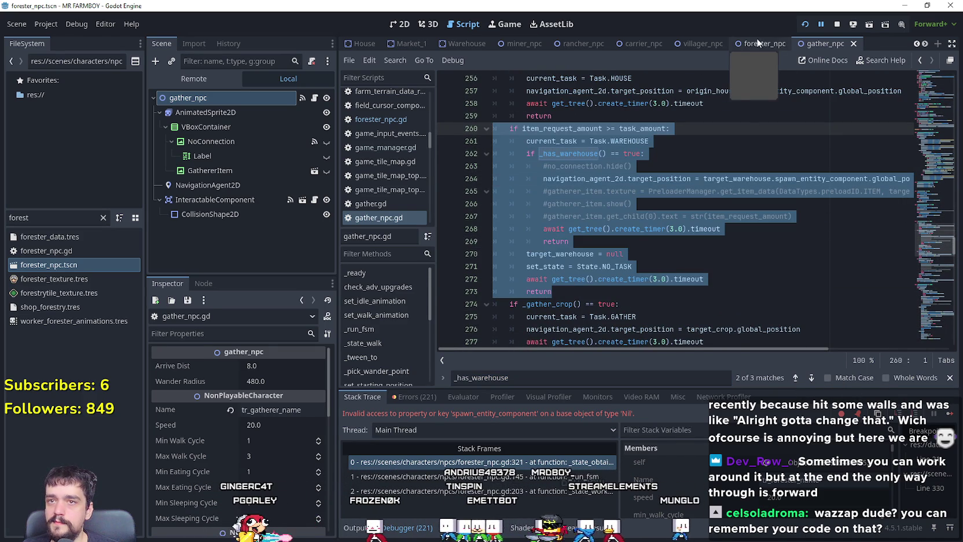
pyautogui.click(318, 101)
pyautogui.scroll(5, 653, 223)
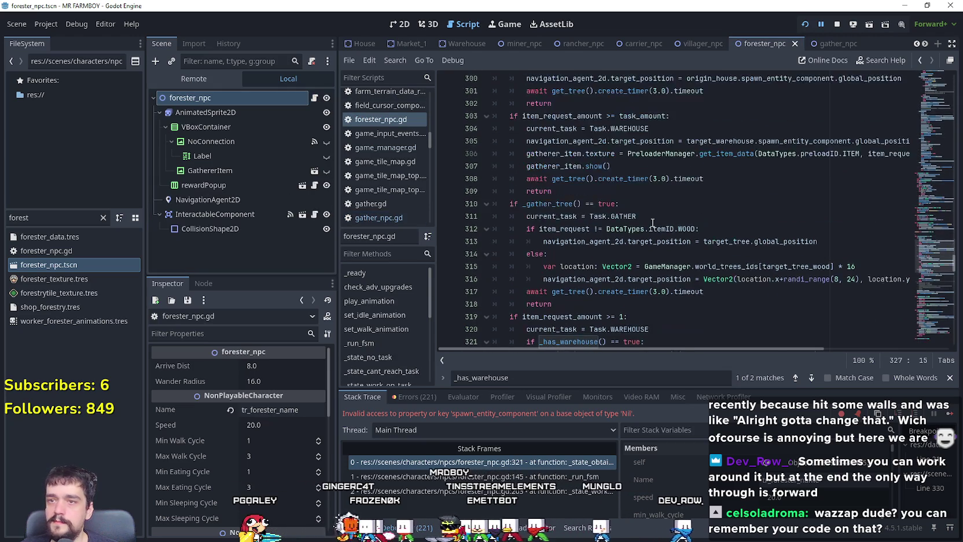
pyautogui.scroll(-1, 576, 265)
pyautogui.moveTo(563, 229)
pyautogui.mouseDown()
pyautogui.moveTo(498, 167)
pyautogui.moveTo(453, 159)
pyautogui.mouseUp()
pyautogui.moveTo(788, 303)
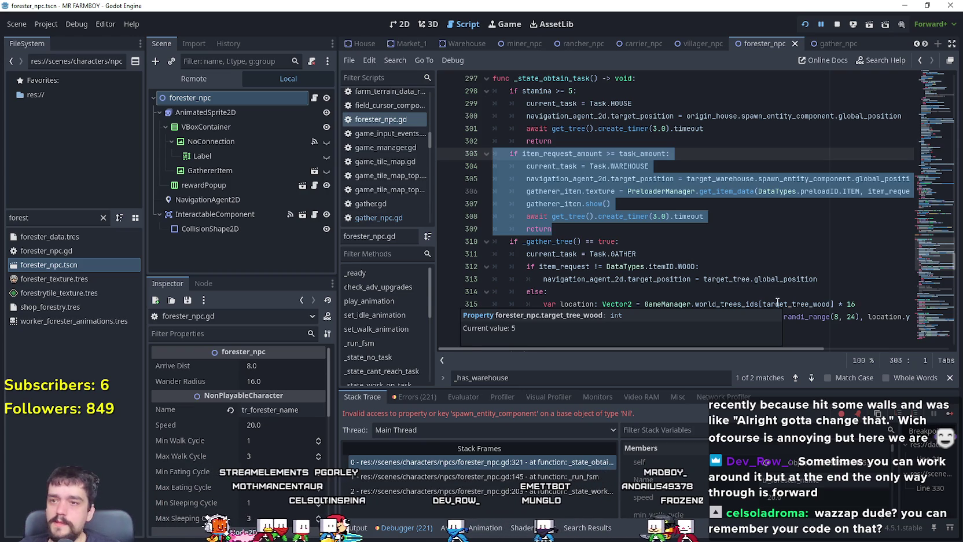
# - Paste the warehouse block after the stamina check at line 303, removing the commented no_connection.hide line
pyautogui.click(594, 145)
pyautogui.press('Return')
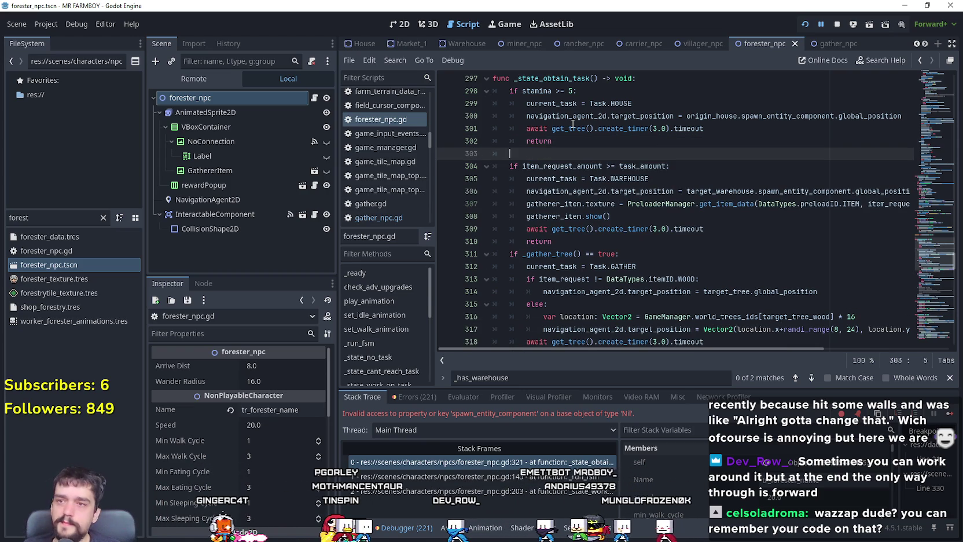
pyautogui.hotkey('ctrl', 'v')
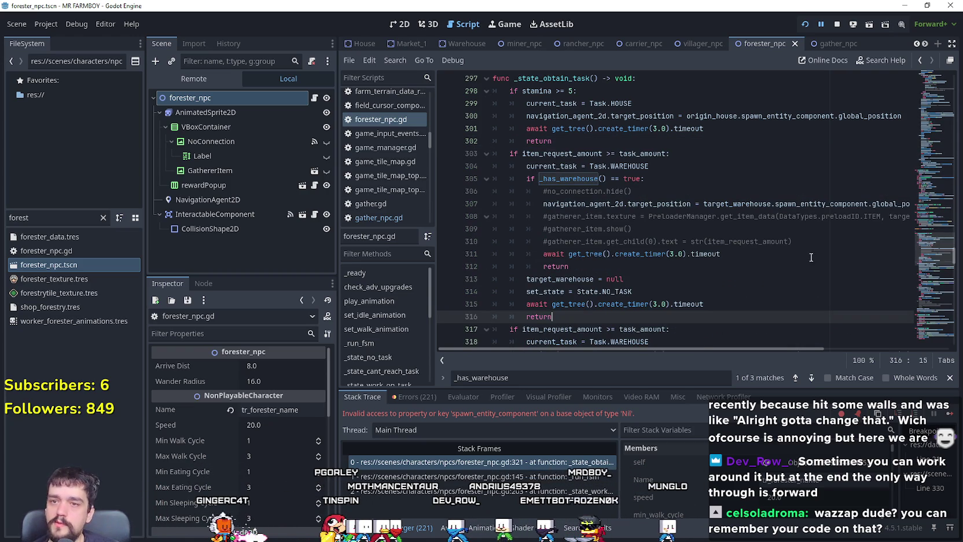
pyautogui.moveTo(632, 191); pyautogui.dragTo(492, 191)
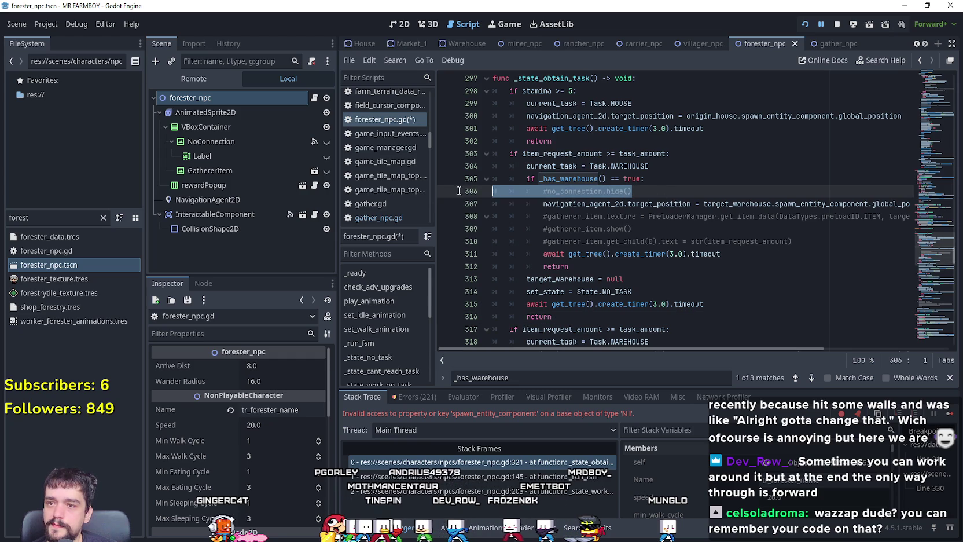
pyautogui.press('BackSpace')
pyautogui.press('BackSpace')
# - Move the gatherer_item texture and show lines below line 304 and delete the commented gatherer_item lines
pyautogui.scroll(-2, 628, 203)
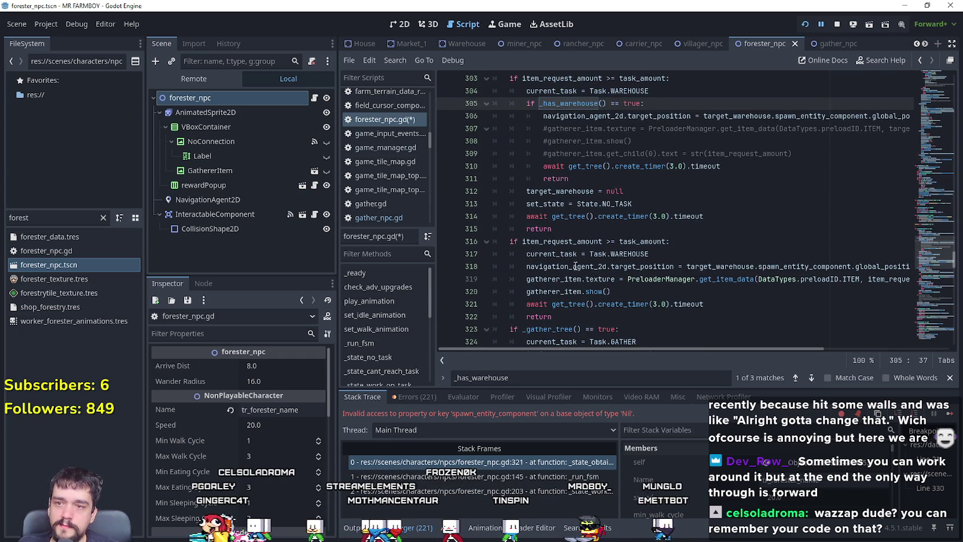
pyautogui.click(546, 280)
pyautogui.moveTo(612, 291); pyautogui.dragTo(497, 279)
pyautogui.hotkey('ctrl', 'c')
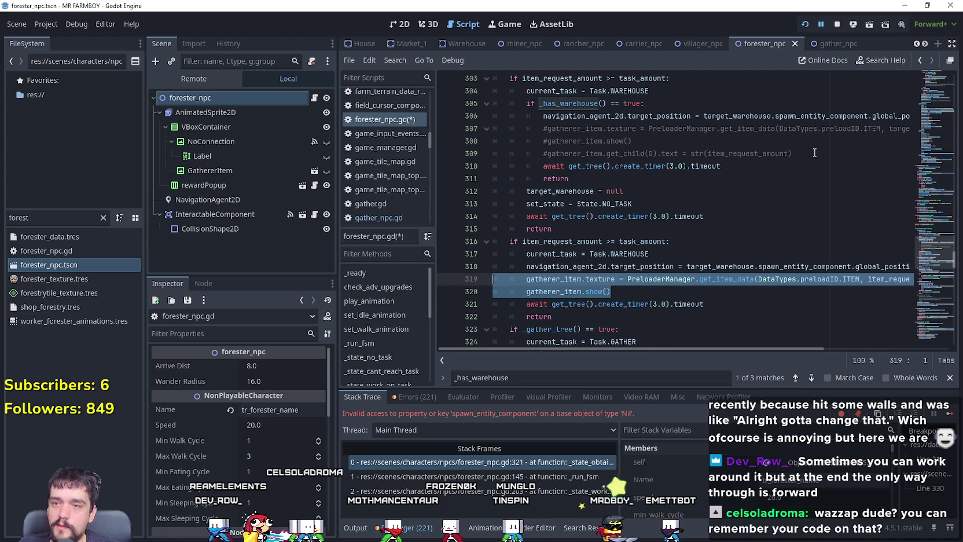
pyautogui.moveTo(813, 152); pyautogui.dragTo(422, 138)
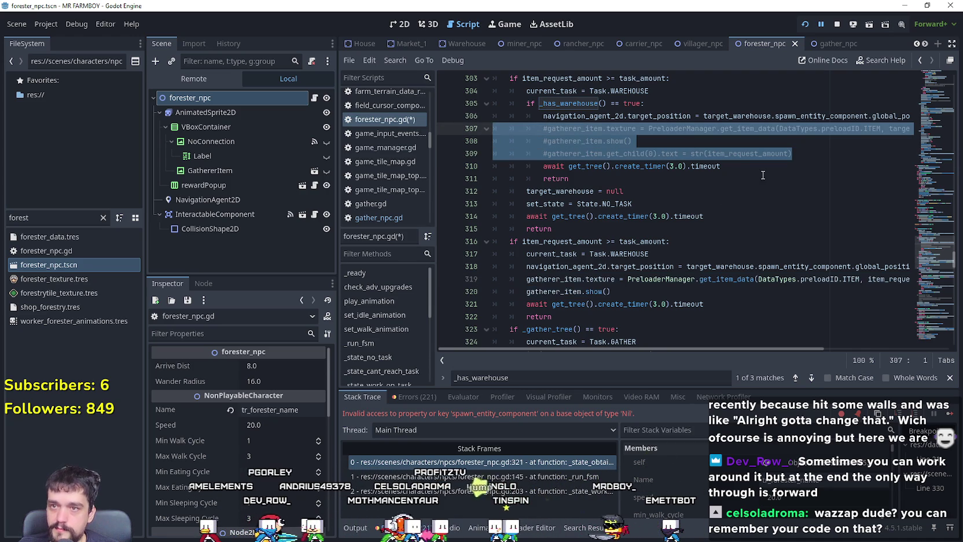
pyautogui.click(689, 90)
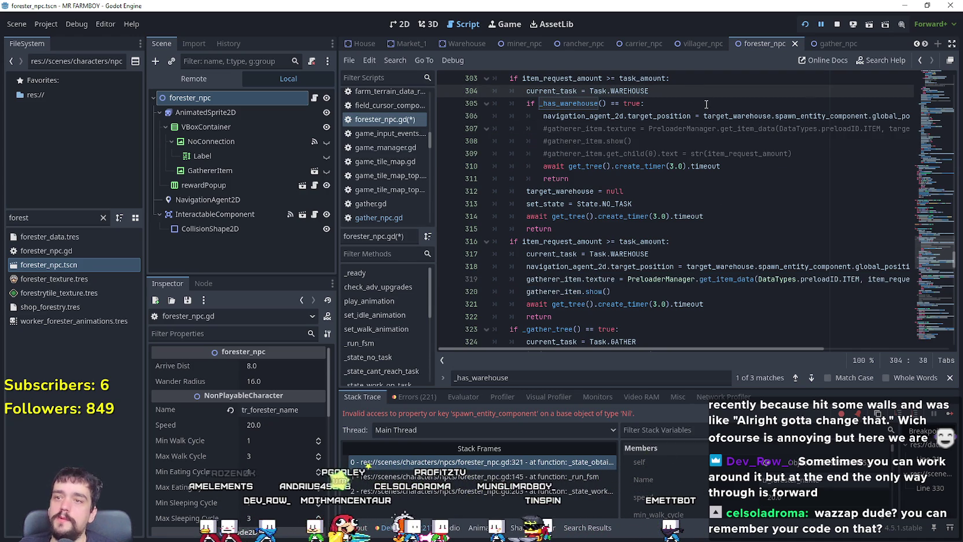
pyautogui.press('Return')
pyautogui.hotkey('ctrl', 'v')
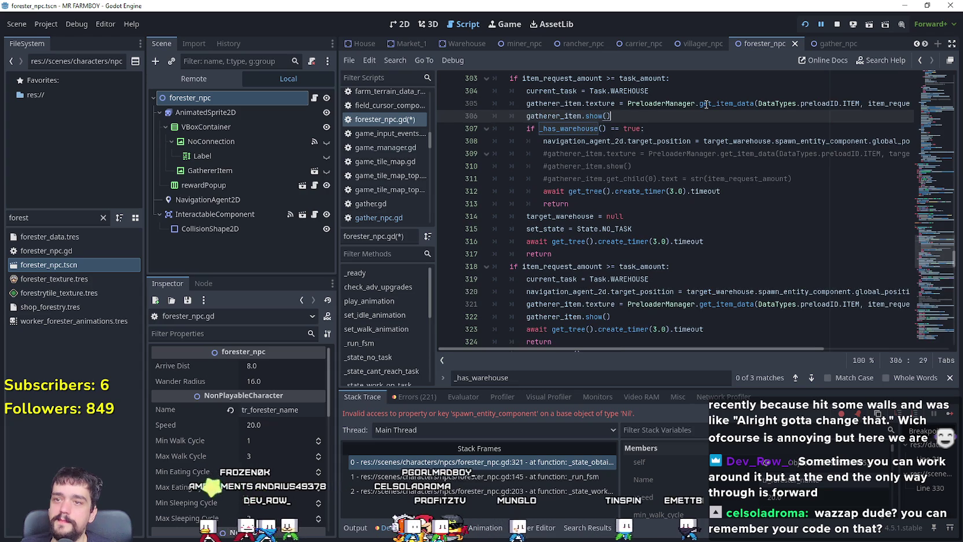
pyautogui.moveTo(818, 177)
pyautogui.mouseDown()
pyautogui.moveTo(636, 179)
pyautogui.moveTo(474, 118)
pyautogui.moveTo(365, 149)
pyautogui.mouseUp()
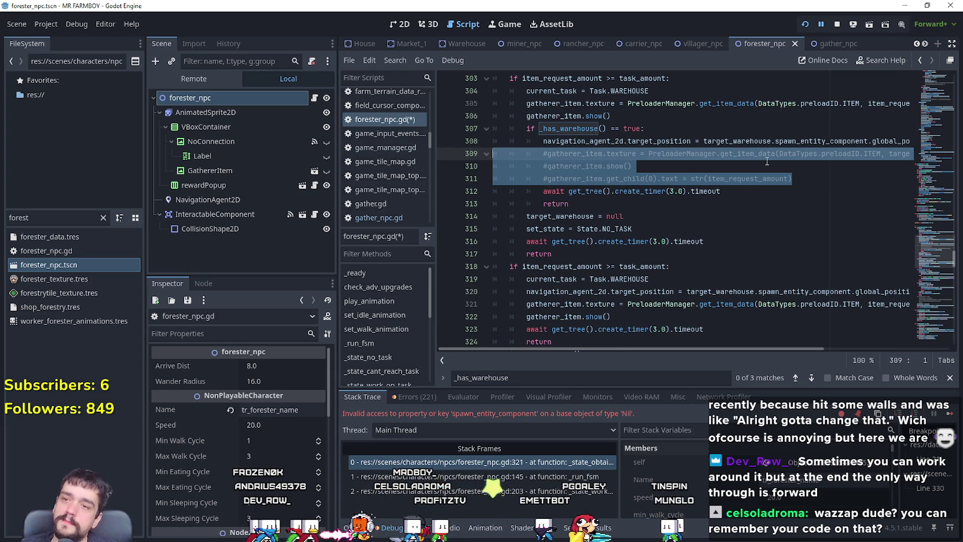
pyautogui.press('BackSpace')
pyautogui.press('BackSpace')
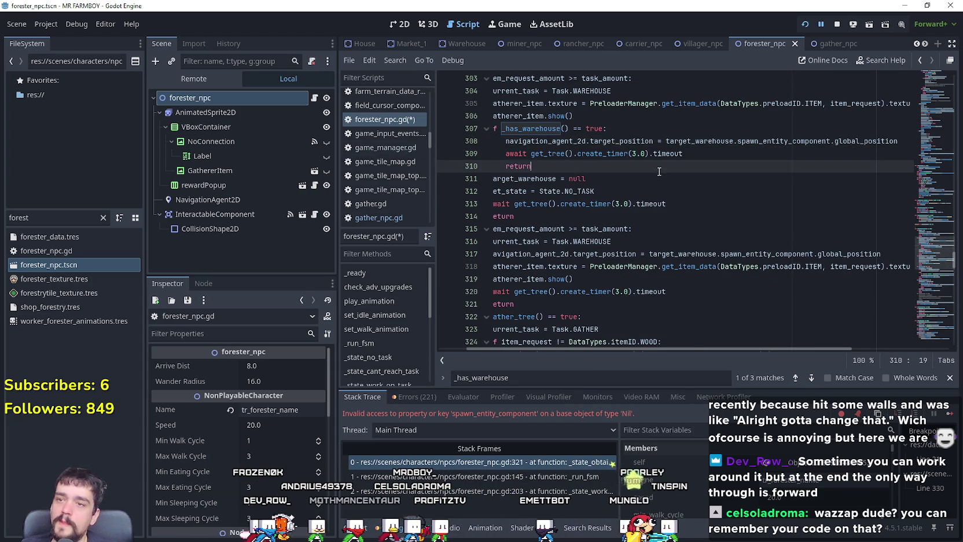
# - Undo the recent edits to the warehouse branch
pyautogui.press('Down')
pyautogui.press('Down')
pyautogui.hotkey('shift', 'Up')
pyautogui.hotkey('shift', 'Home')
pyautogui.click(671, 242)
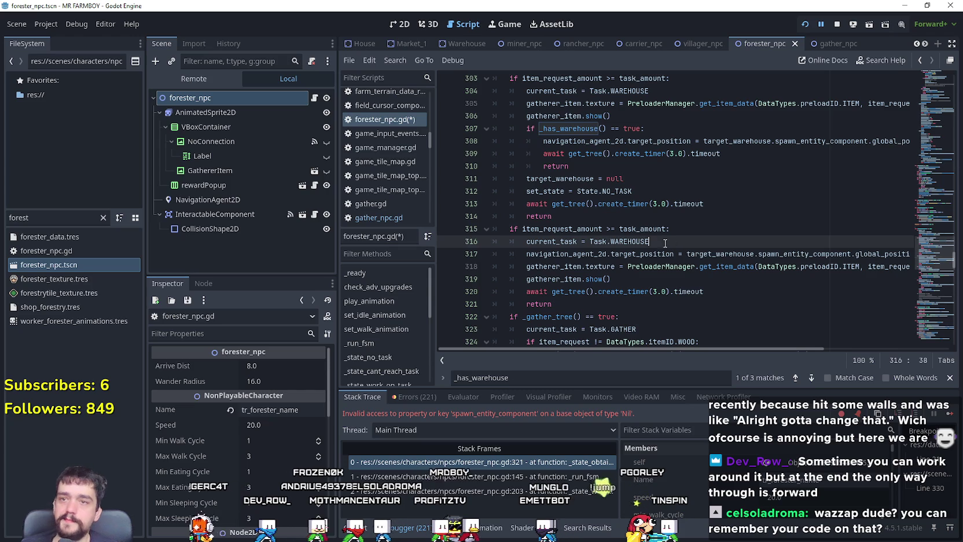
pyautogui.scroll(-2, 620, 284)
pyautogui.moveTo(570, 229)
pyautogui.mouseDown()
pyautogui.moveTo(521, 173)
pyautogui.moveTo(483, 154)
pyautogui.mouseUp()
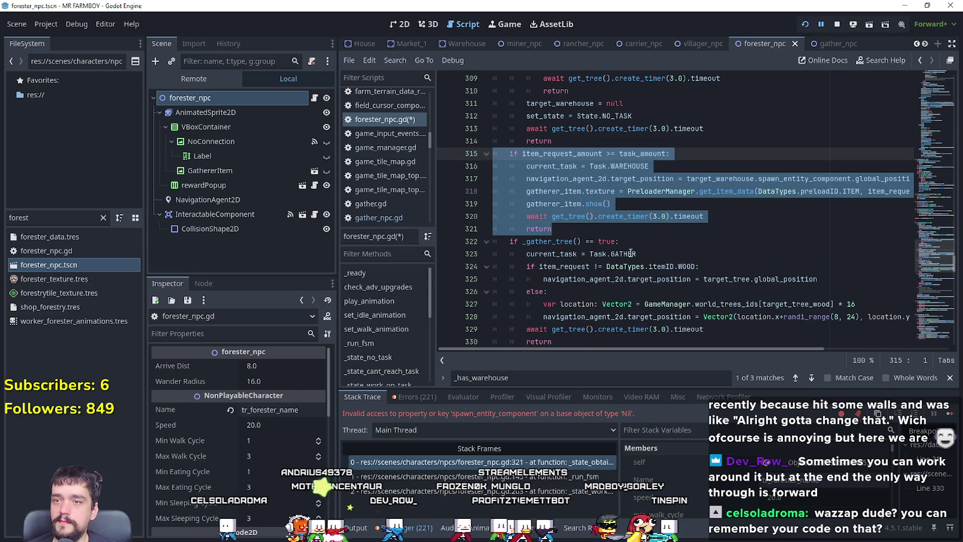
pyautogui.hotkey('ctrl', 'z')
pyautogui.hotkey('ctrl', 'z')
pyautogui.hotkey('ctrl', 'z')
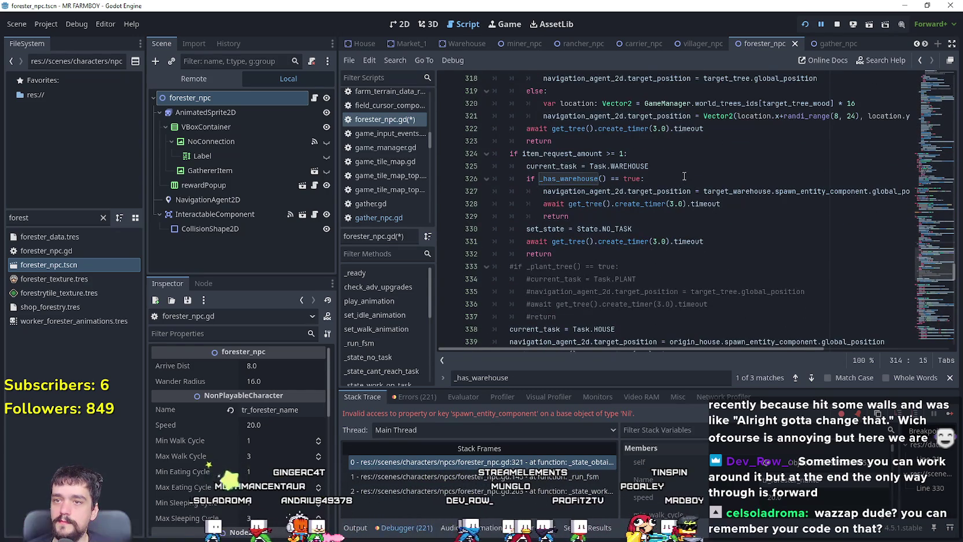
# - Paste the gatherer_item texture and show lines under current_task = Task.WAREHOUSE
pyautogui.click(684, 176)
pyautogui.press('Up')
pyautogui.press('Return')
pyautogui.click(537, 172)
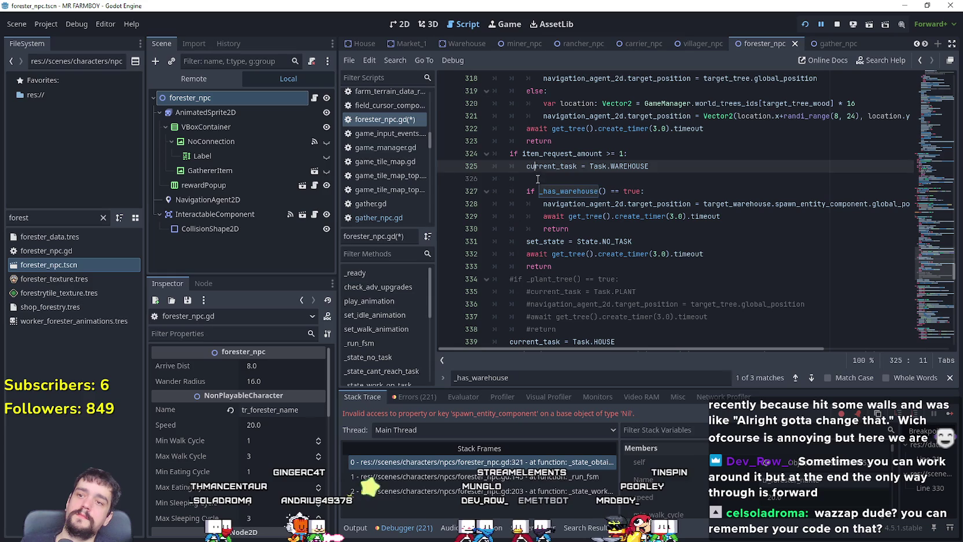
pyautogui.moveTo(537, 177); pyautogui.dragTo(509, 179)
pyautogui.hotkey('ctrl', 'v')
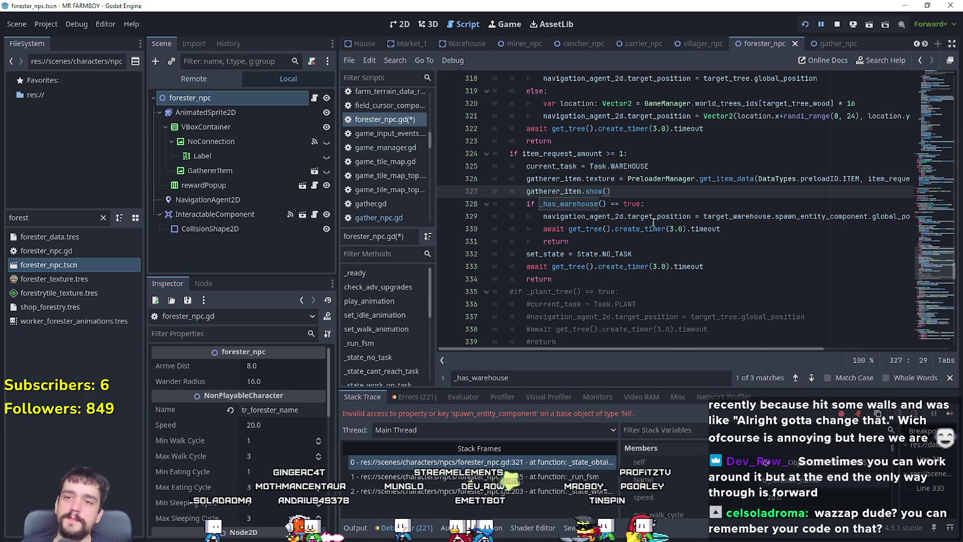
# - Review the warehouse branch and save forester_npc.gd
pyautogui.click(619, 254)
pyautogui.scroll(-2, 631, 231)
pyautogui.scroll(3, 628, 220)
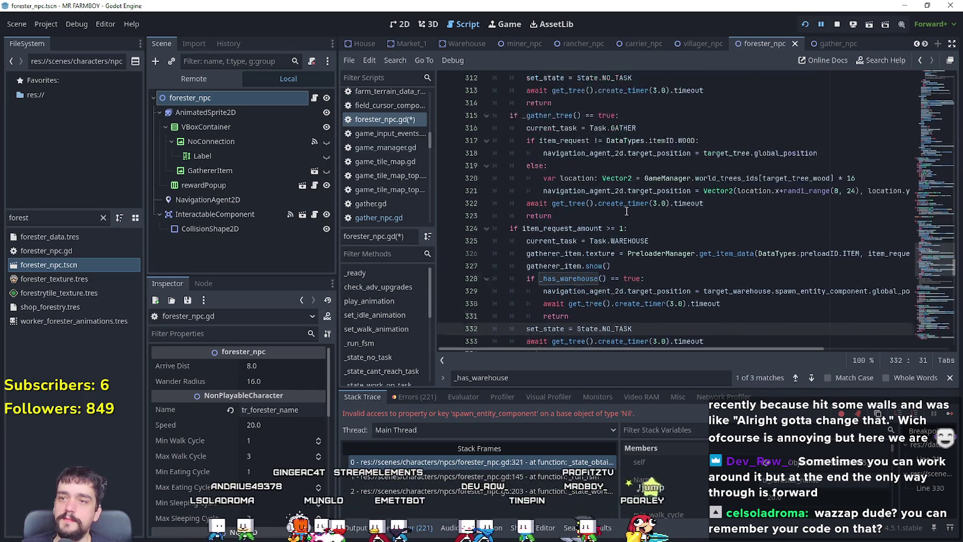
pyautogui.scroll(3, 626, 212)
pyautogui.scroll(3, 630, 226)
pyautogui.click(632, 233)
pyautogui.hotkey('ctrl', 's')
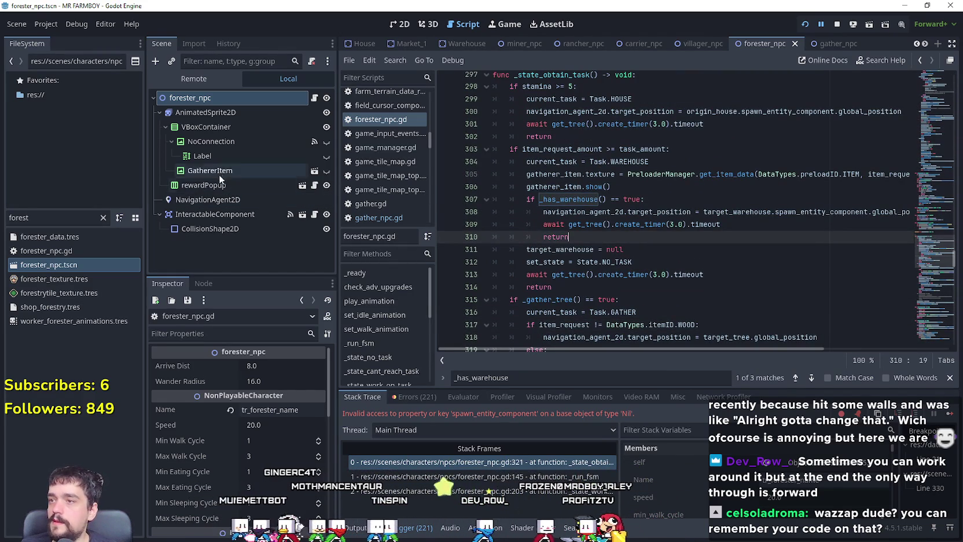
# - Select NoConnection and jump from its mouse_entered signal connection to the handler in the script
pyautogui.click(230, 139)
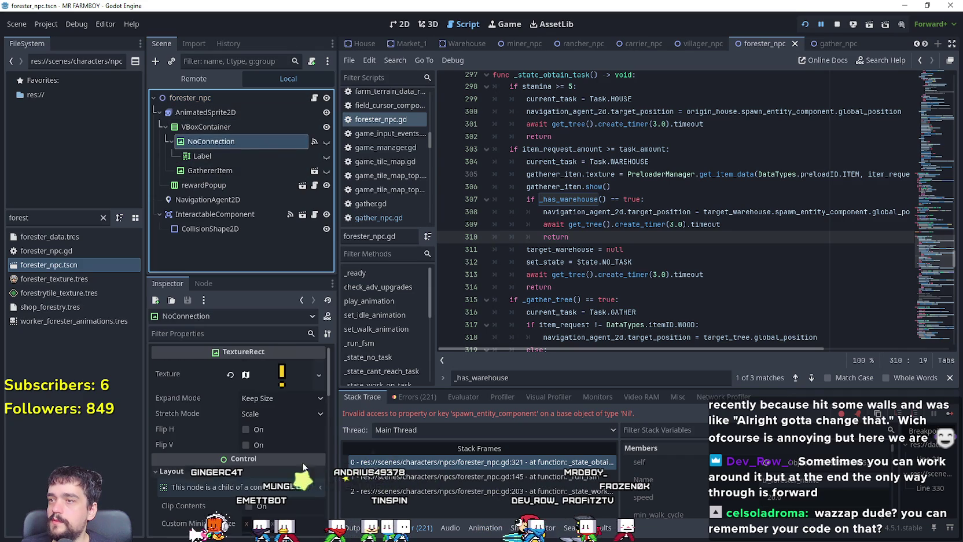
pyautogui.click(203, 283)
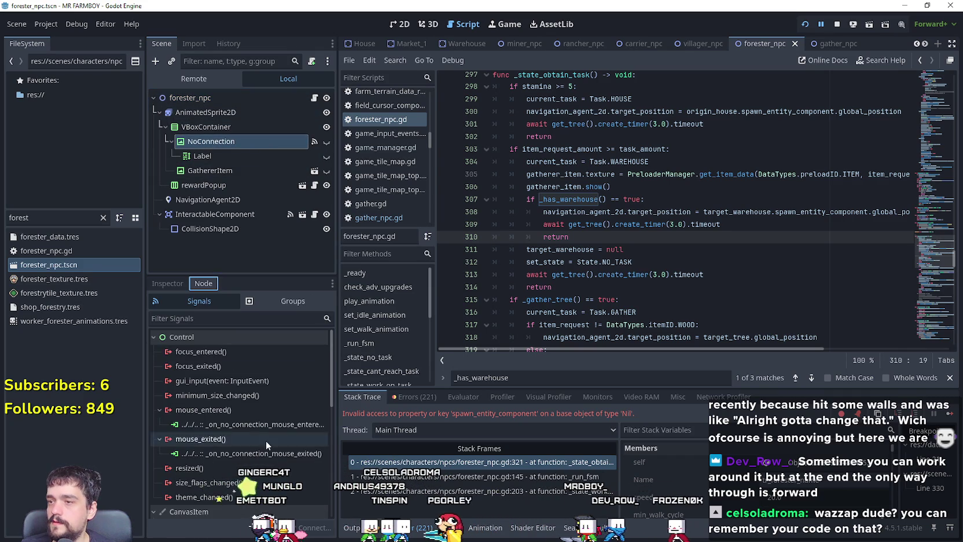
pyautogui.click(272, 424)
pyautogui.doubleClick(272, 424)
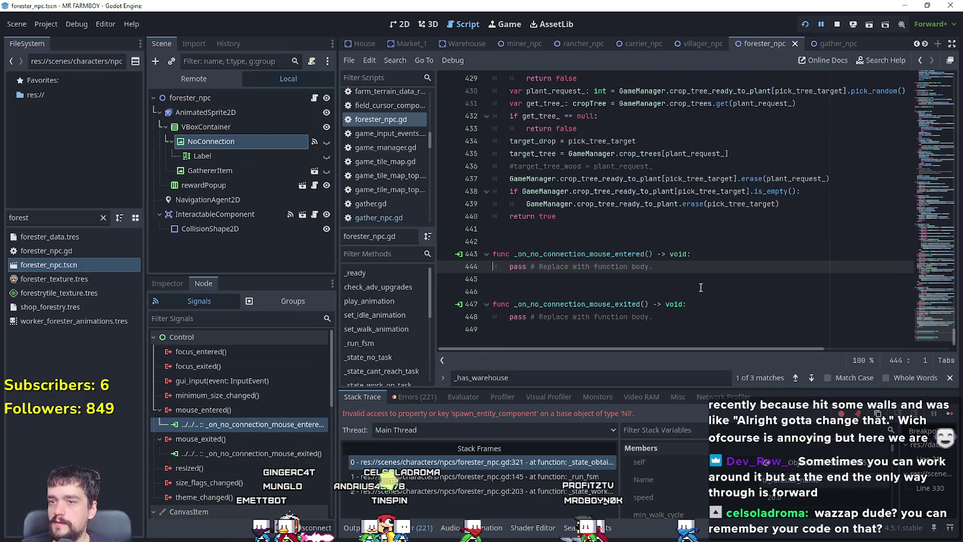
pyautogui.click(687, 329)
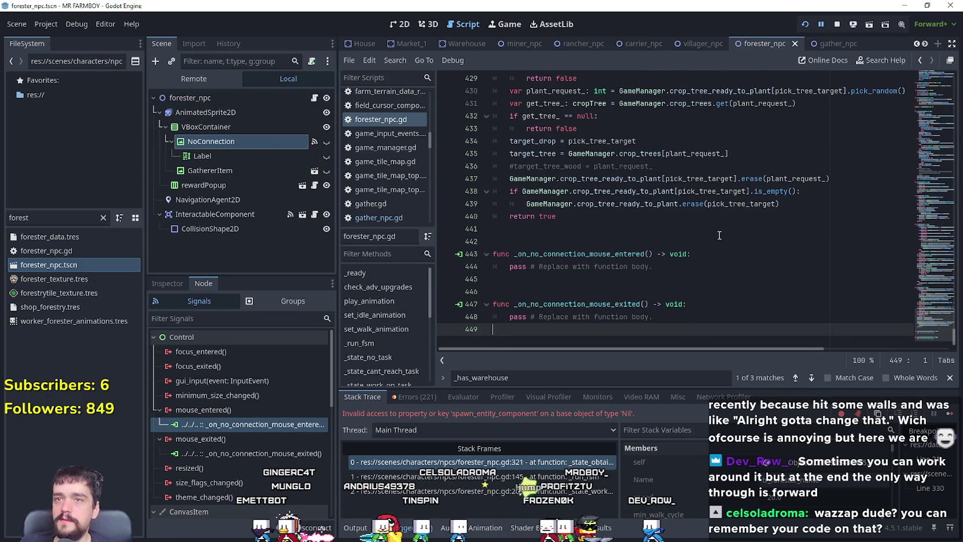
# - In gather_npc.gd, scroll to and select the NoConnection hover handler code
pyautogui.click(825, 47)
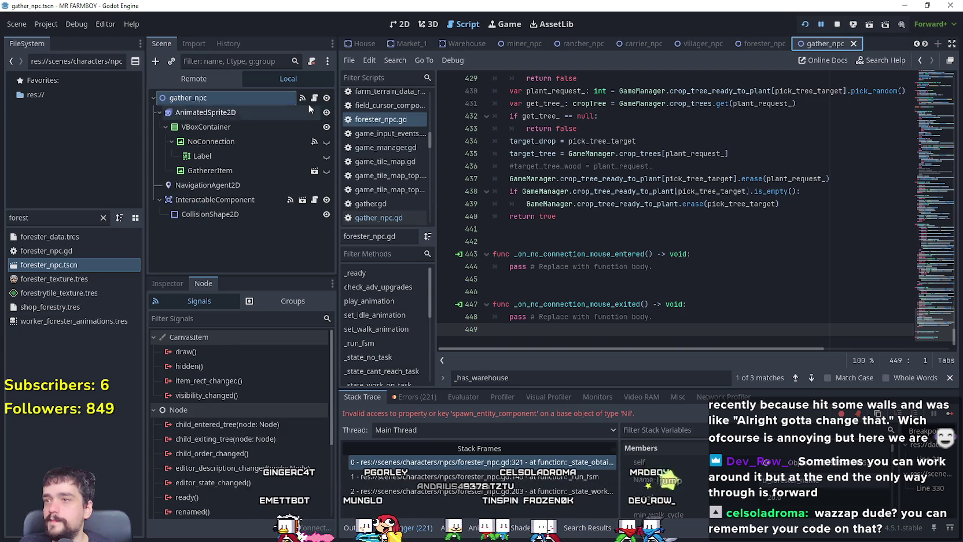
pyautogui.scroll(-5, 729, 242)
pyautogui.scroll(-20, 939, 305)
pyautogui.moveTo(939, 305)
pyautogui.mouseDown()
pyautogui.moveTo(936, 320)
pyautogui.moveTo(933, 204)
pyautogui.mouseUp()
pyautogui.scroll(-4, 651, 280)
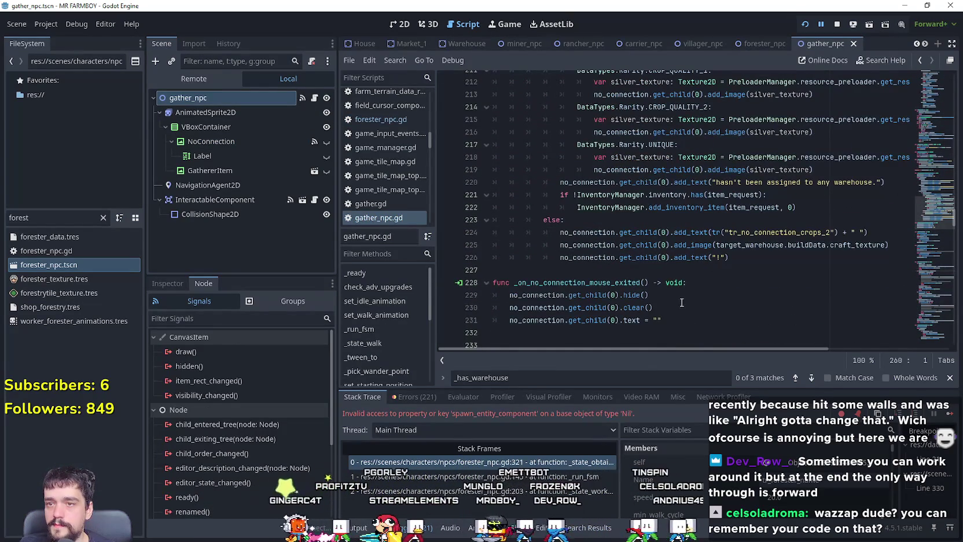
pyautogui.moveTo(688, 313)
pyautogui.mouseDown()
pyautogui.moveTo(666, 317)
pyautogui.moveTo(625, 174)
pyautogui.moveTo(618, 225)
pyautogui.moveTo(536, 148)
pyautogui.moveTo(479, 125)
pyautogui.moveTo(480, 113)
pyautogui.mouseUp()
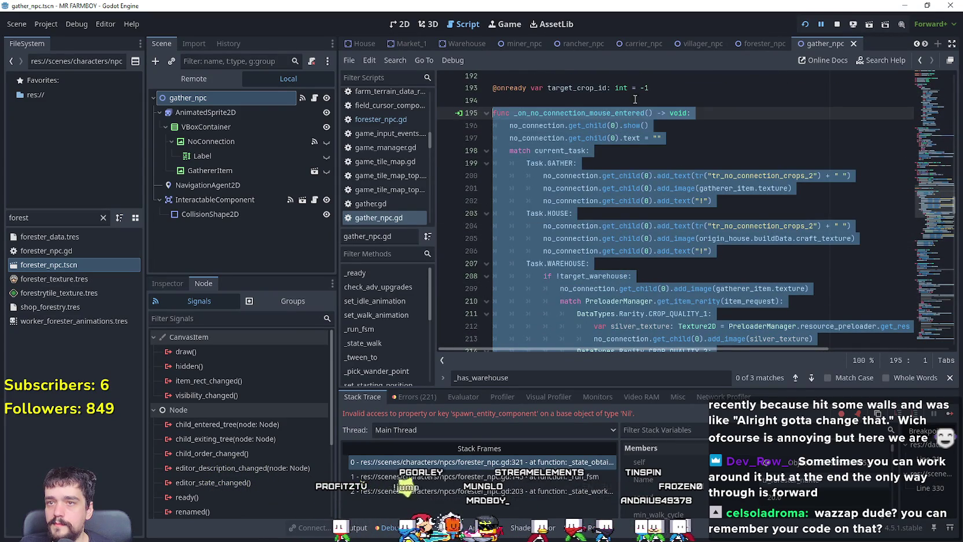
# - Back in forester_npc.gd, select both empty NoConnection hover handler stubs
pyautogui.click(757, 44)
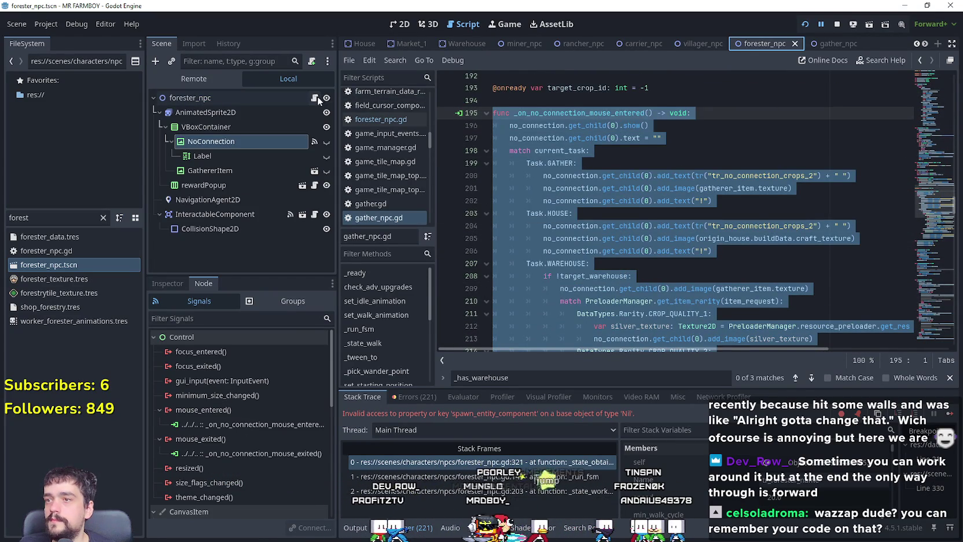
pyautogui.click(316, 97)
pyautogui.moveTo(681, 321)
pyautogui.mouseDown()
pyautogui.moveTo(521, 306)
pyautogui.moveTo(477, 256)
pyautogui.mouseUp()
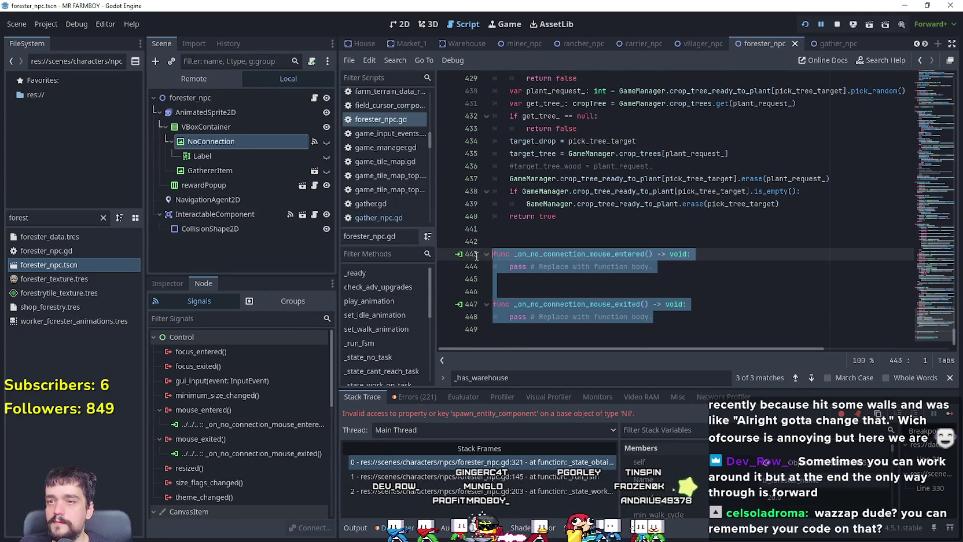
# - Paste the gather NPC's hover handler code over the stubs and delete the match rarity block
pyautogui.hotkey('ctrl', 'v')
pyautogui.scroll(3, 579, 269)
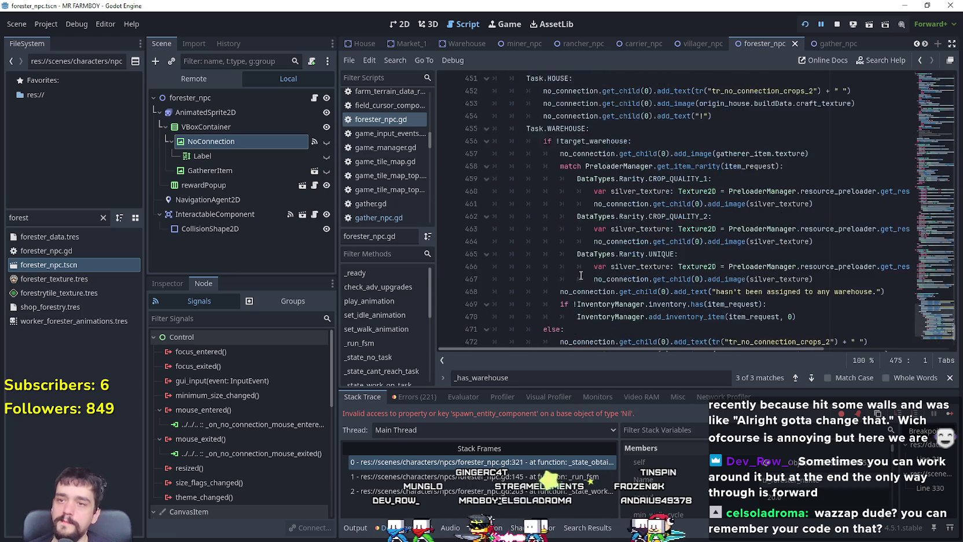
pyautogui.scroll(2, 575, 261)
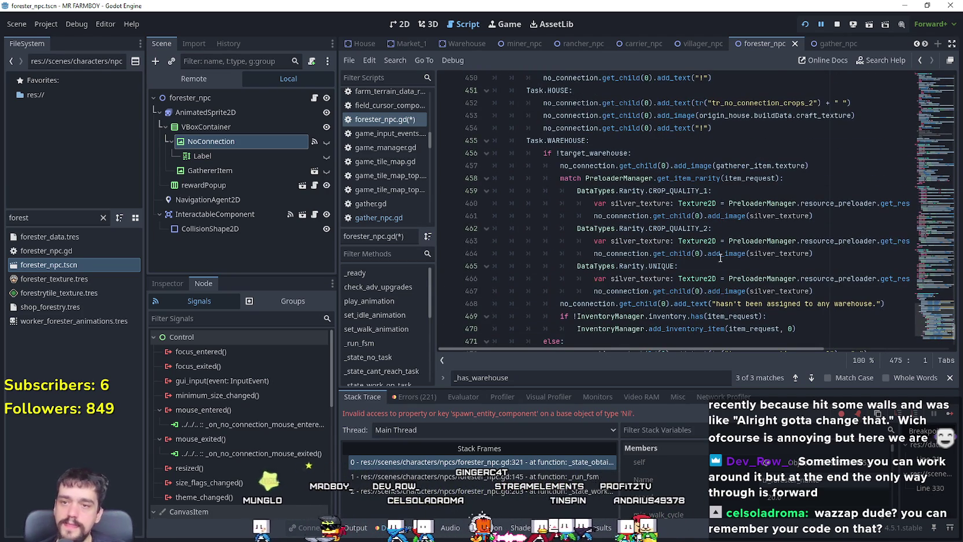
pyautogui.scroll(-1, 573, 191)
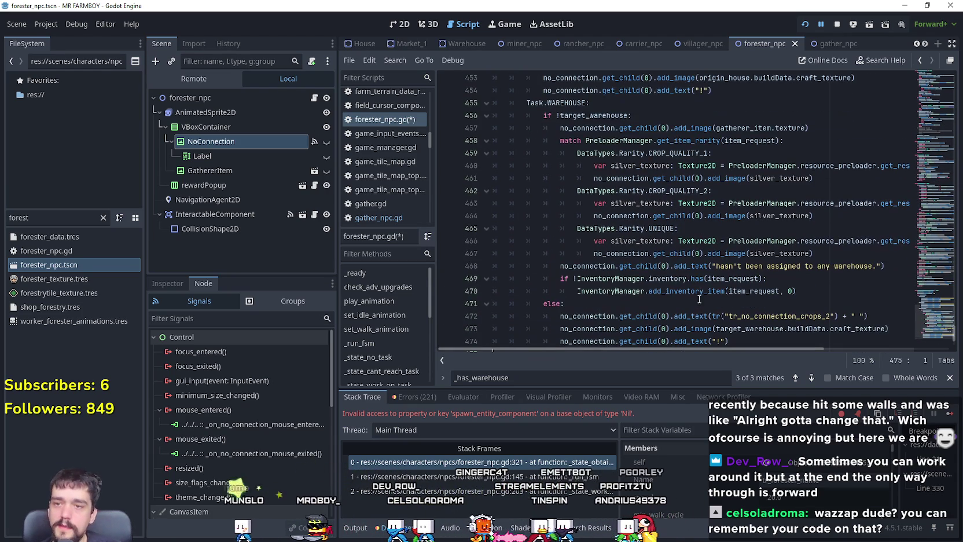
pyautogui.doubleClick(570, 141)
pyautogui.moveTo(835, 248)
pyautogui.mouseDown()
pyautogui.moveTo(827, 253)
pyautogui.moveTo(665, 164)
pyautogui.moveTo(501, 143)
pyautogui.mouseUp()
pyautogui.press('Delete')
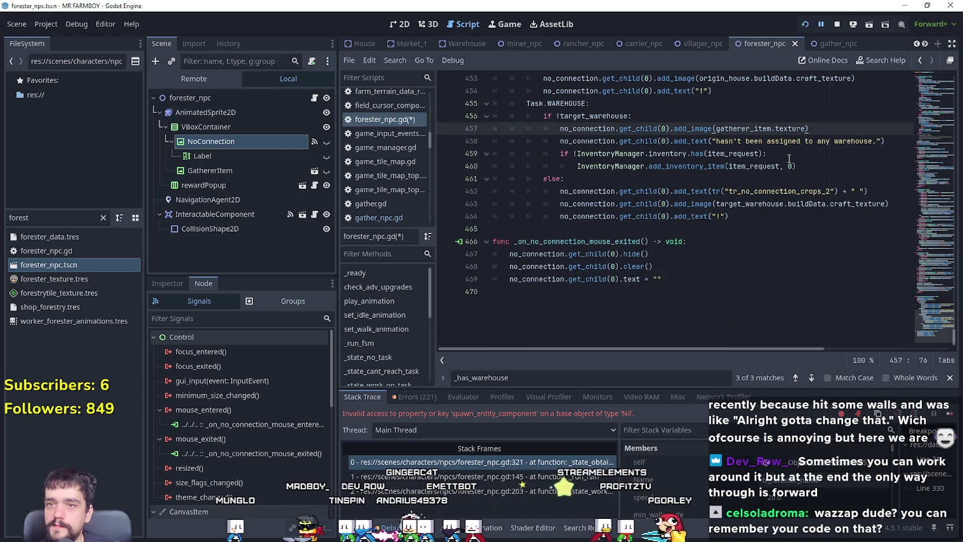
# - Delete the InventoryManager check lines from the pasted handler
pyautogui.click(824, 178)
pyautogui.moveTo(812, 172); pyautogui.dragTo(493, 153)
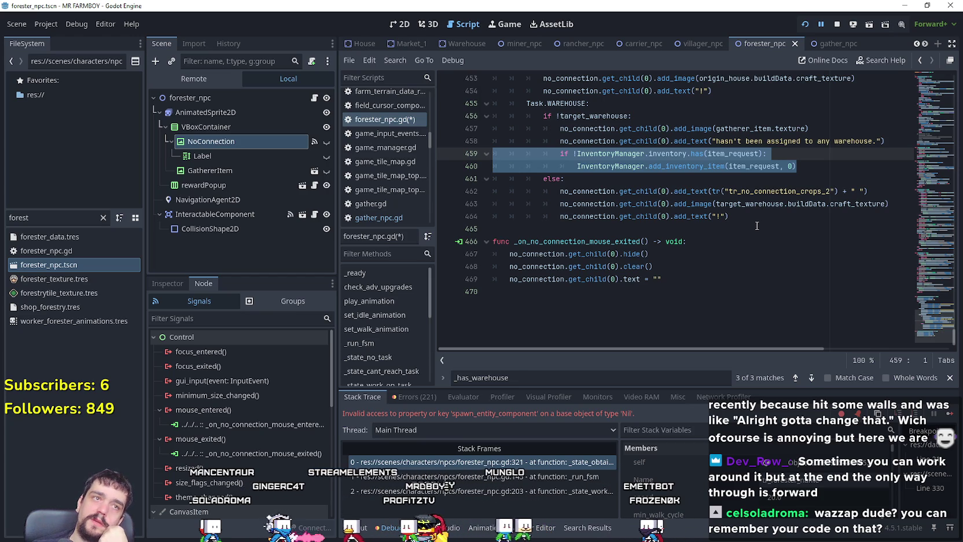
pyautogui.press('BackSpace')
pyautogui.press('BackSpace')
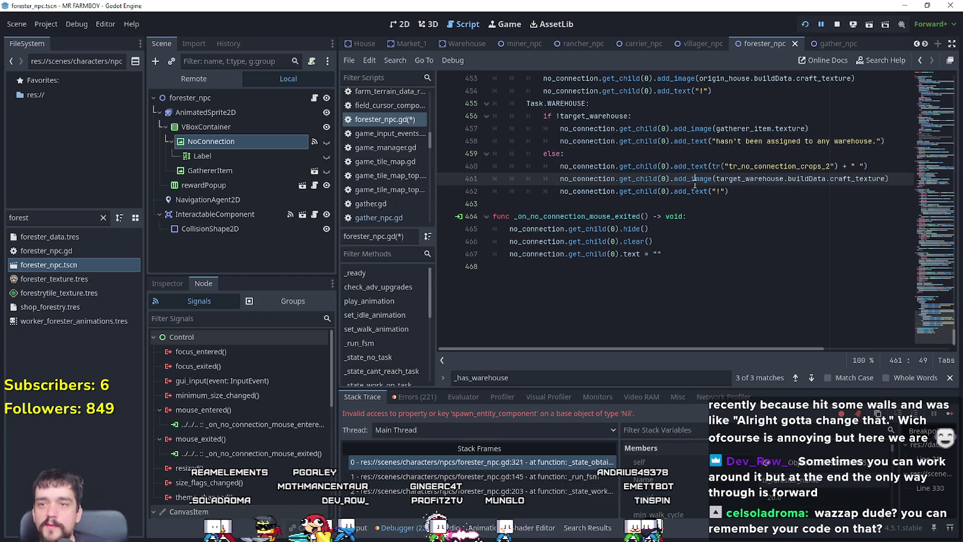
pyautogui.press('Down')
pyautogui.press('Down')
pyautogui.press('Down')
pyautogui.scroll(5, 695, 226)
pyautogui.scroll(-1, 695, 226)
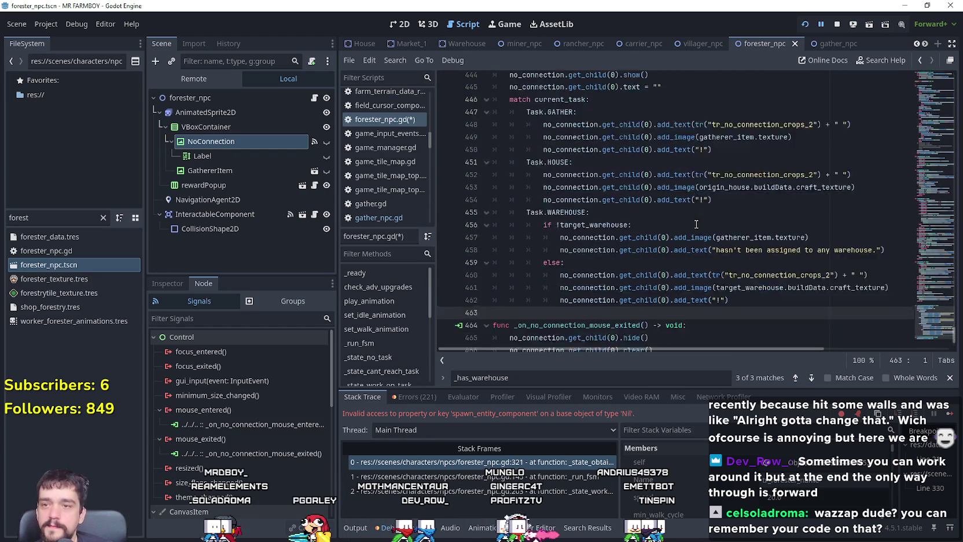
# - Check the gatherer_item uses, save, and remove the extra blank line above the handler
pyautogui.click(835, 230)
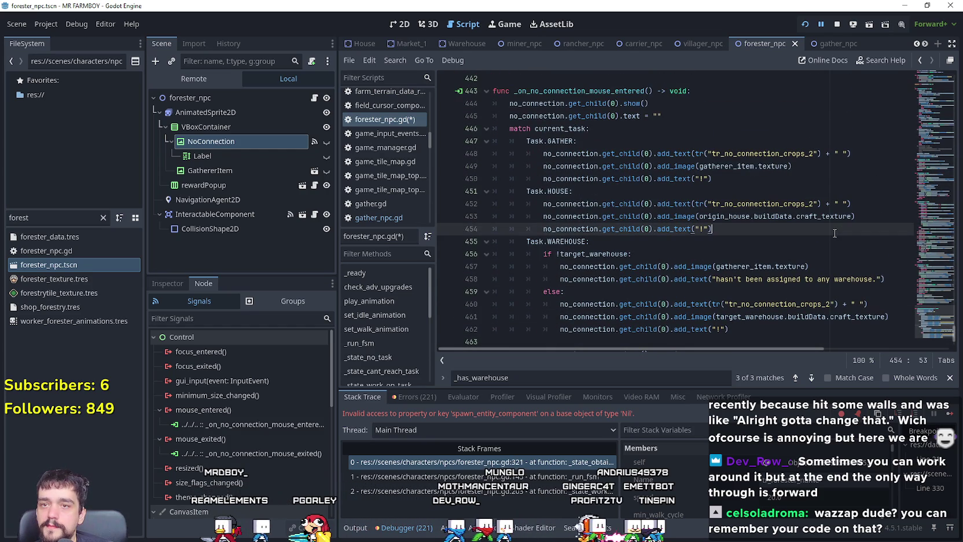
pyautogui.doubleClick(739, 167)
pyautogui.scroll(-1, 770, 240)
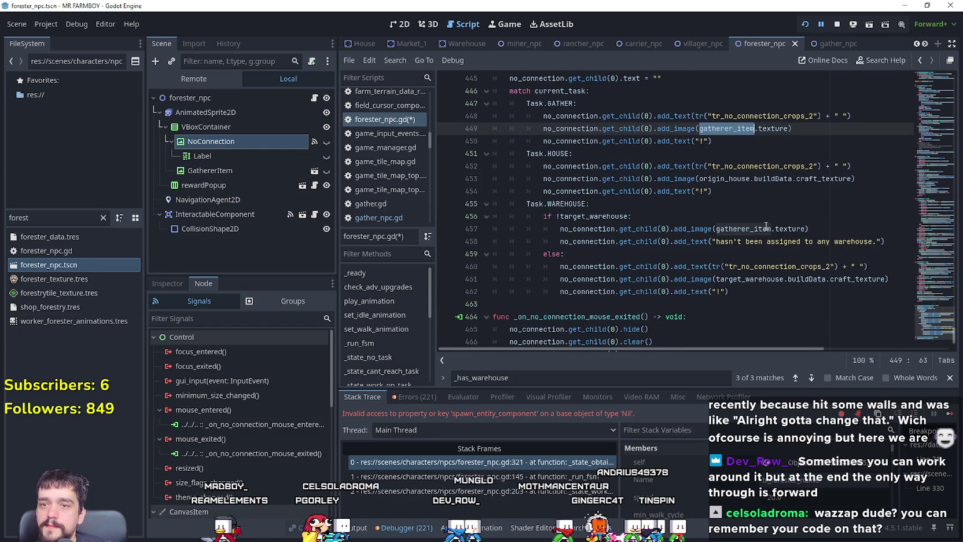
pyautogui.click(753, 268)
pyautogui.scroll(4, 755, 263)
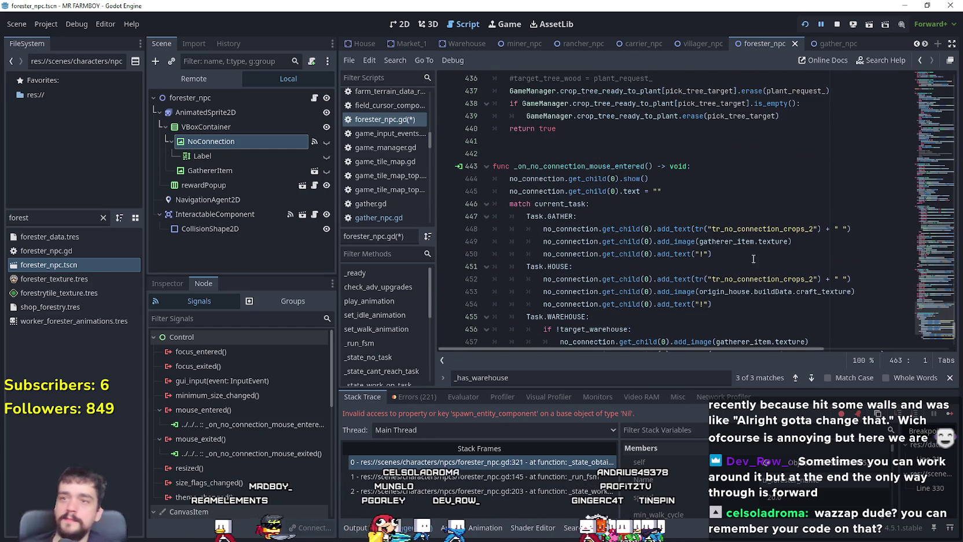
pyautogui.click(670, 216)
pyautogui.hotkey('ctrl', 's')
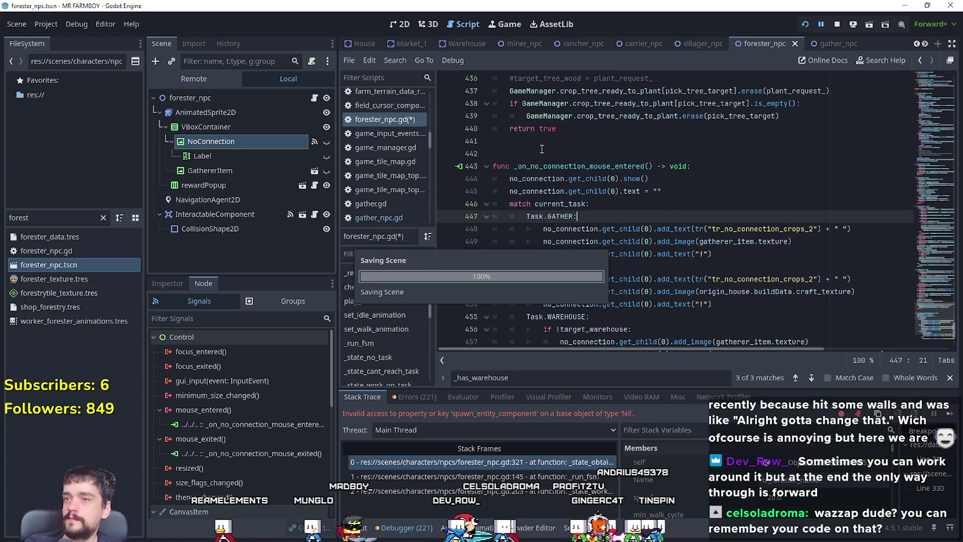
pyautogui.click(543, 152)
pyautogui.press('BackSpace')
pyautogui.click(635, 199)
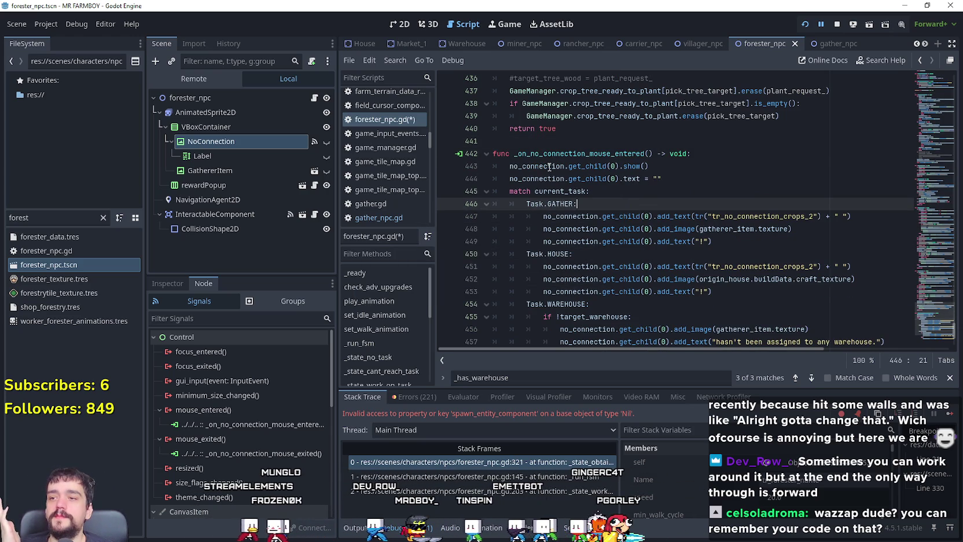
# - Launch the game and open the house's info panel
pyautogui.moveTo(549, 164)
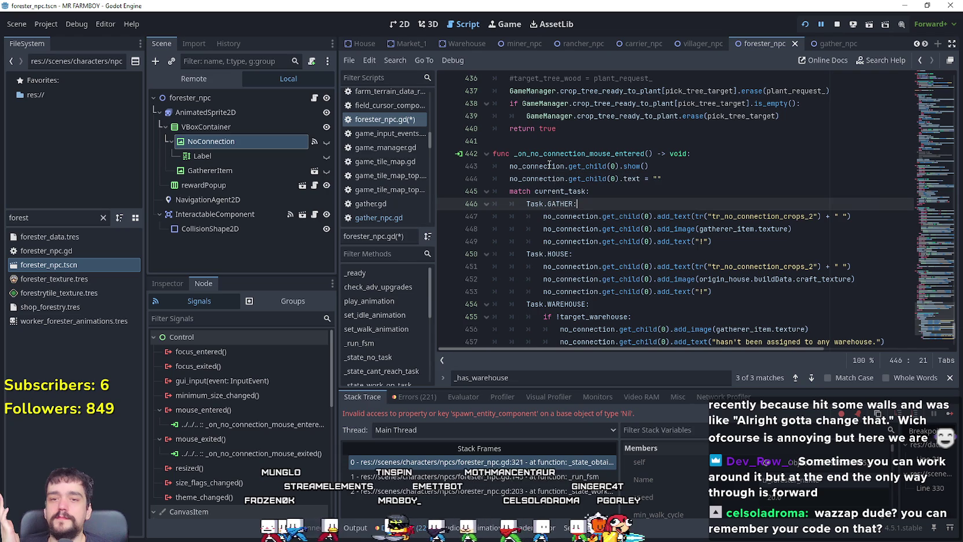
pyautogui.click(949, 414)
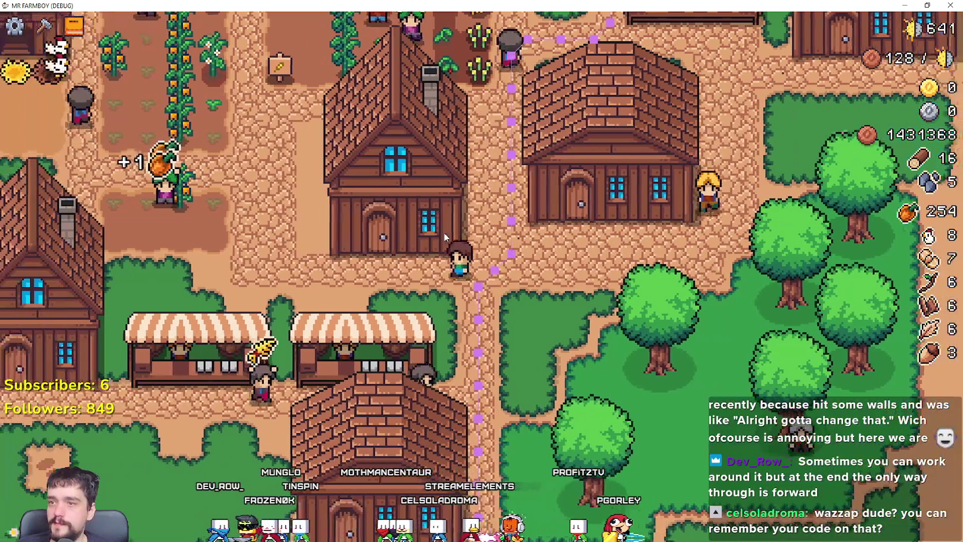
pyautogui.click(444, 237)
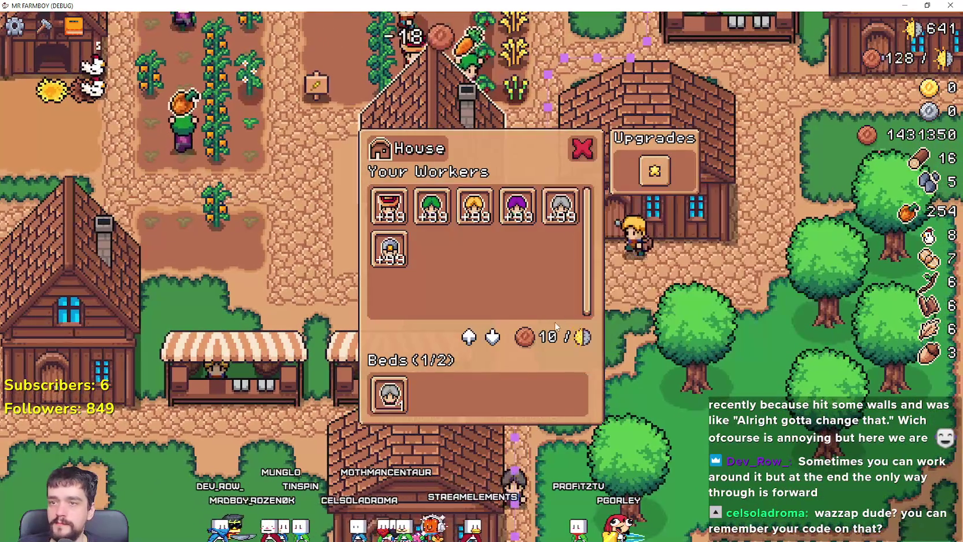
# - Close the House panel, watch the villagers, then stop the running game
pyautogui.press('Escape')
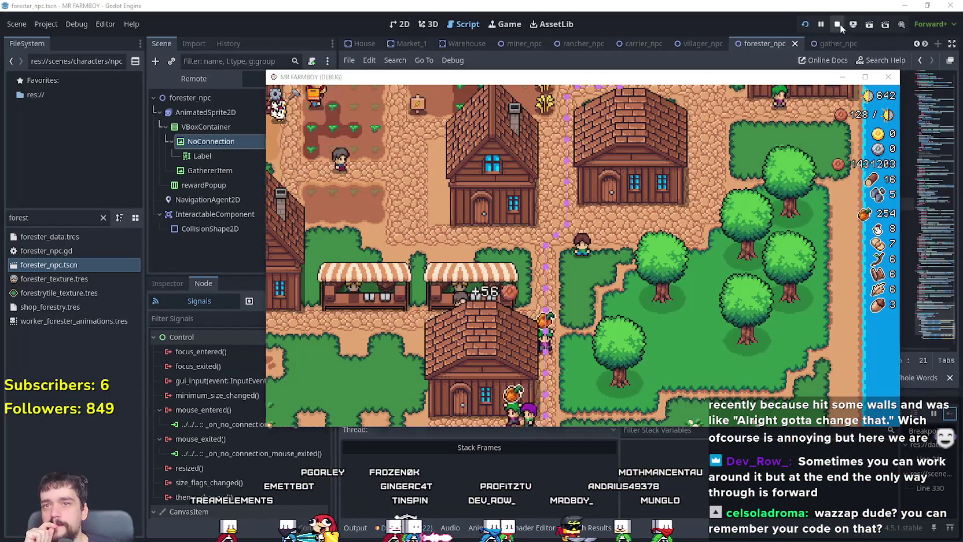
pyautogui.click(838, 24)
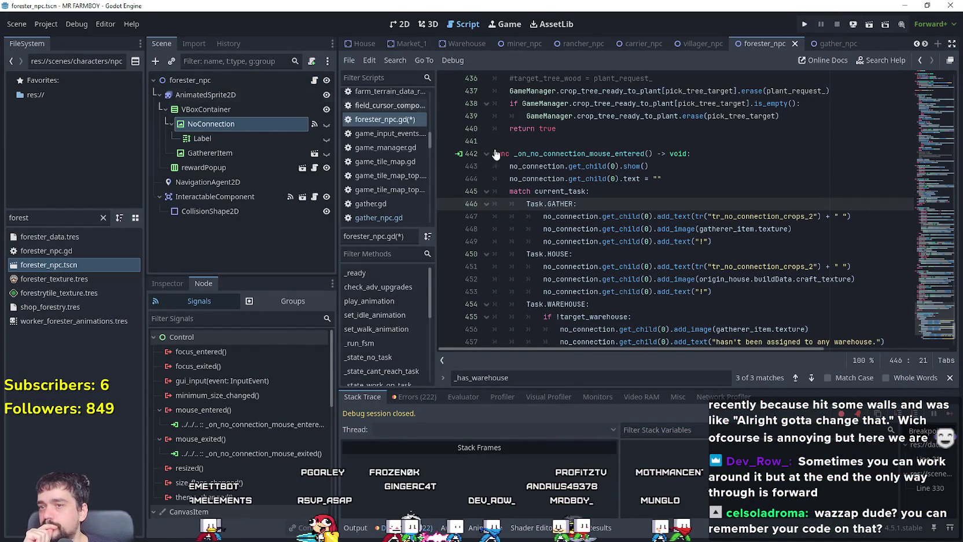
# - Copy lines 362–365 of _gather_tree, which erase the chosen tree and its empty crop entry
pyautogui.scroll(10, 936, 303)
pyautogui.moveTo(935, 300); pyautogui.dragTo(936, 270)
pyautogui.click(630, 327)
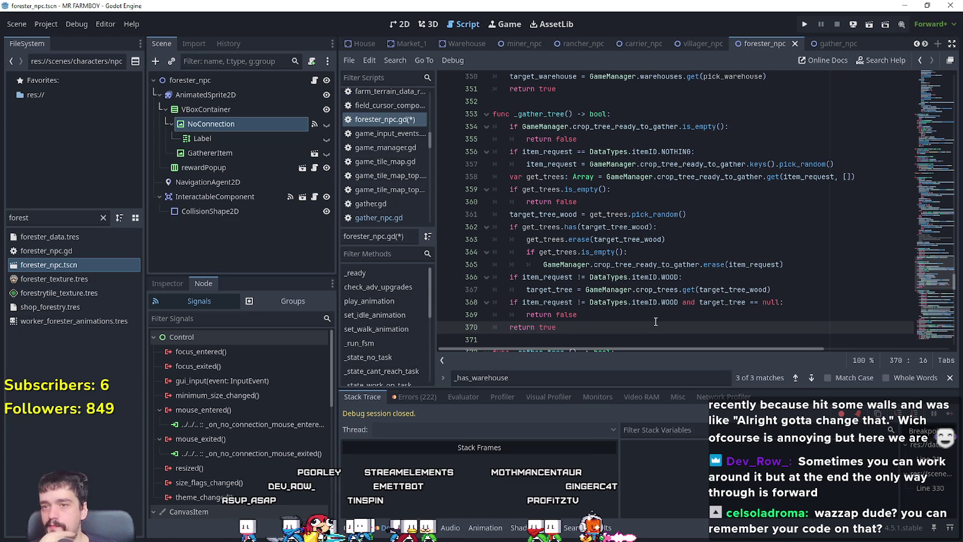
pyautogui.moveTo(784, 264)
pyautogui.mouseDown()
pyautogui.moveTo(611, 264)
pyautogui.moveTo(549, 239)
pyautogui.moveTo(474, 226)
pyautogui.mouseUp()
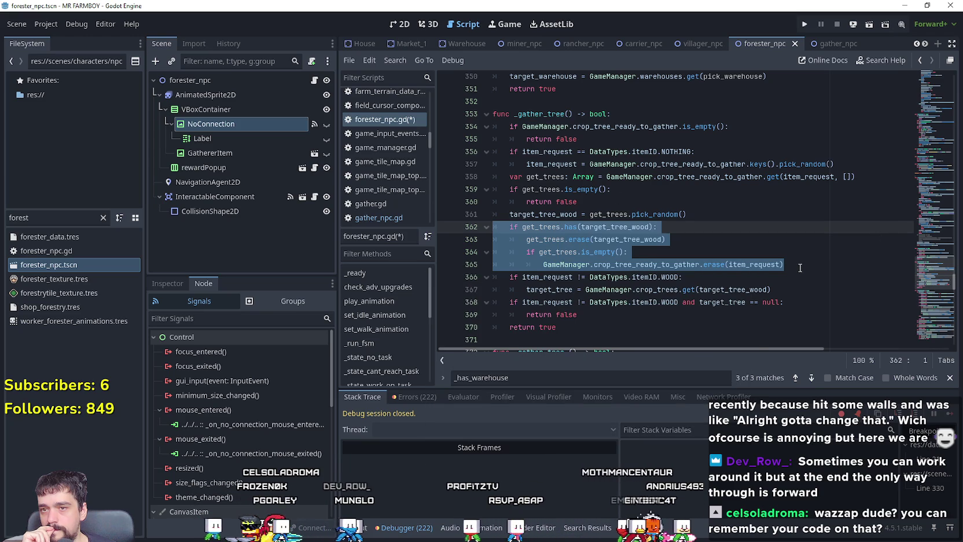
pyautogui.hotkey('ctrl', 'z')
pyautogui.hotkey('ctrl', 'z')
pyautogui.hotkey('ctrl', 'z')
pyautogui.moveTo(796, 263)
pyautogui.mouseDown()
pyautogui.moveTo(521, 215)
pyautogui.moveTo(498, 214)
pyautogui.moveTo(493, 227)
pyautogui.mouseUp()
pyautogui.rightClick(572, 237)
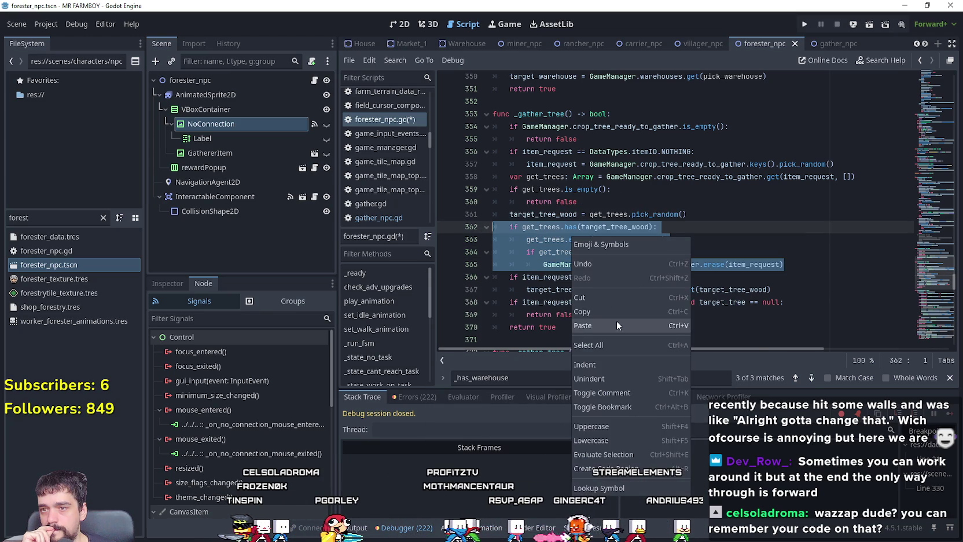
pyautogui.click(618, 311)
pyautogui.scroll(8, 933, 266)
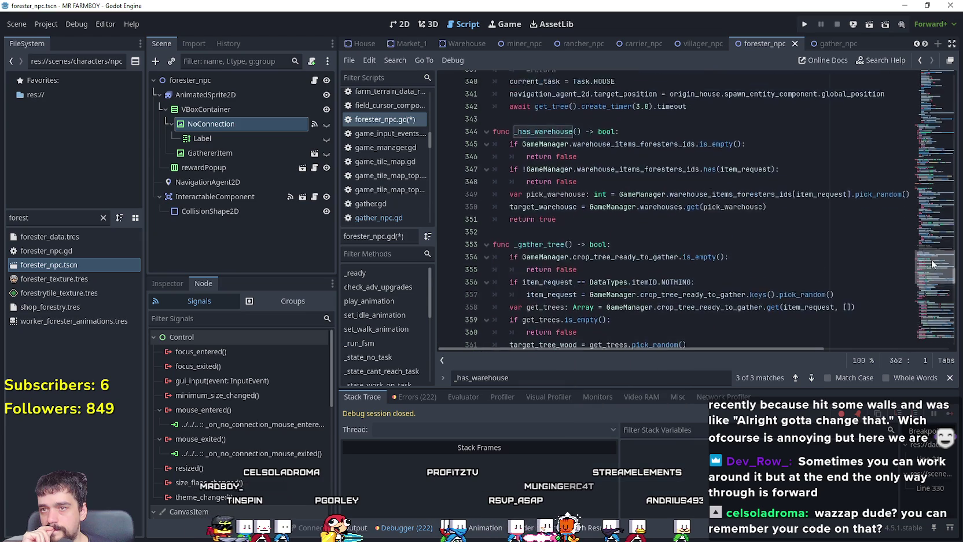
pyautogui.scroll(5, 929, 254)
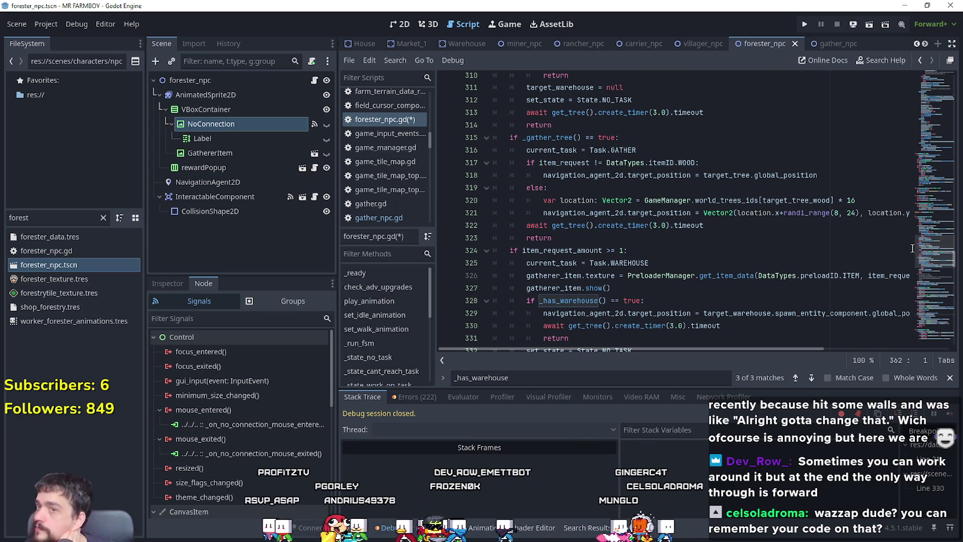
pyautogui.scroll(5, 930, 243)
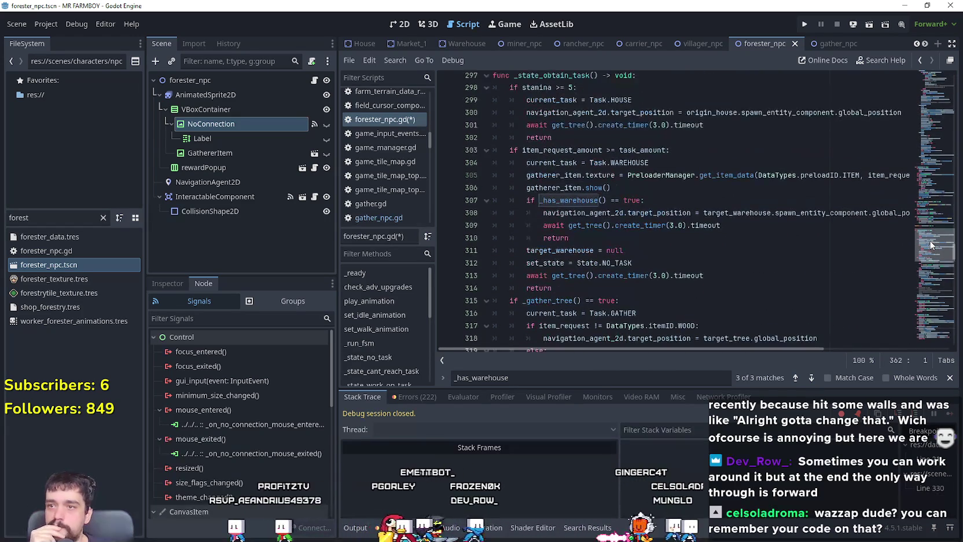
pyautogui.moveTo(930, 243); pyautogui.dragTo(928, 237)
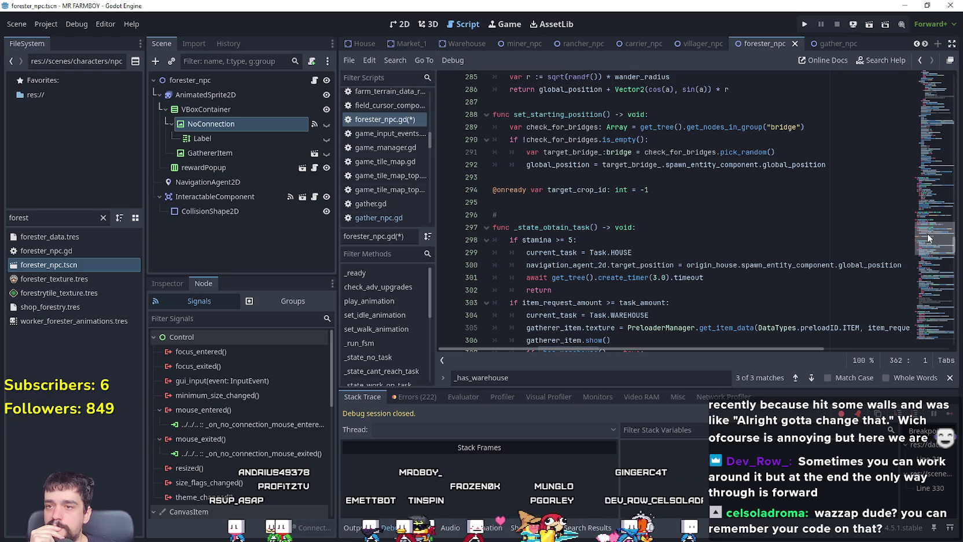
pyautogui.moveTo(927, 233); pyautogui.dragTo(934, 179)
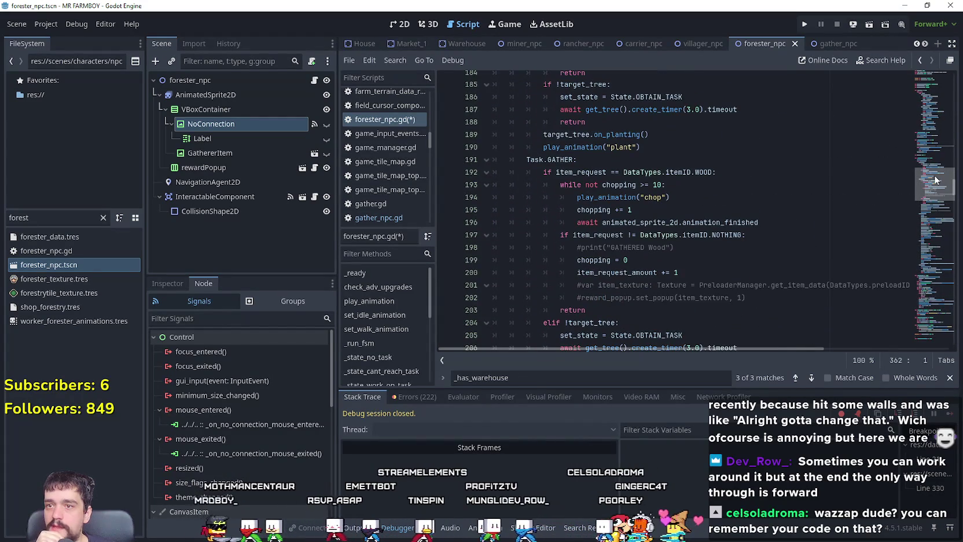
pyautogui.scroll(-3, 675, 239)
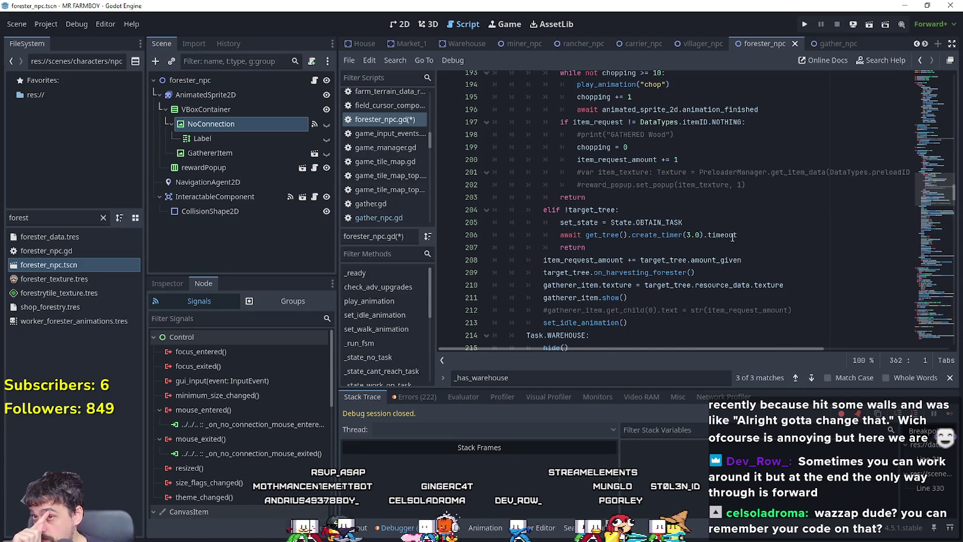
pyautogui.scroll(3, 569, 230)
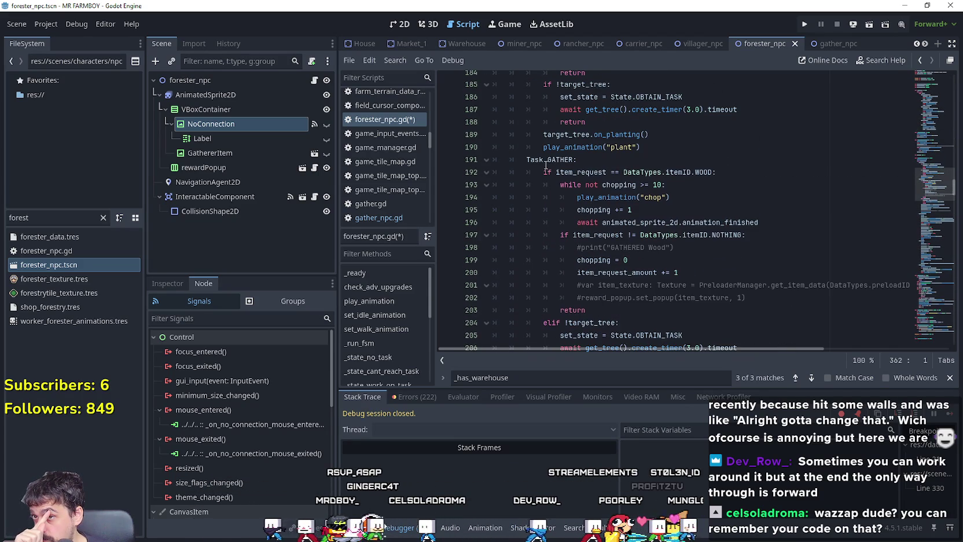
# - Review the on_harvesting_forester call and the wood-chopping and elif !target_tree blocks
pyautogui.scroll(-4, 546, 164)
pyautogui.click(544, 236)
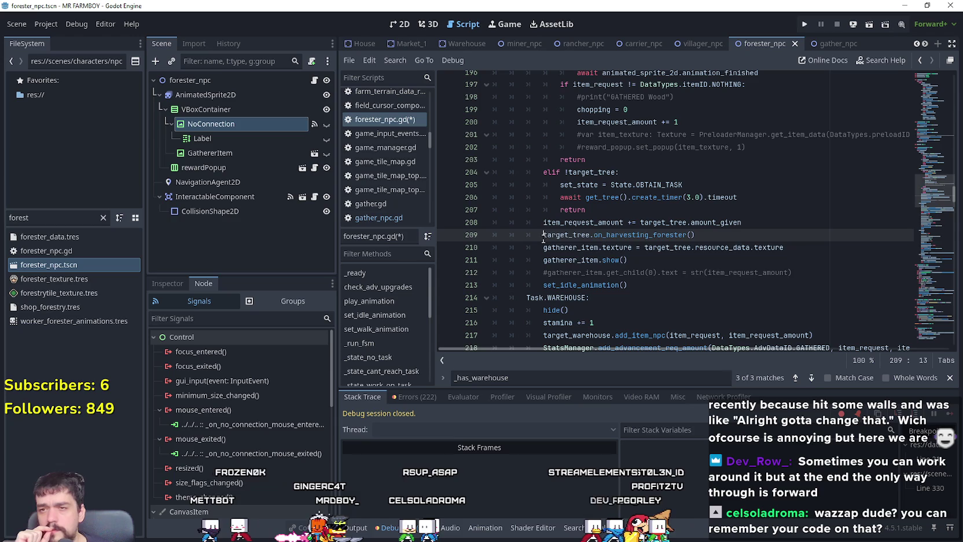
pyautogui.click(666, 260)
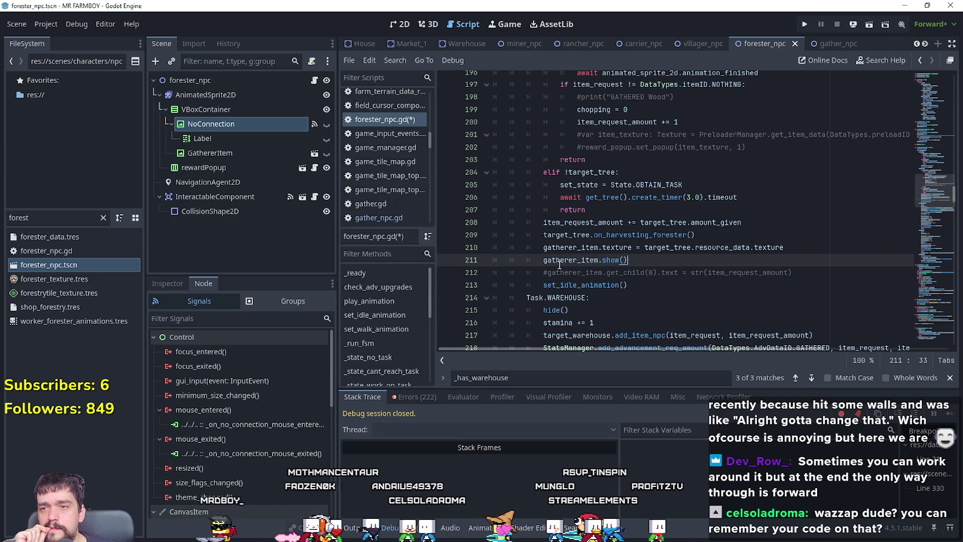
pyautogui.click(538, 247)
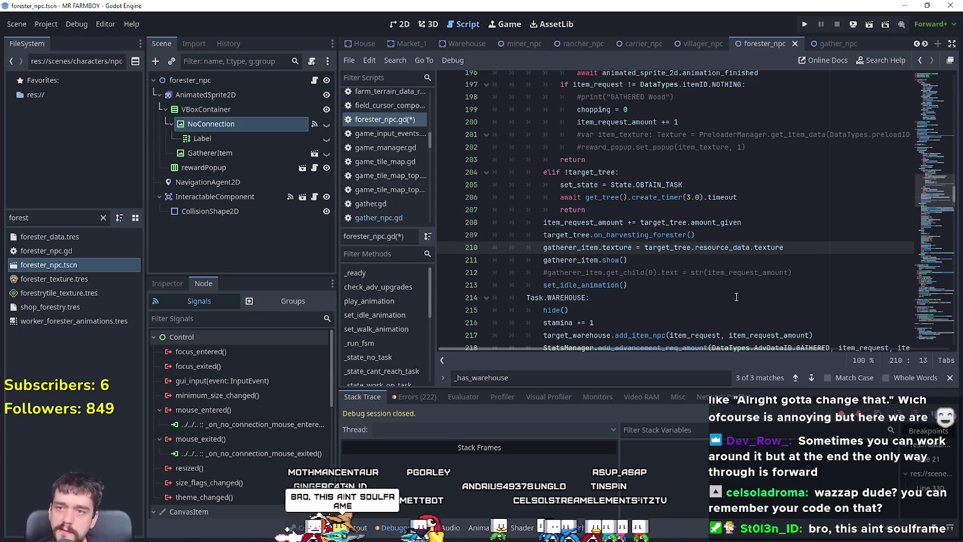
pyautogui.doubleClick(683, 235)
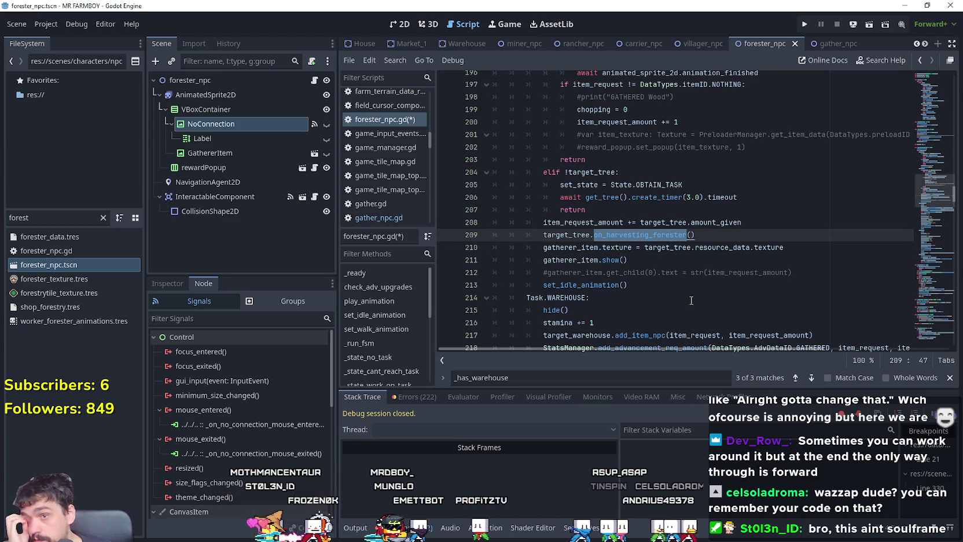
pyautogui.scroll(2, 637, 284)
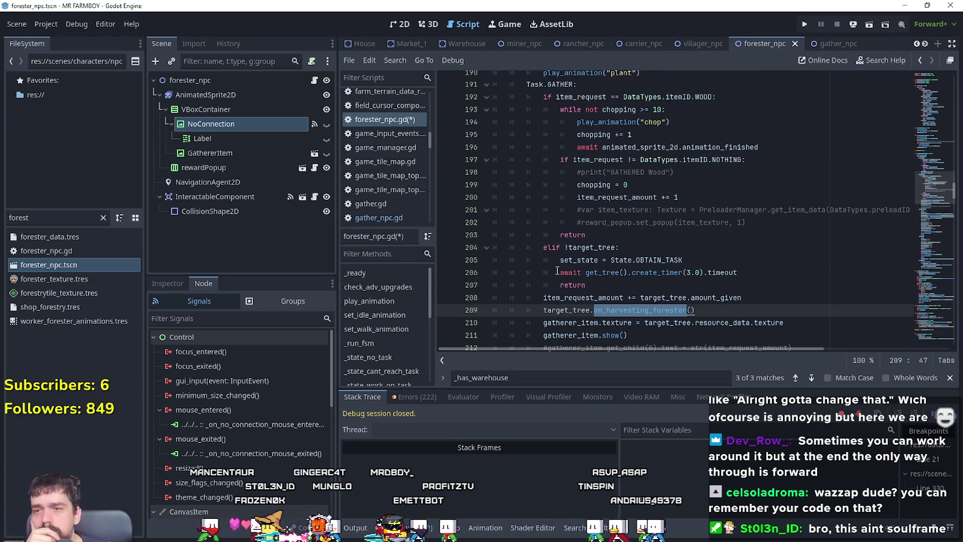
pyautogui.moveTo(586, 235)
pyautogui.mouseDown()
pyautogui.moveTo(445, 159)
pyautogui.moveTo(429, 109)
pyautogui.moveTo(437, 95)
pyautogui.mouseUp()
pyautogui.scroll(-2, 555, 274)
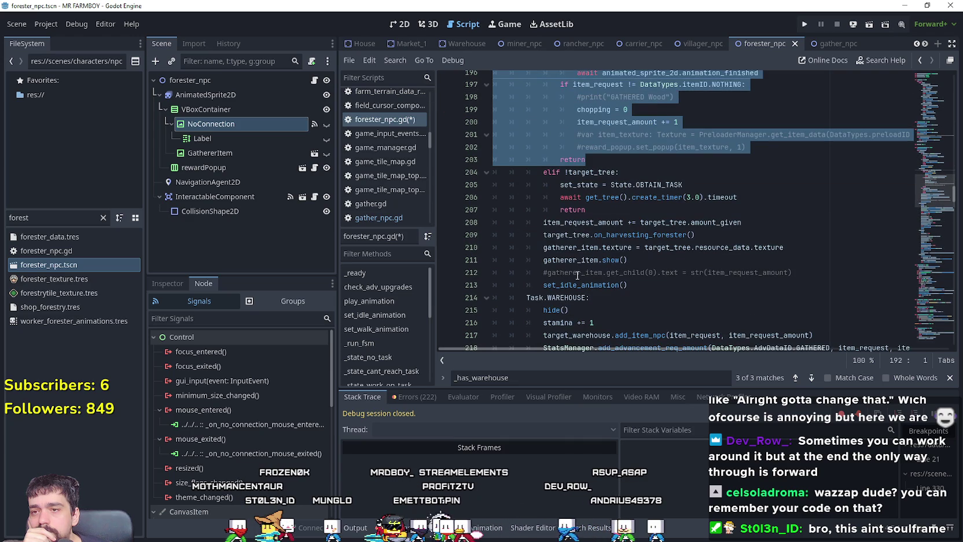
pyautogui.moveTo(637, 288)
pyautogui.mouseDown()
pyautogui.moveTo(556, 234)
pyautogui.moveTo(498, 172)
pyautogui.mouseUp()
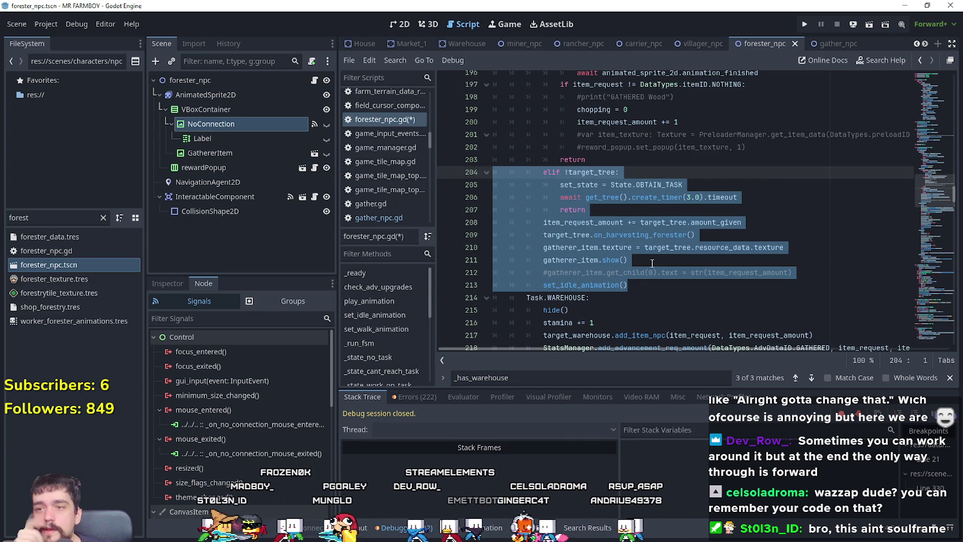
pyautogui.scroll(4, 653, 262)
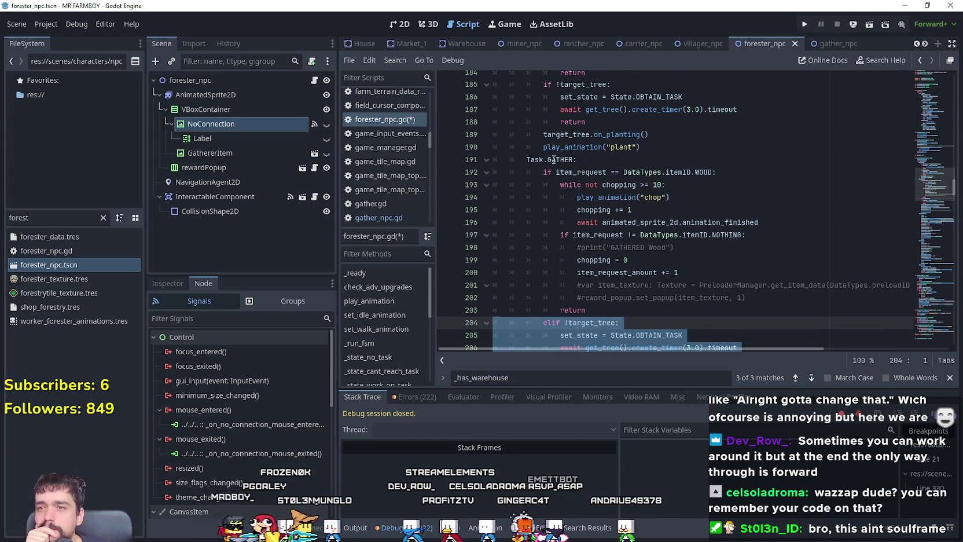
# - Delete the commented #var item_texture and #reward_popup lines from the Task.GATHER branch
pyautogui.doubleClick(553, 159)
pyautogui.scroll(-1, 649, 322)
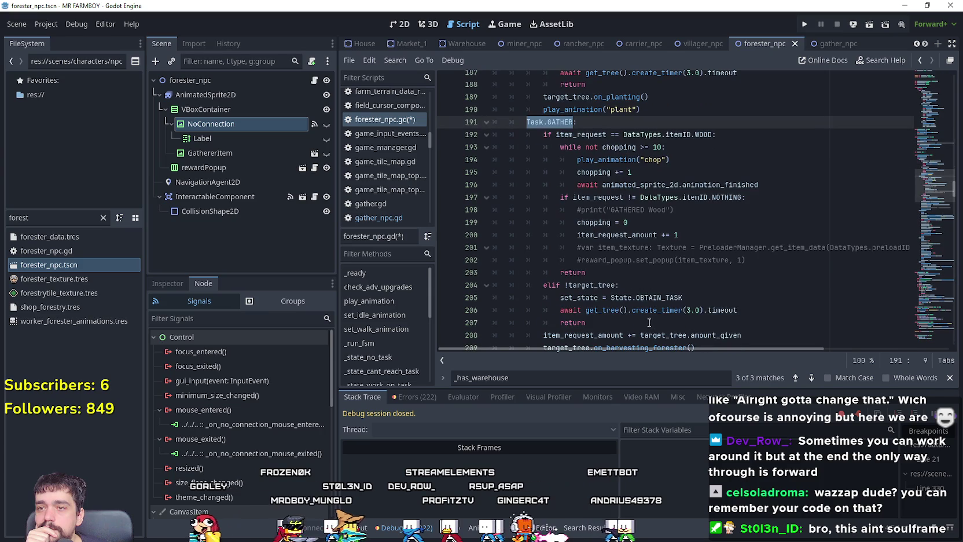
pyautogui.click(609, 268)
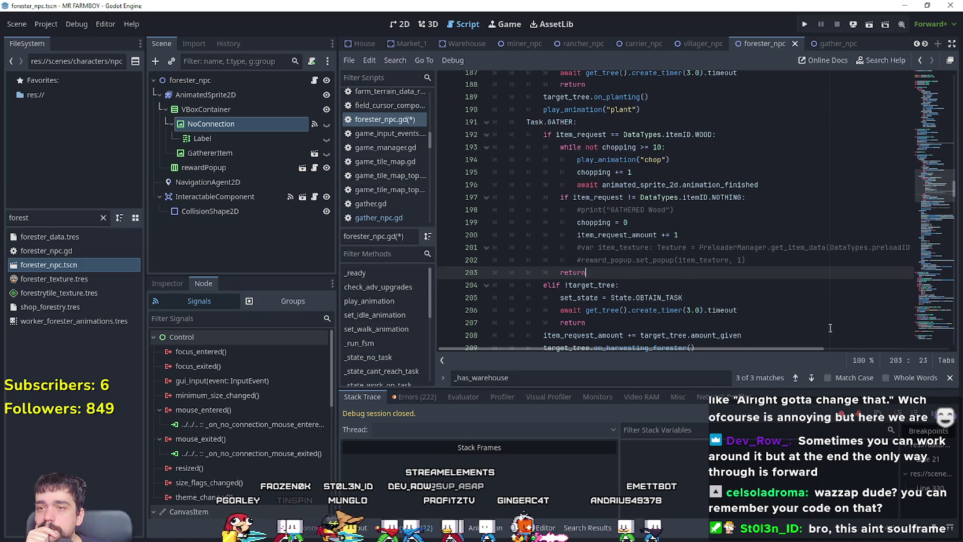
pyautogui.doubleClick(648, 232)
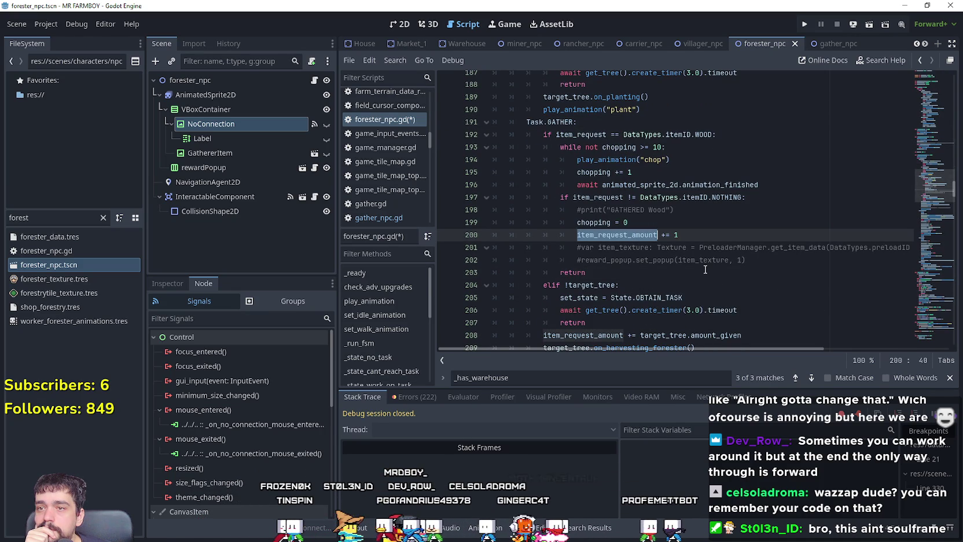
pyautogui.moveTo(783, 185)
pyautogui.mouseDown()
pyautogui.moveTo(666, 184)
pyautogui.moveTo(479, 142)
pyautogui.mouseUp()
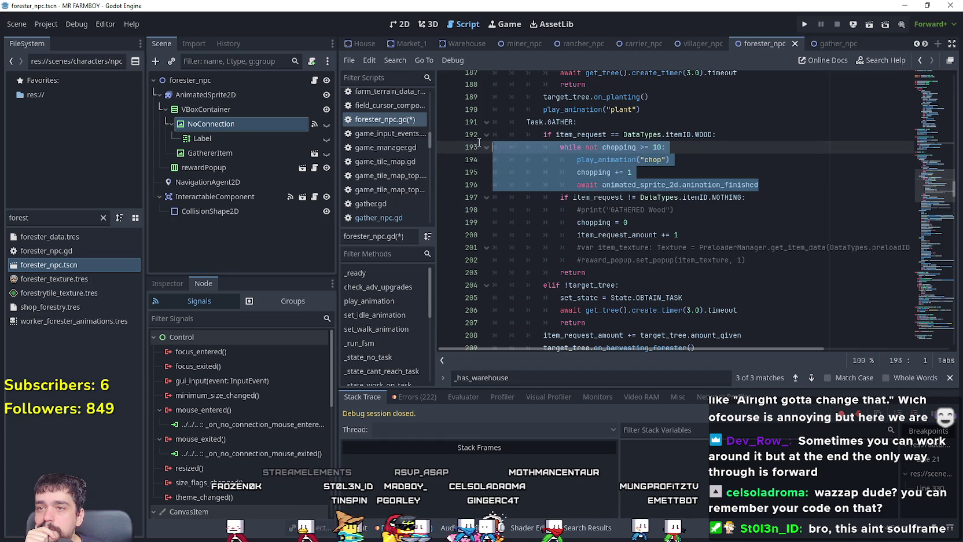
pyautogui.doubleClick(594, 223)
pyautogui.moveTo(780, 260); pyautogui.dragTo(492, 247)
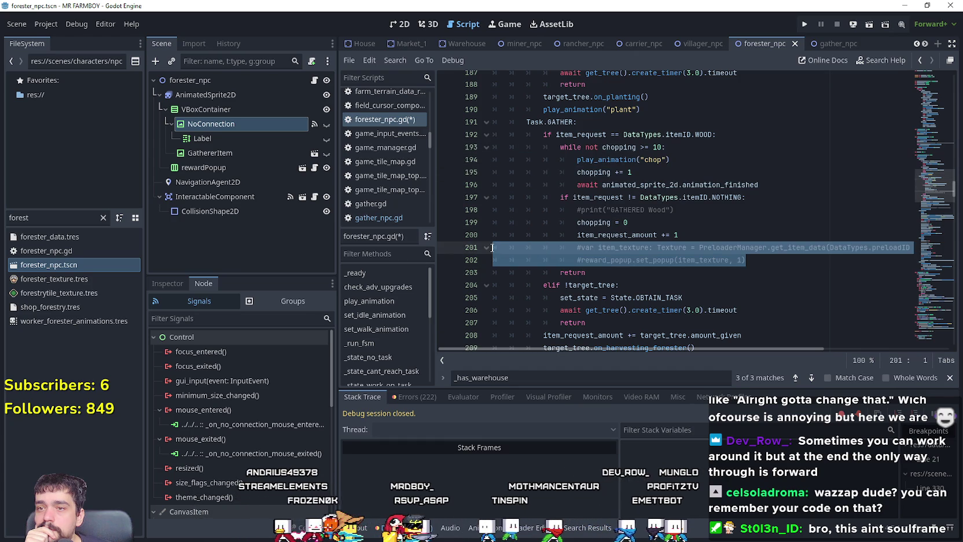
pyautogui.press('BackSpace')
pyautogui.press('BackSpace')
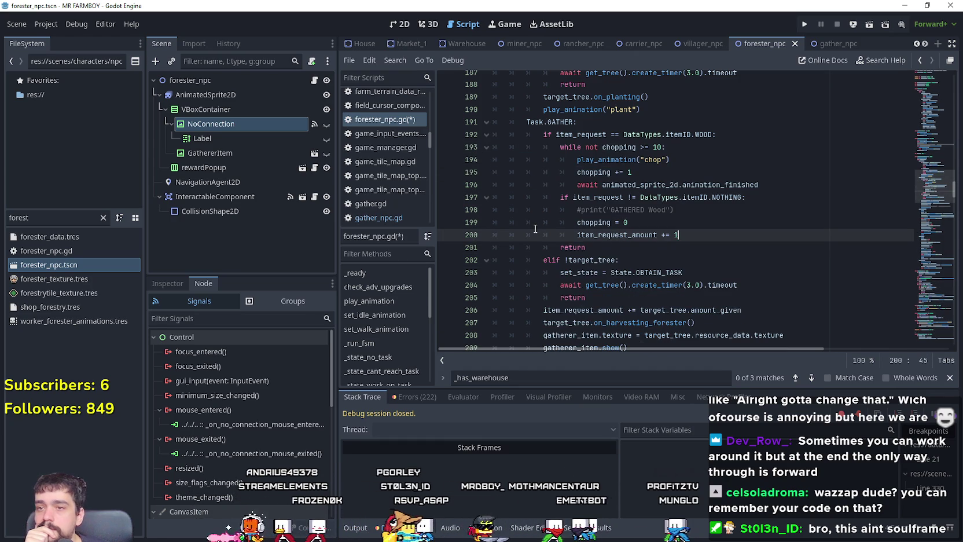
# - Delete the commented #print("GATHERED Wood") line on line 198
pyautogui.moveTo(676, 209); pyautogui.dragTo(421, 207)
pyautogui.press('BackSpace')
pyautogui.press('BackSpace')
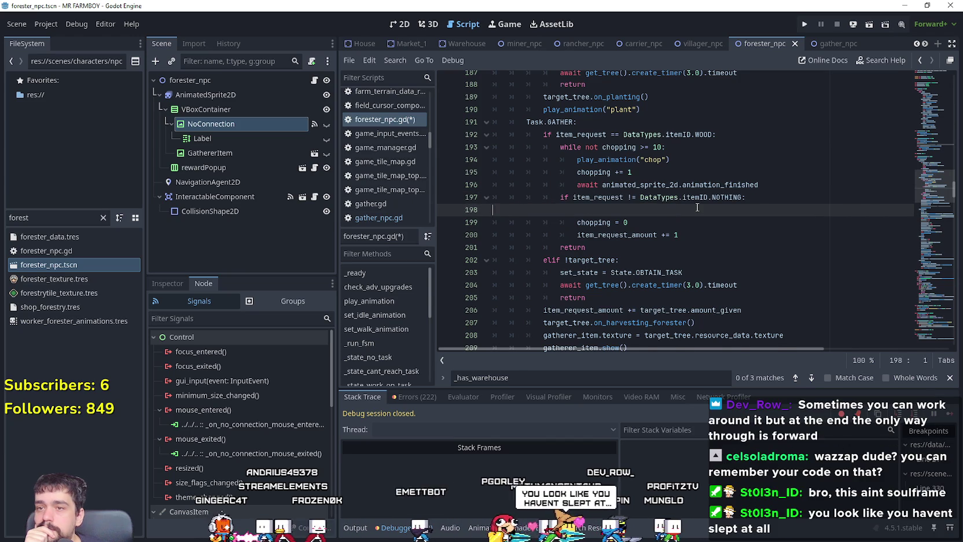
pyautogui.click(695, 218)
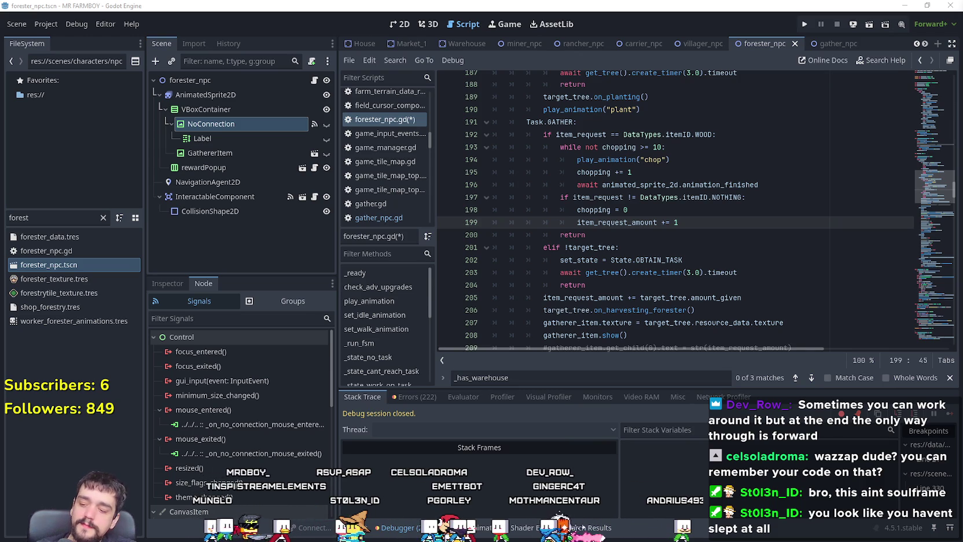
# - Review the return lines on 200 and 204, then close the _has_warehouse Find bar
pyautogui.click(667, 297)
pyautogui.click(667, 284)
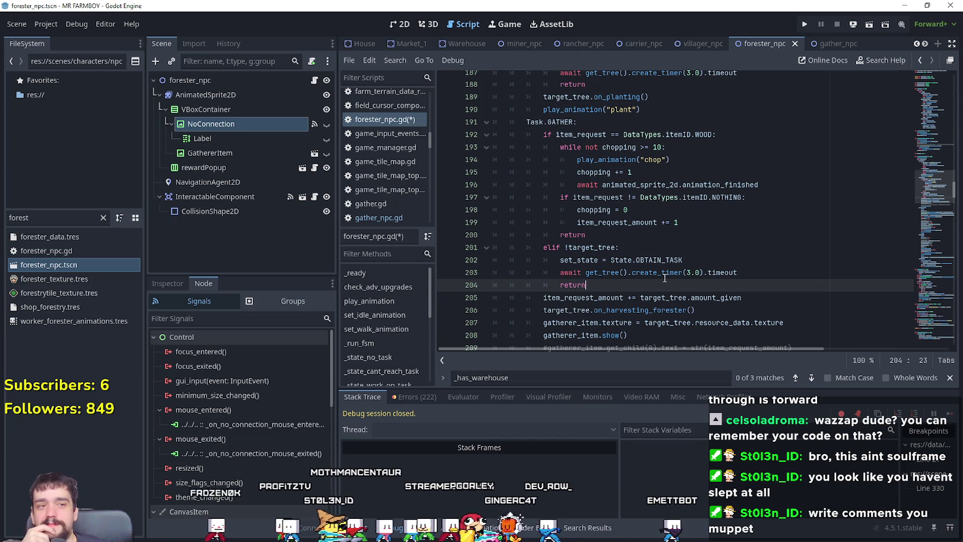
pyautogui.click(600, 224)
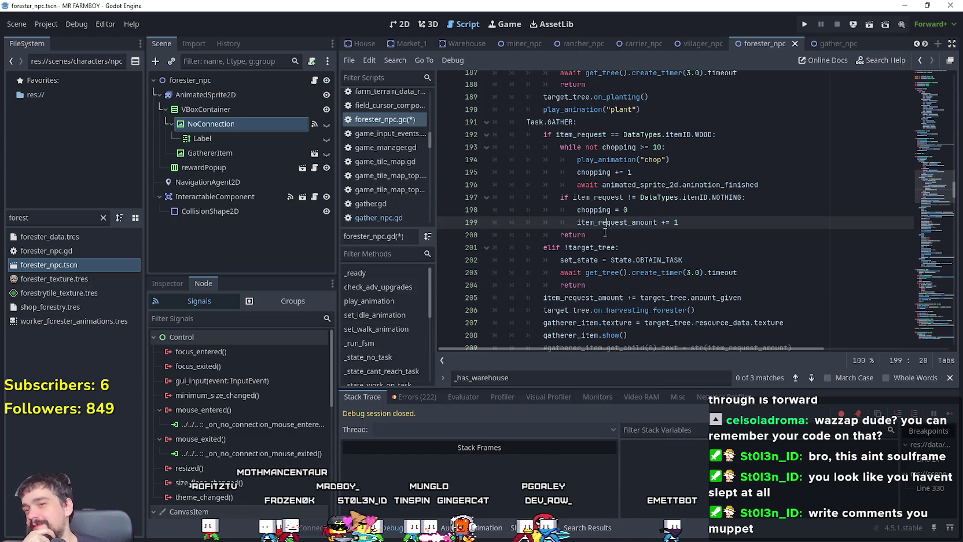
pyautogui.click(601, 237)
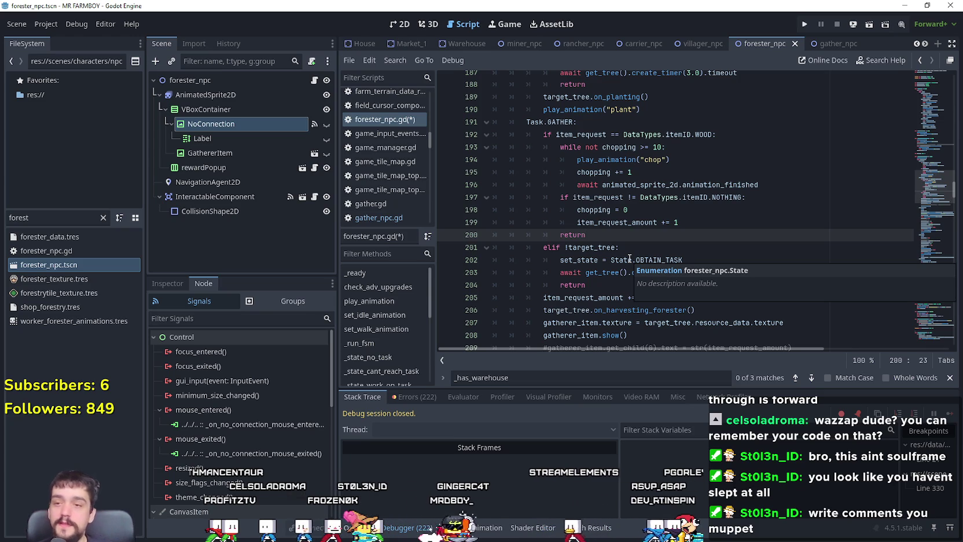
pyautogui.click(619, 284)
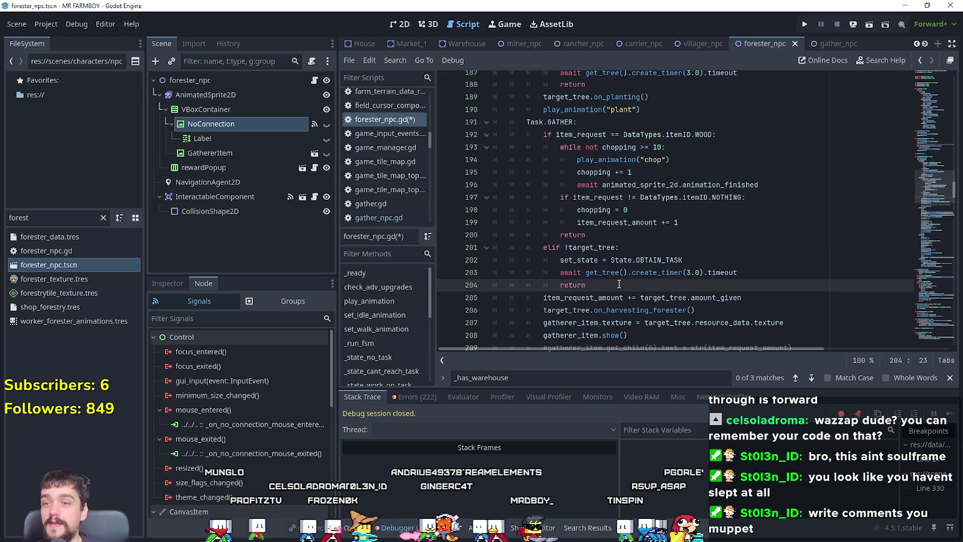
pyautogui.click(710, 220)
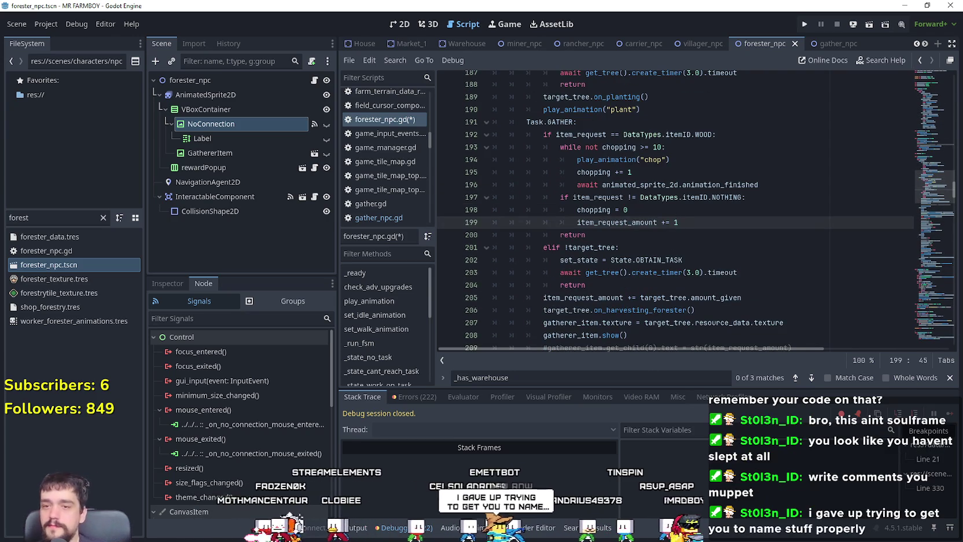
pyautogui.press('Escape')
pyautogui.click(715, 297)
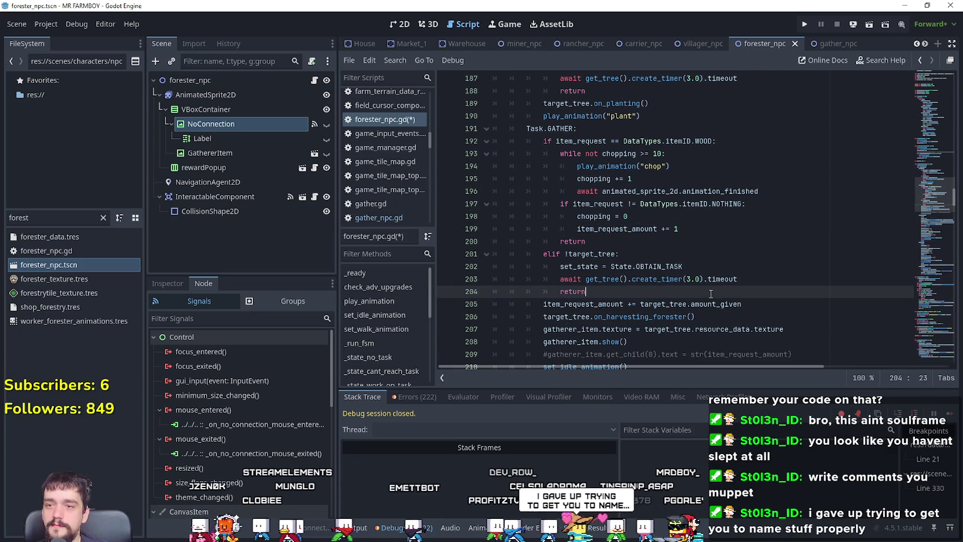
pyautogui.scroll(-2, 666, 277)
pyautogui.click(635, 267)
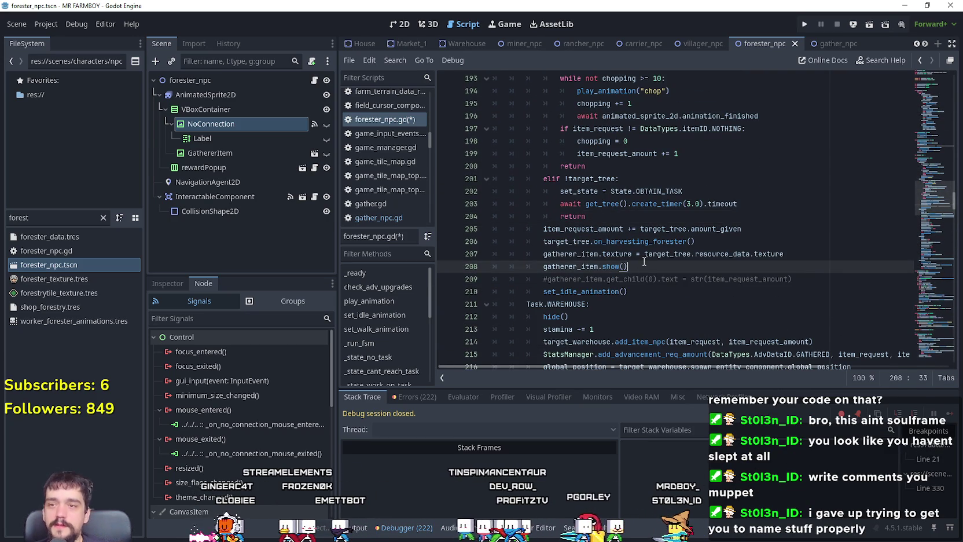
pyautogui.moveTo(791, 278); pyautogui.dragTo(480, 286)
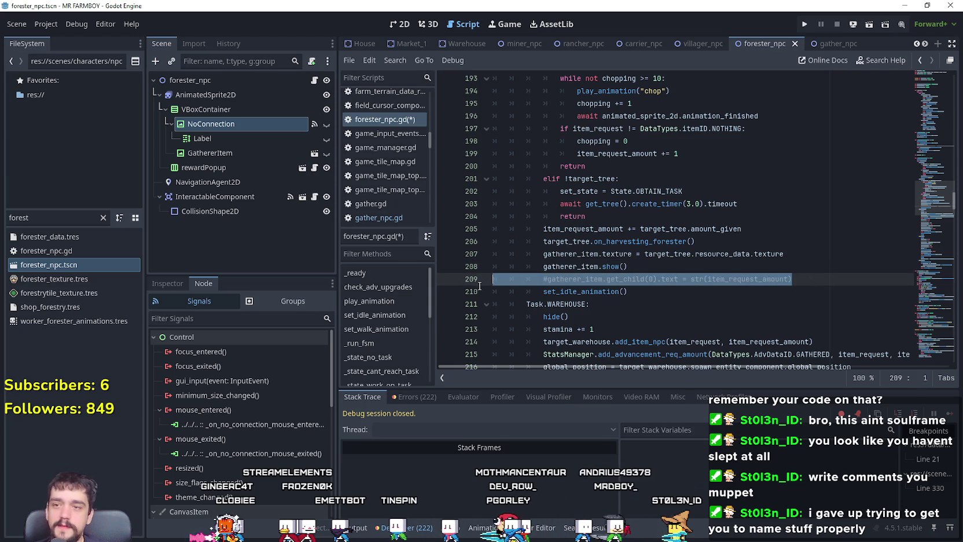
pyautogui.scroll(1, 647, 293)
pyautogui.click(650, 291)
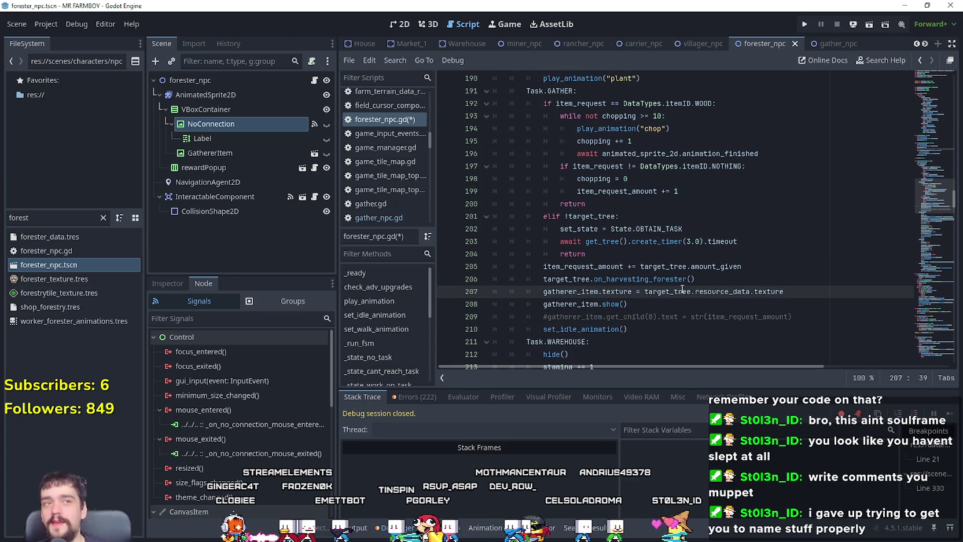
pyautogui.moveTo(682, 289)
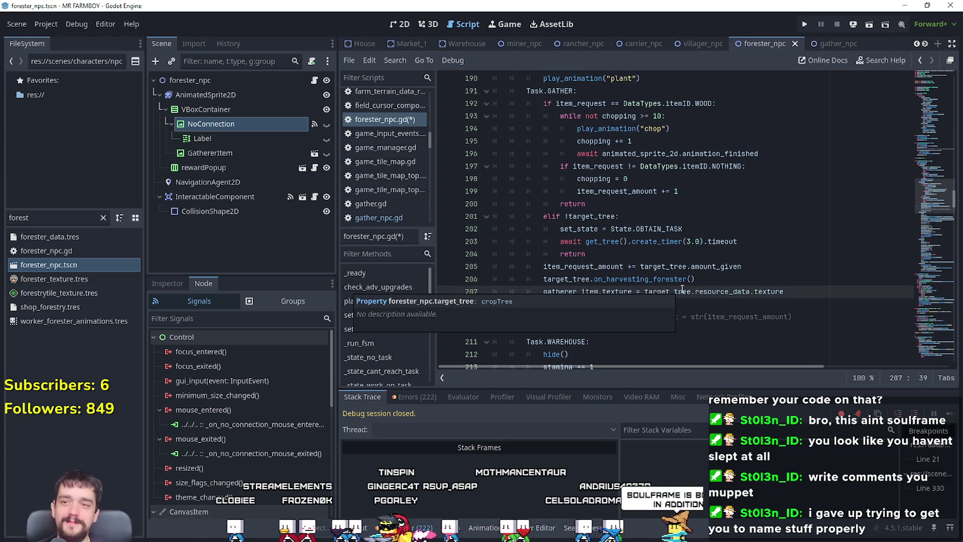
pyautogui.click(639, 242)
pyautogui.scroll(3, 639, 243)
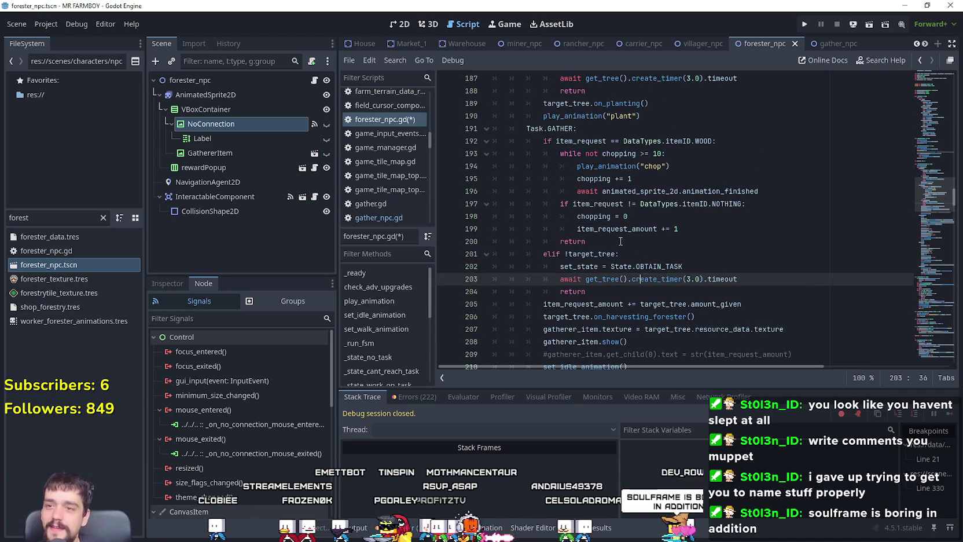
pyautogui.click(619, 241)
pyautogui.moveTo(609, 242); pyautogui.dragTo(614, 129)
pyautogui.click(650, 258)
pyautogui.scroll(-3, 637, 258)
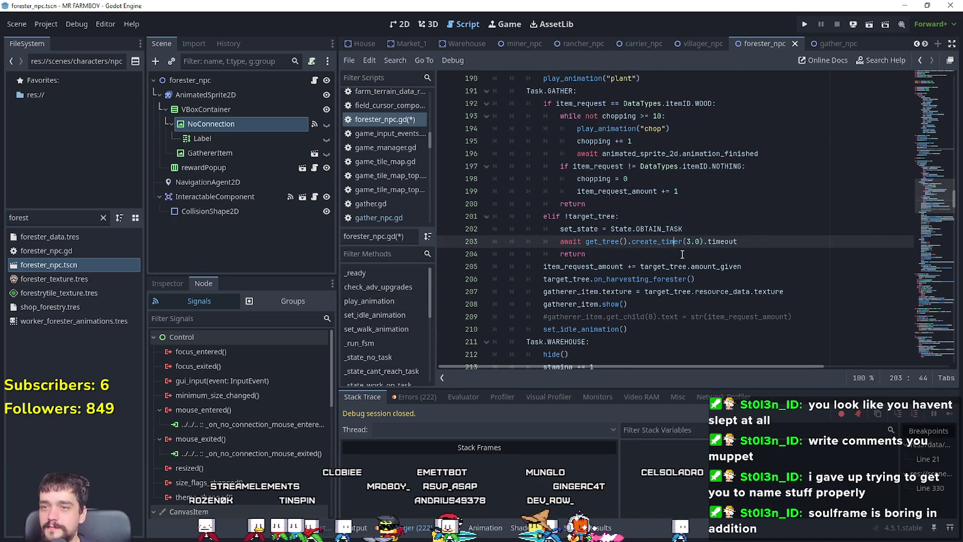
pyautogui.press('Down')
pyautogui.press('Down')
pyautogui.press('Down')
pyautogui.click(810, 241)
pyautogui.hotkey('shift', 'Home')
pyautogui.hotkey('shift', 'Home')
pyautogui.scroll(2, 610, 276)
pyautogui.scroll(1, 610, 275)
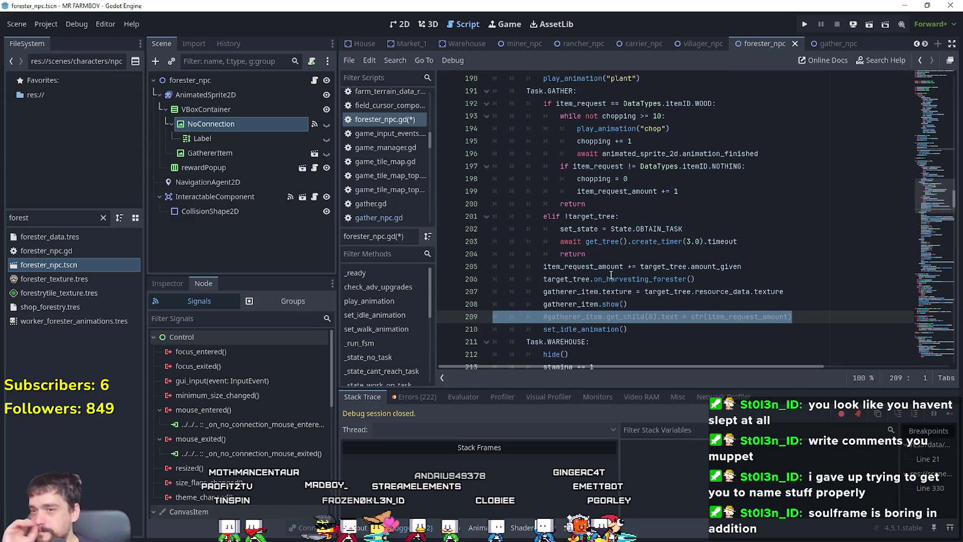
pyautogui.click(648, 254)
pyautogui.press('Down')
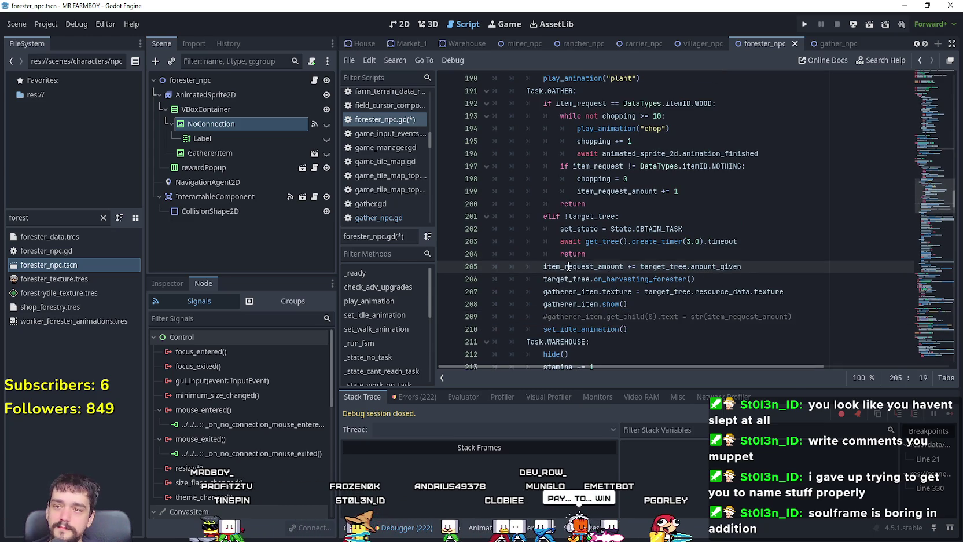
pyautogui.hotkey('ctrl', 'd')
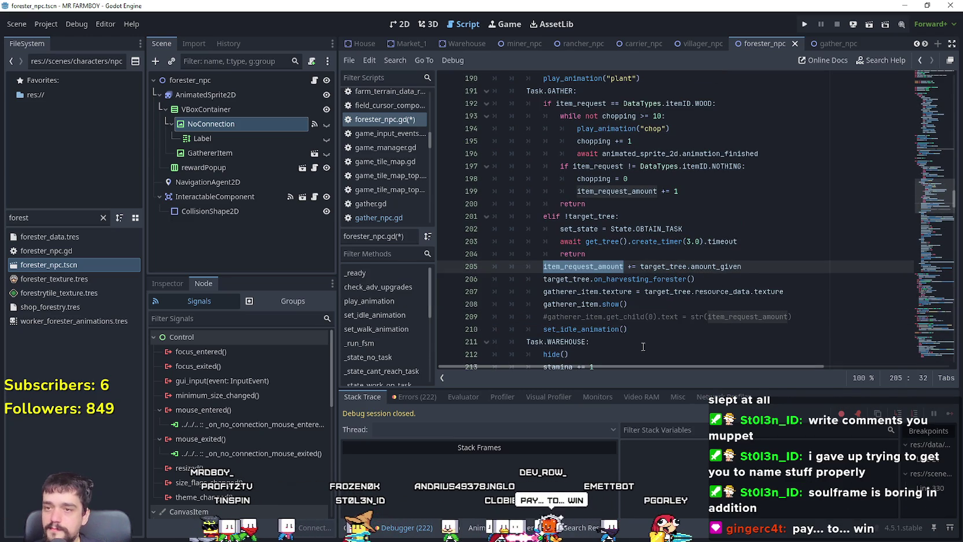
pyautogui.click(809, 316)
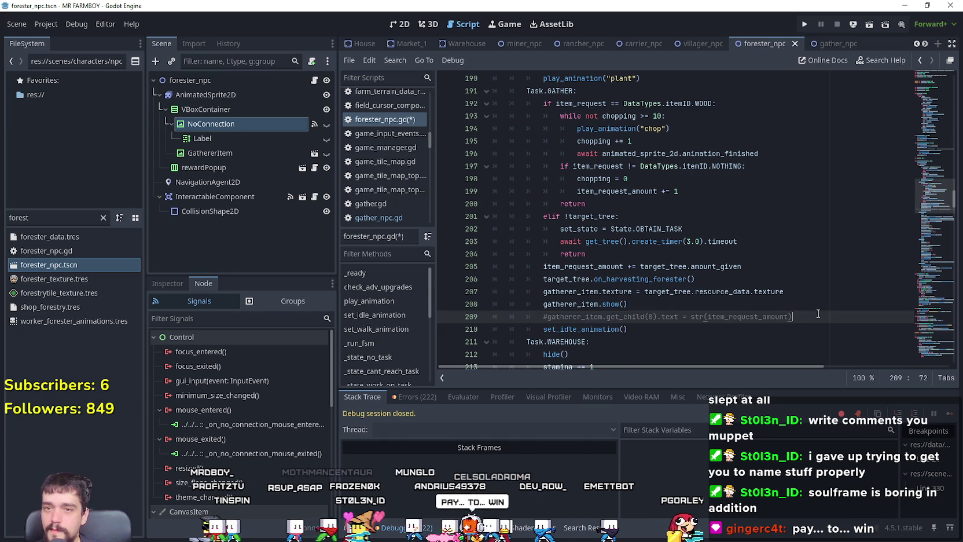
pyautogui.scroll(1, 809, 315)
pyautogui.click(730, 268)
pyautogui.press('Up')
pyautogui.press('Up')
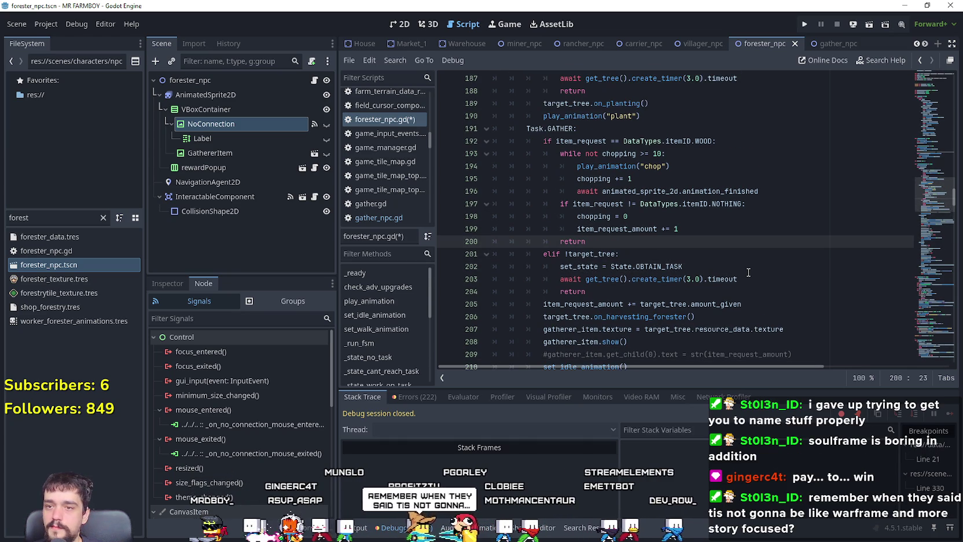
pyautogui.scroll(-1, 748, 272)
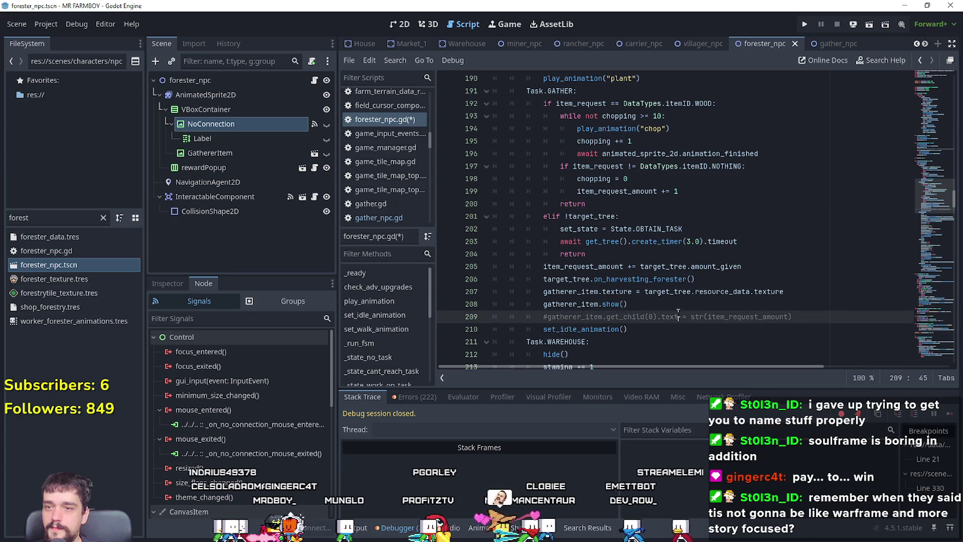
pyautogui.click(674, 305)
pyautogui.click(541, 296)
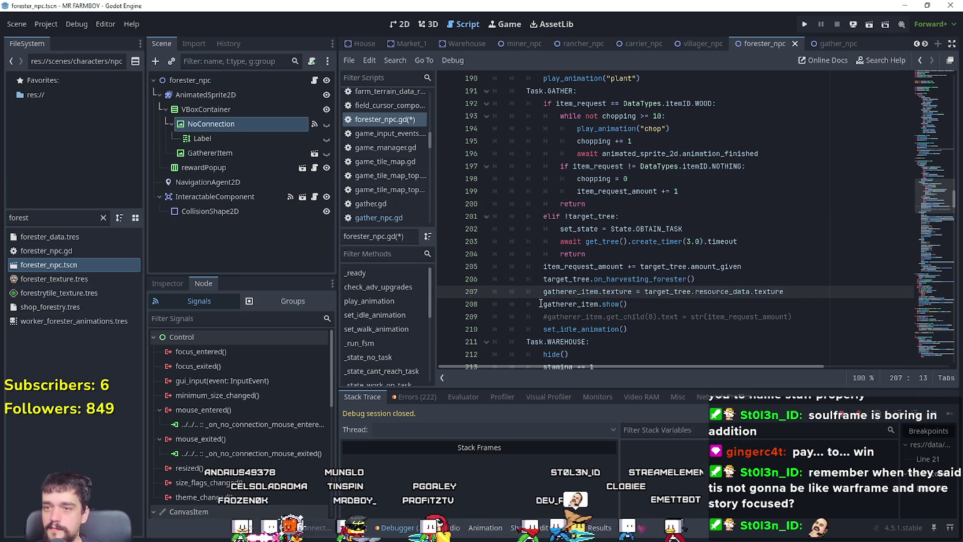
pyautogui.hotkey('shift', 'Down')
pyautogui.hotkey('ctrl', 'k')
# - Start a new indented line right after the count increment in the wood branch
pyautogui.click(667, 335)
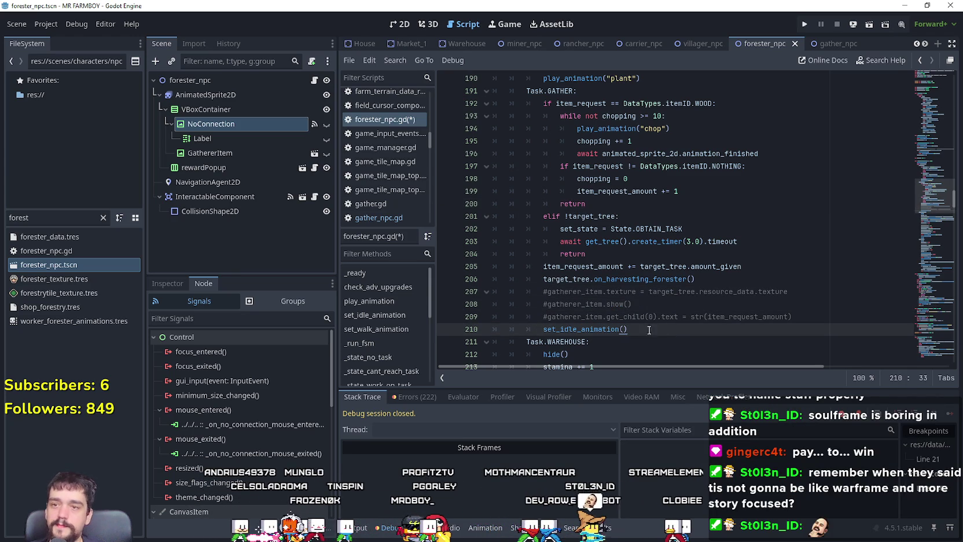
pyautogui.click(599, 294)
pyautogui.scroll(2, 647, 271)
pyautogui.click(671, 248)
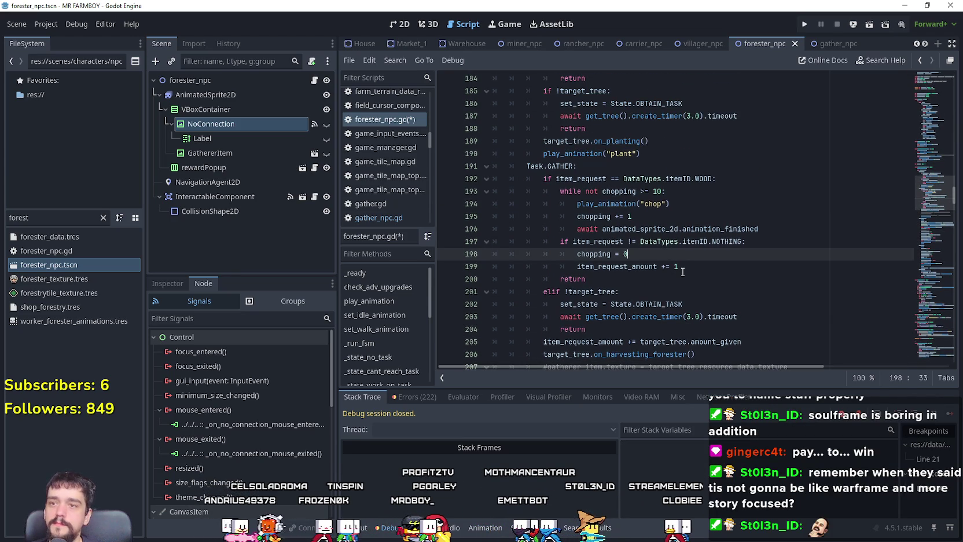
pyautogui.scroll(-1, 683, 272)
pyautogui.scroll(-1, 683, 271)
pyautogui.click(696, 279)
pyautogui.press('Up')
pyautogui.press('Up')
pyautogui.press('Up')
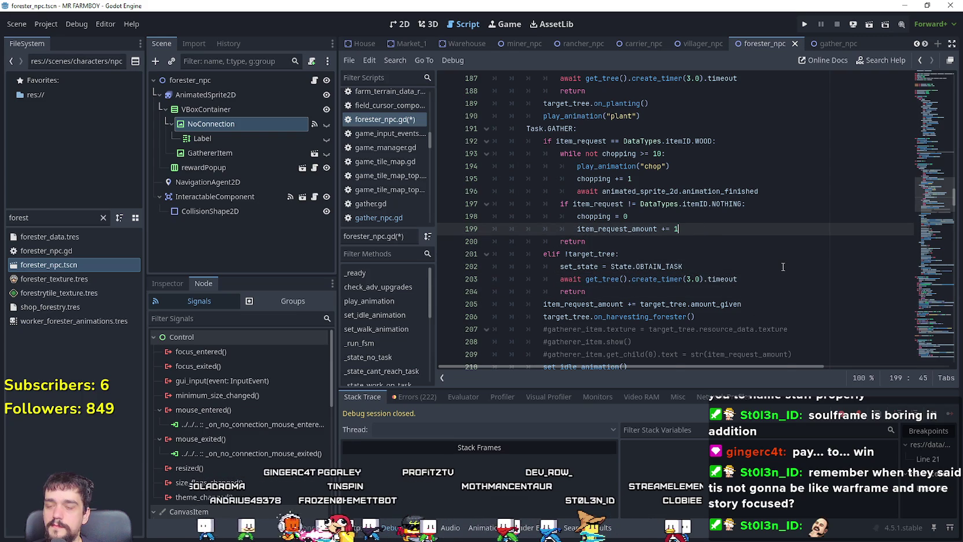
pyautogui.press('Return')
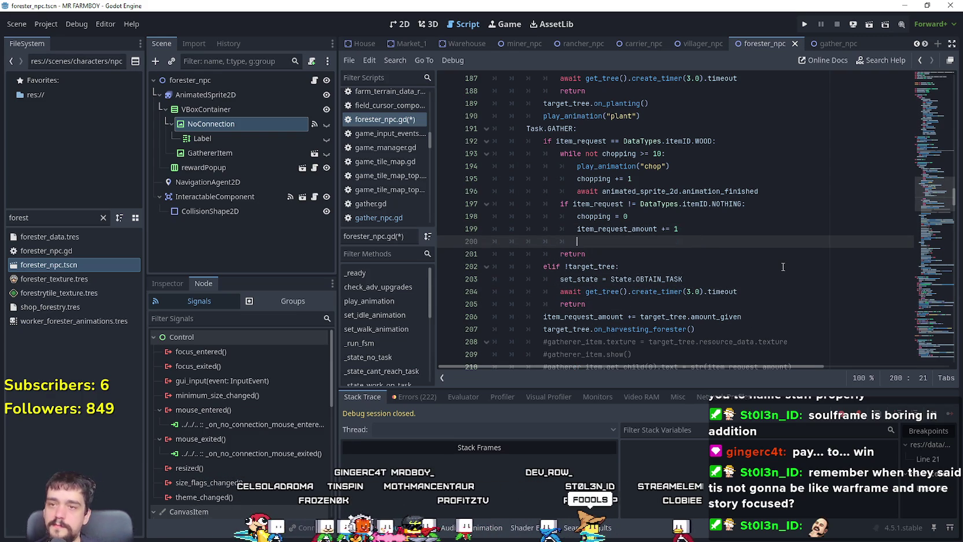
# - Write GameManager.crop_tree_ready_to_gather. on line 200 using autocomplete
pyautogui.write('Wo')
pyautogui.press('BackSpace')
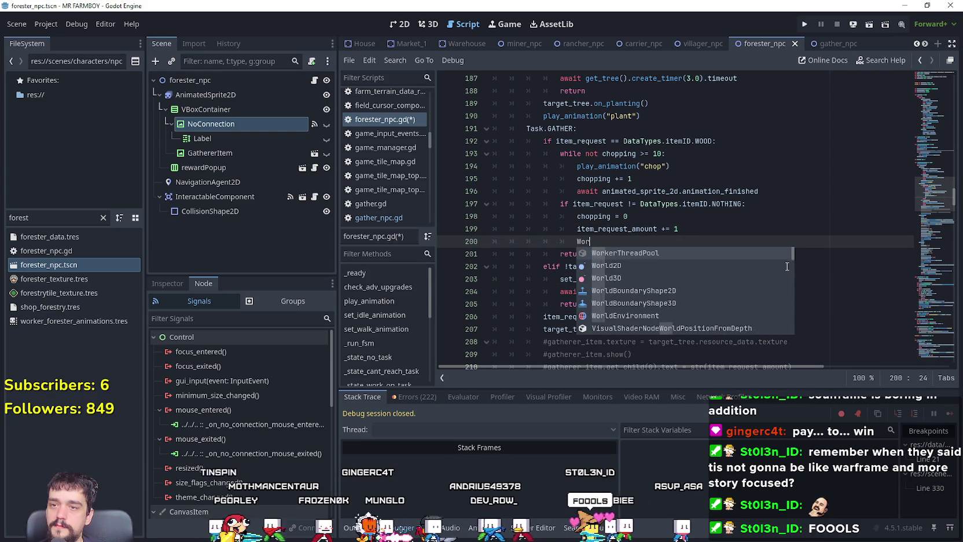
pyautogui.press('BackSpace')
pyautogui.write('w')
pyautogui.press('BackSpace')
pyautogui.press('BackSpace')
pyautogui.press('BackSpace')
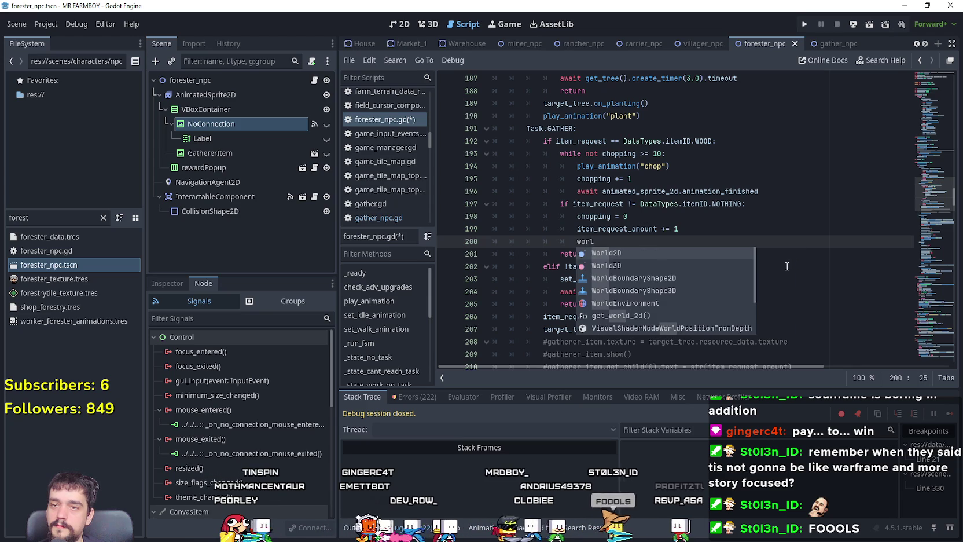
pyautogui.write('gameM')
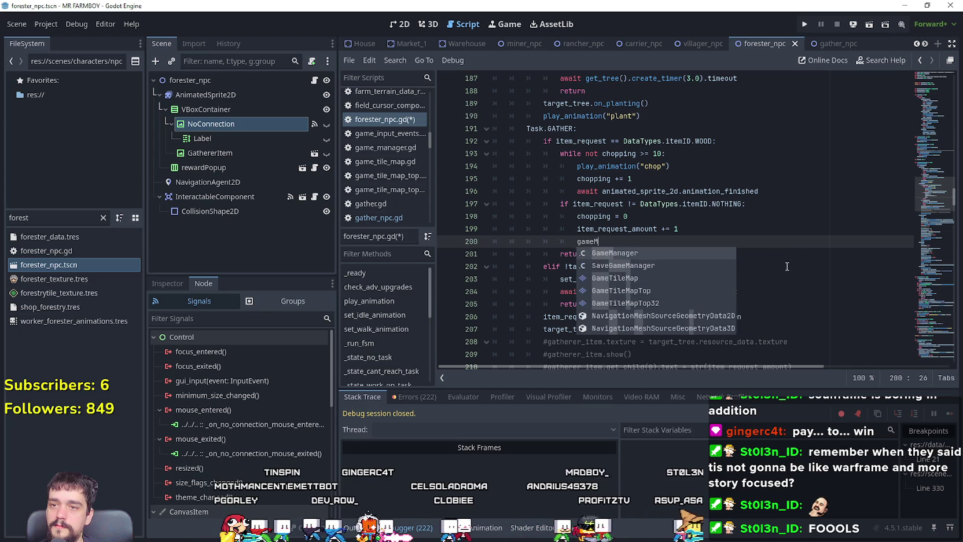
pyautogui.press('Return')
pyautogui.write('.trees')
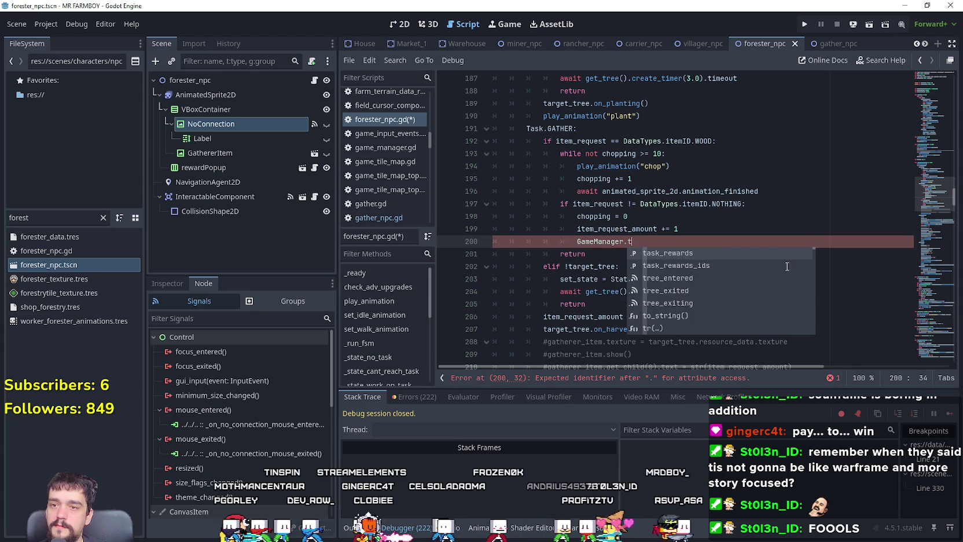
pyautogui.press('Down')
pyautogui.press('Down')
pyautogui.press('Down')
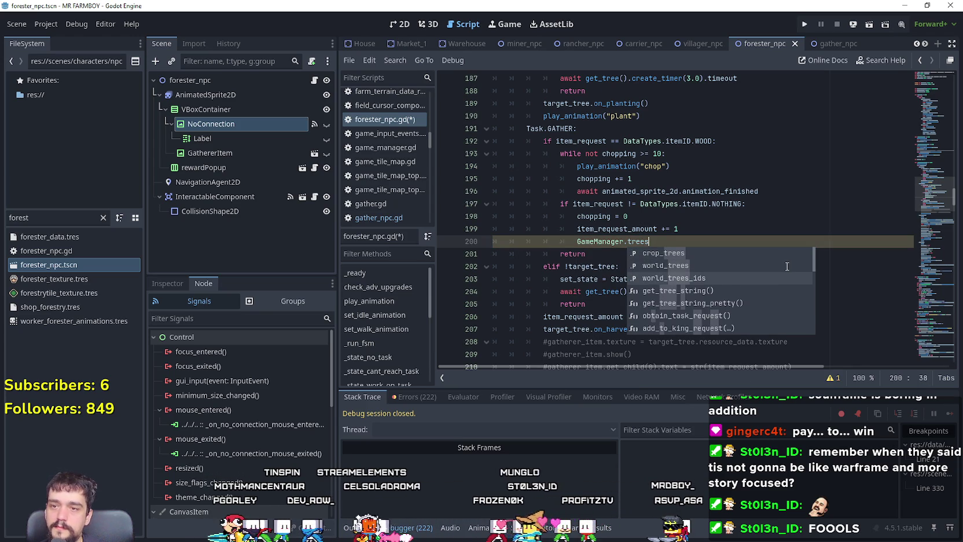
pyautogui.press('BackSpace')
pyautogui.press('BackSpace')
pyautogui.press('BackSpace')
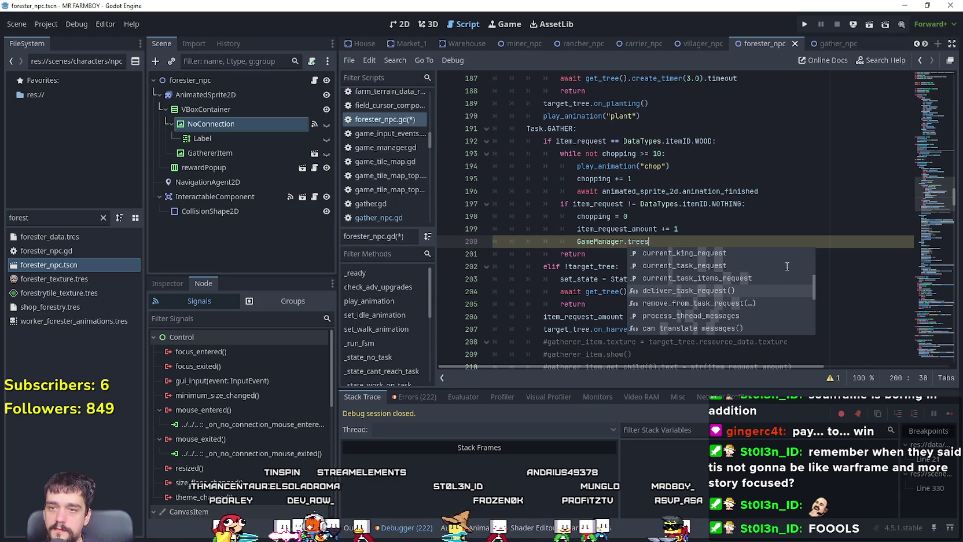
pyautogui.write('ree')
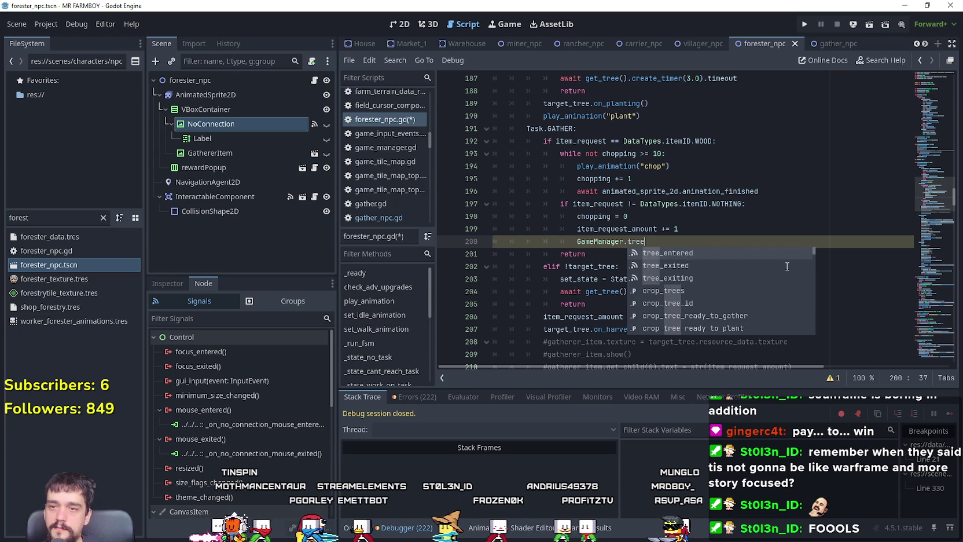
pyautogui.press('Down')
pyautogui.press('Down')
pyautogui.press('Down')
pyautogui.press('Return')
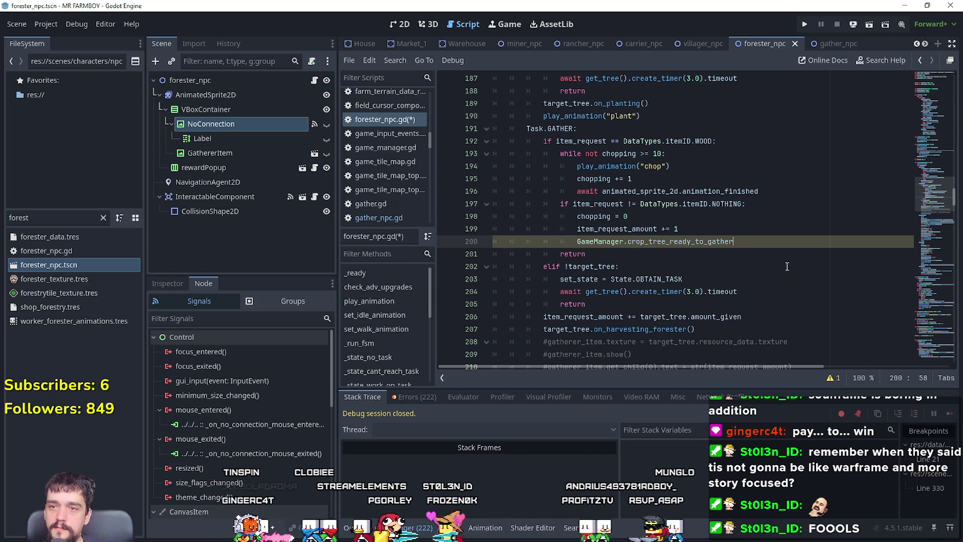
pyautogui.write('.')
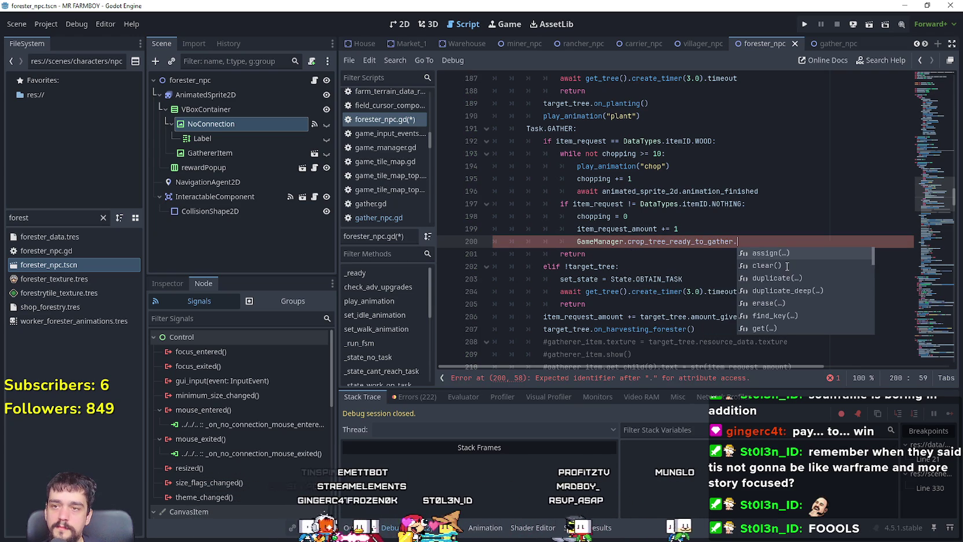
# - Turn line 200 into an if GameManager.crop_tree_ready_to_gather.has() check
pyautogui.click(578, 242)
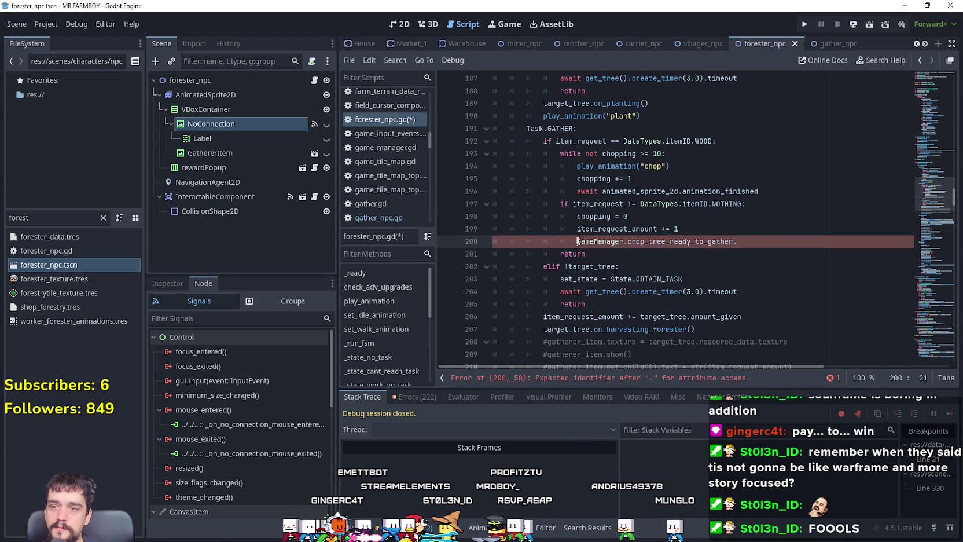
pyautogui.write('if')
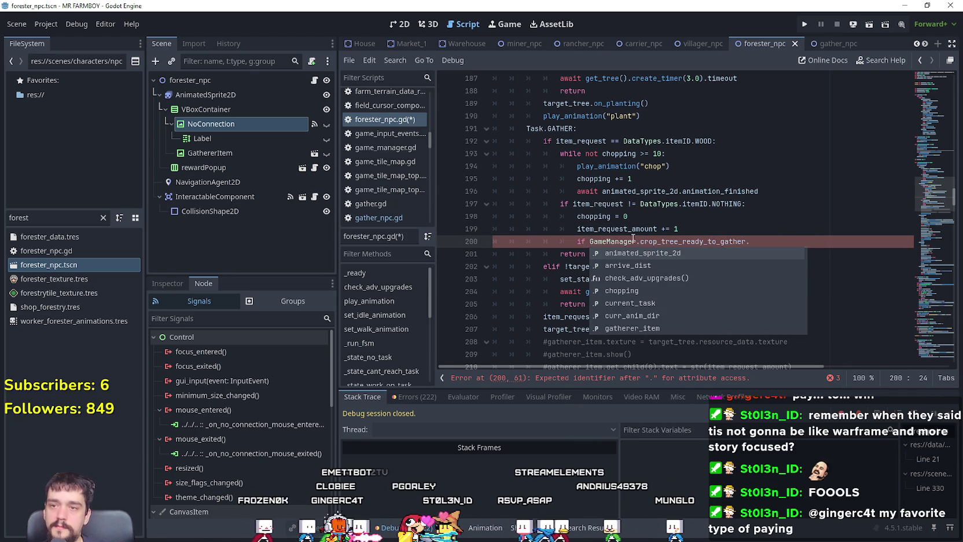
pyautogui.click(795, 236)
pyautogui.write('has')
pyautogui.press('Return')
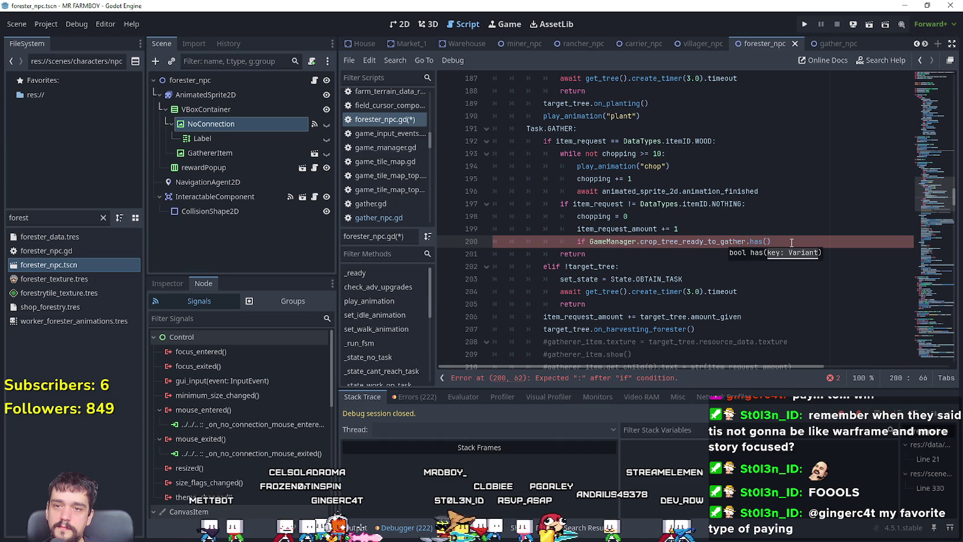
# - Inspect the wood request condition on line 192 and the NOTHING comparison on line 197
pyautogui.moveTo(712, 140); pyautogui.dragTo(556, 141)
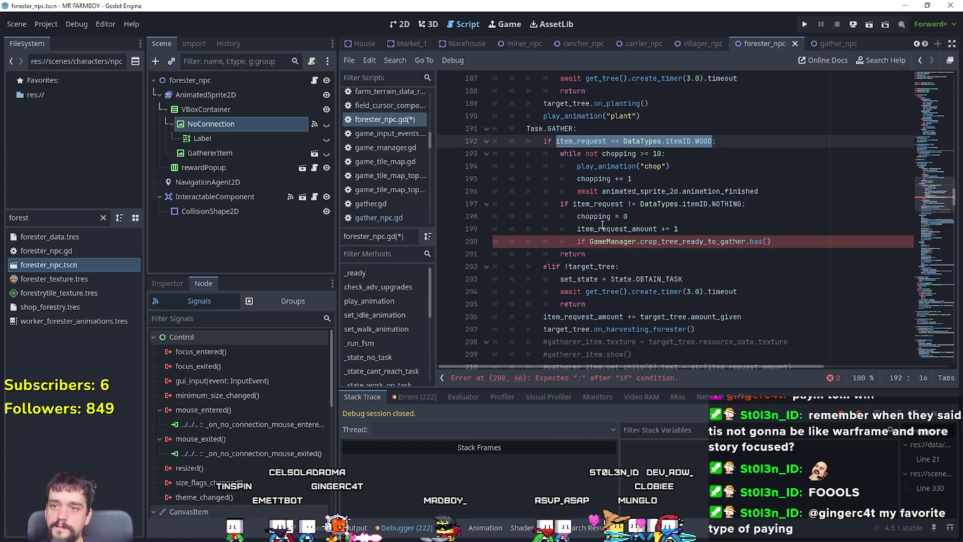
pyautogui.moveTo(705, 203)
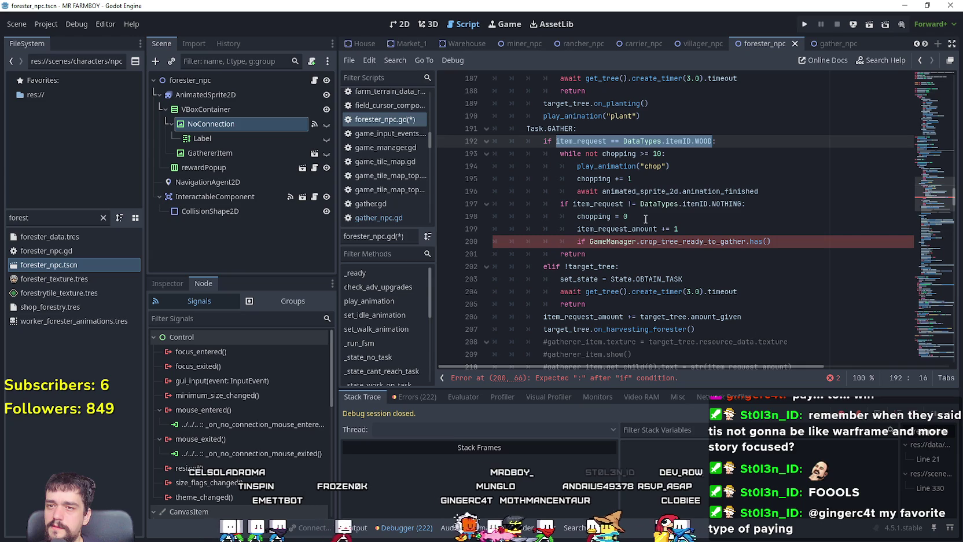
pyautogui.doubleClick(629, 203)
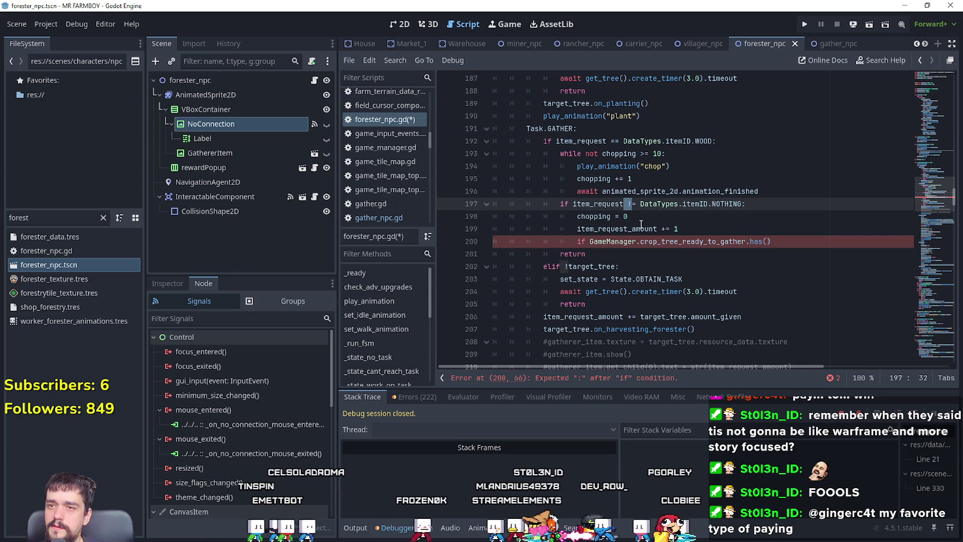
pyautogui.press('Down')
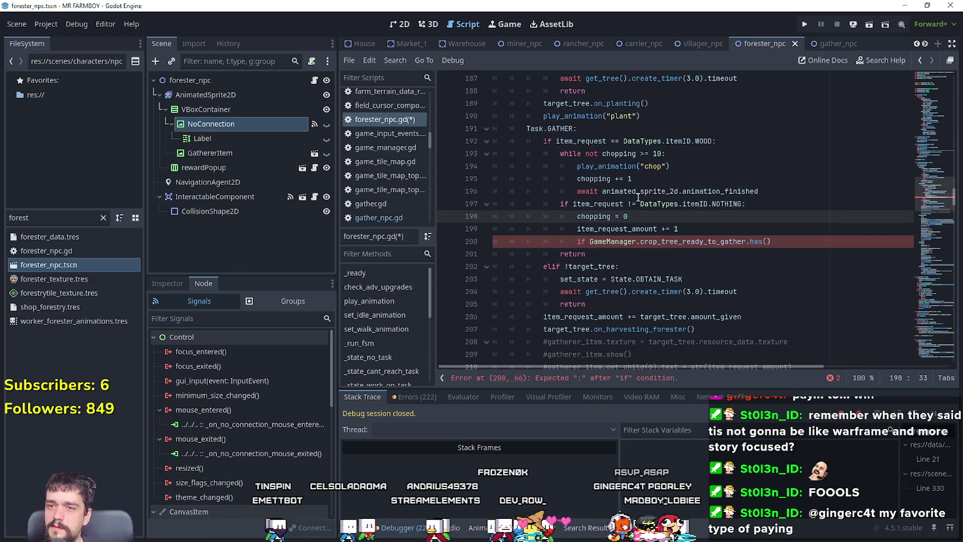
pyautogui.moveTo(742, 204); pyautogui.dragTo(629, 204)
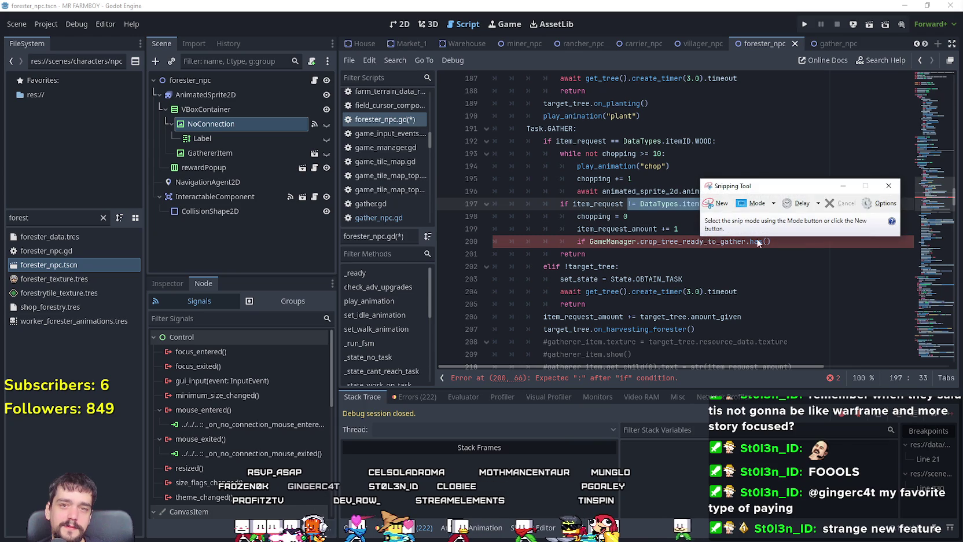
# - Start a new Snipping Tool capture over the forester_npc.gd gather code
pyautogui.click(717, 204)
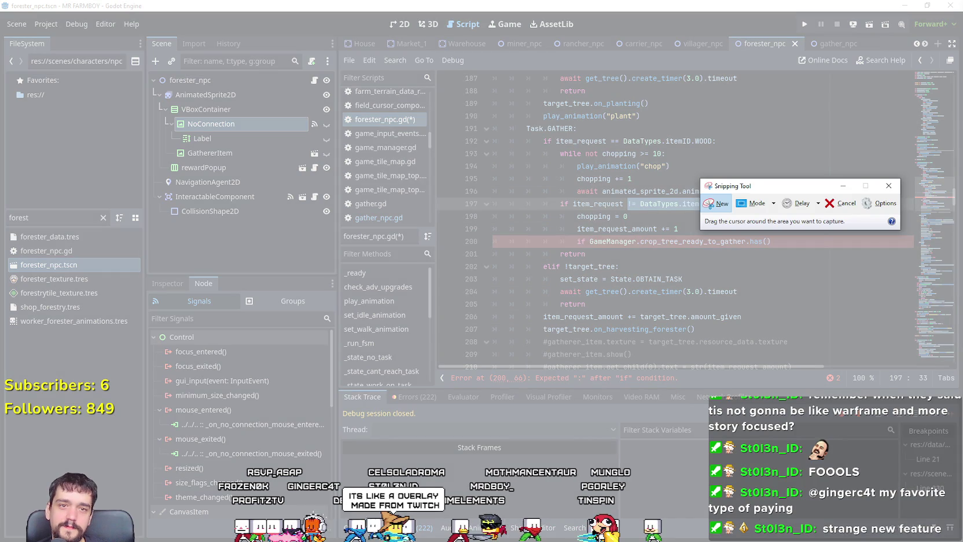
# - Dismiss the capture, then close Snipping Tool and answer its save-changes prompt
pyautogui.press('Escape')
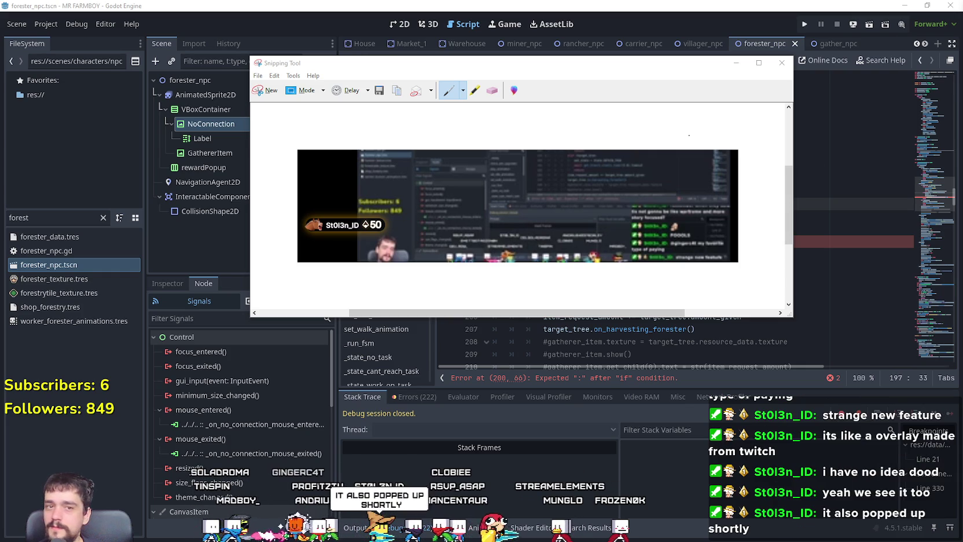
pyautogui.click(783, 63)
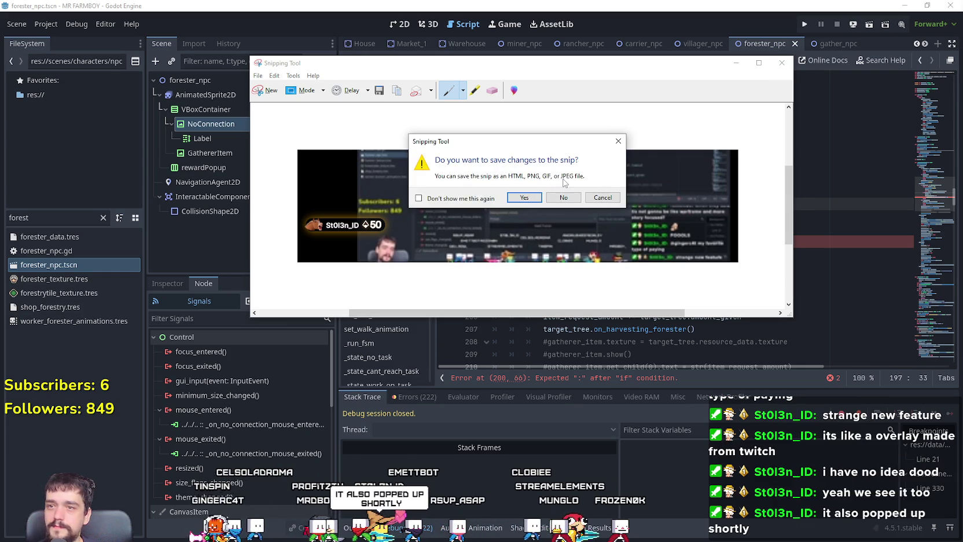
pyautogui.click(525, 197)
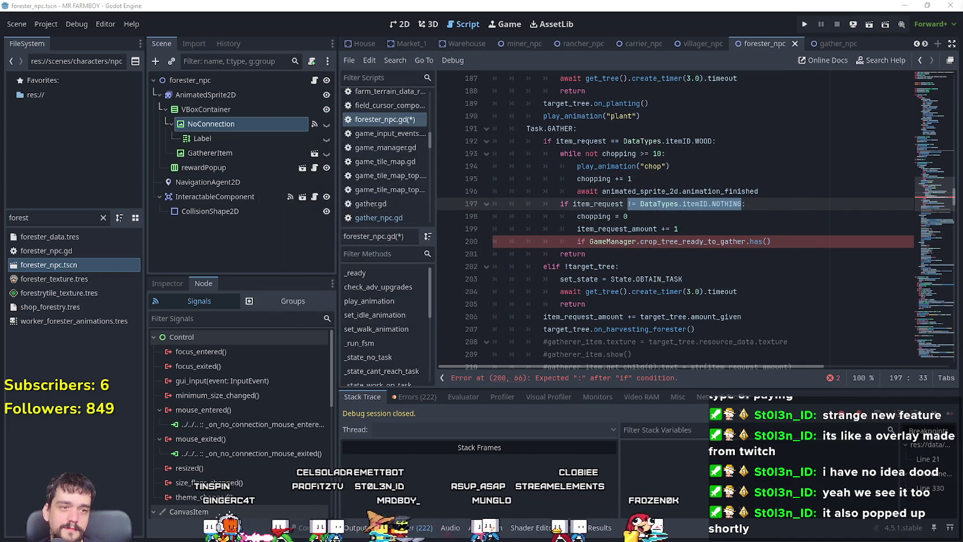
pyautogui.click(645, 242)
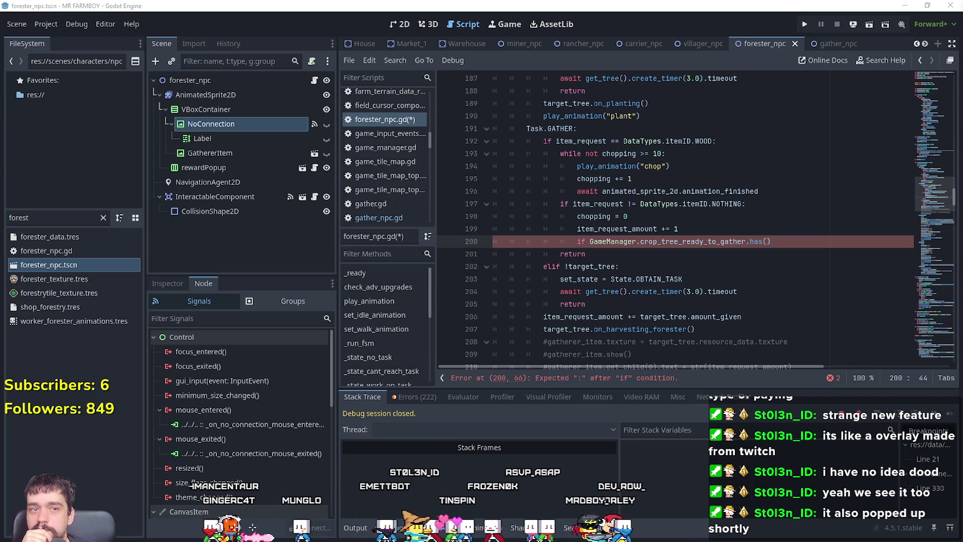
pyautogui.click(743, 242)
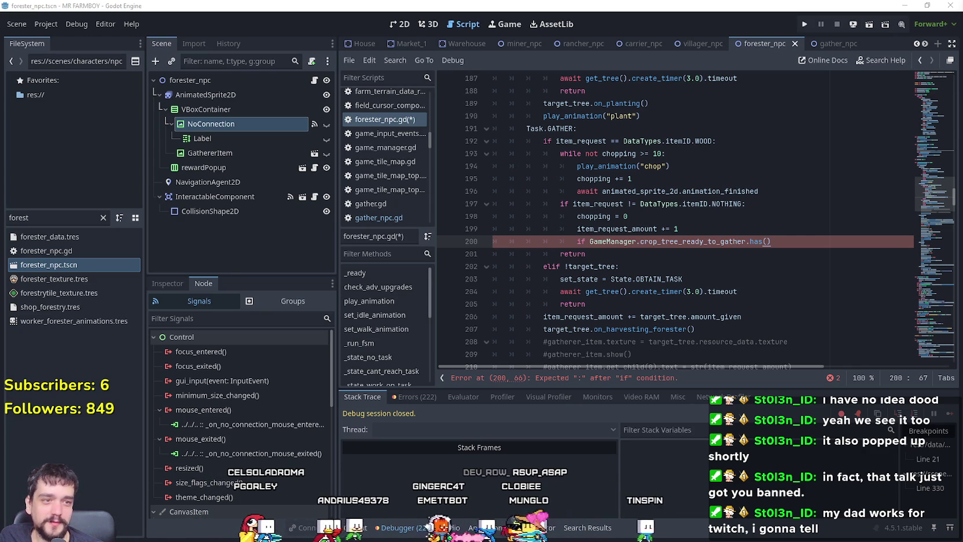
pyautogui.doubleClick(760, 242)
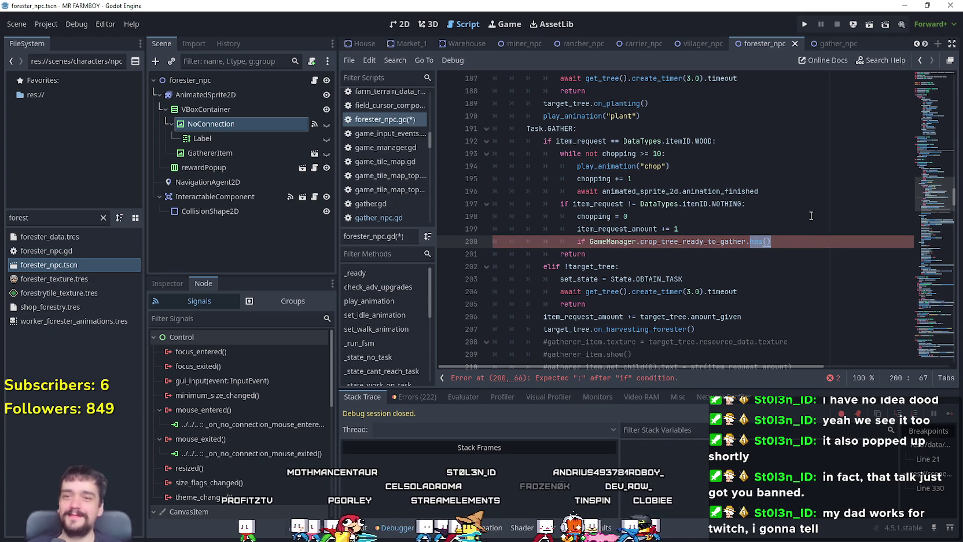
# - Re-enter the .has() call on line 200 from the autocomplete suggestion
pyautogui.press('BackSpace')
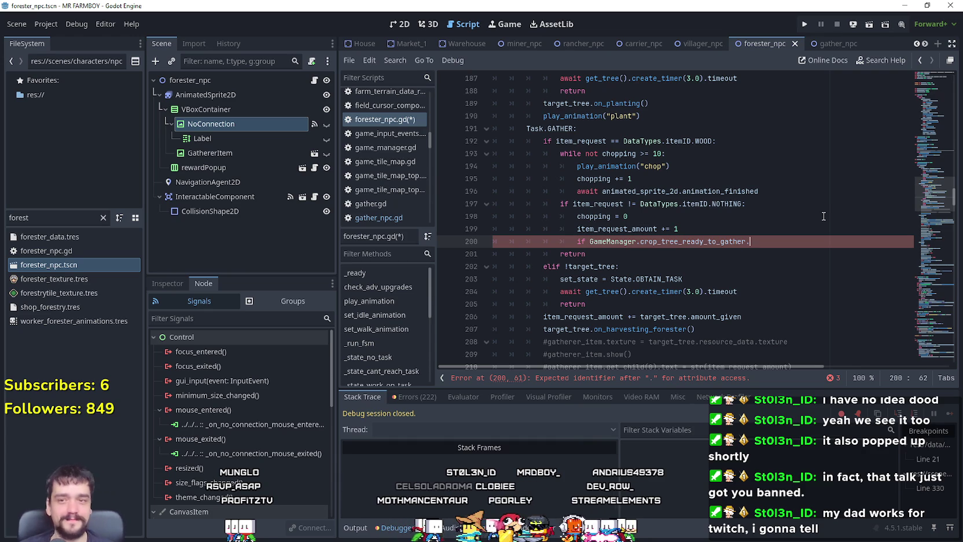
pyautogui.write('.has')
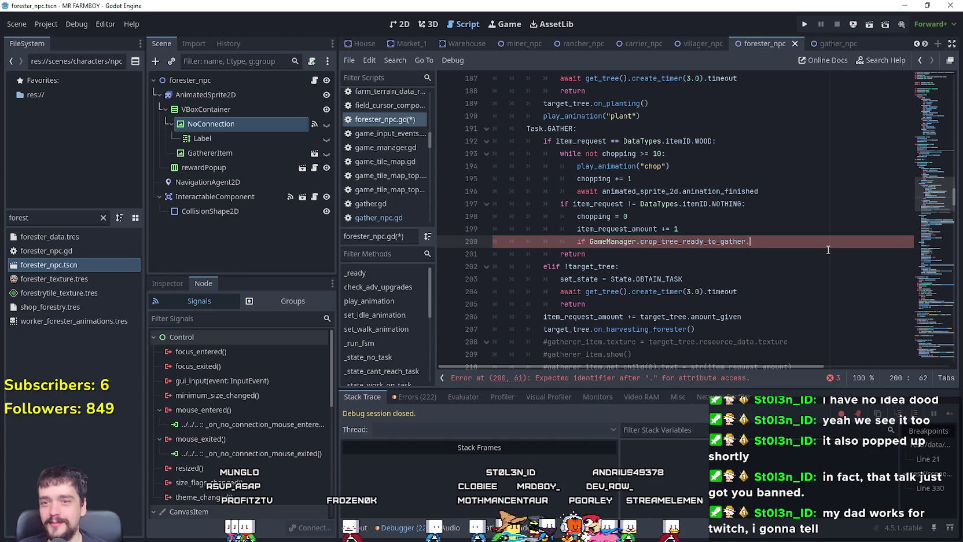
pyautogui.press('Return')
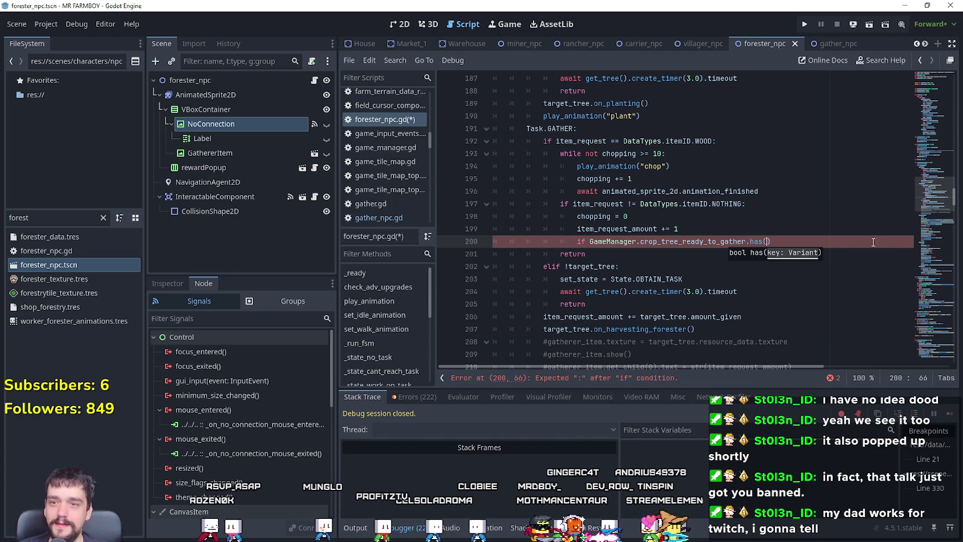
# - Change line 197 to item_request == DataTypes.itemID.NOTHING and select that condition
pyautogui.click(631, 203)
pyautogui.press('BackSpace')
pyautogui.write('=')
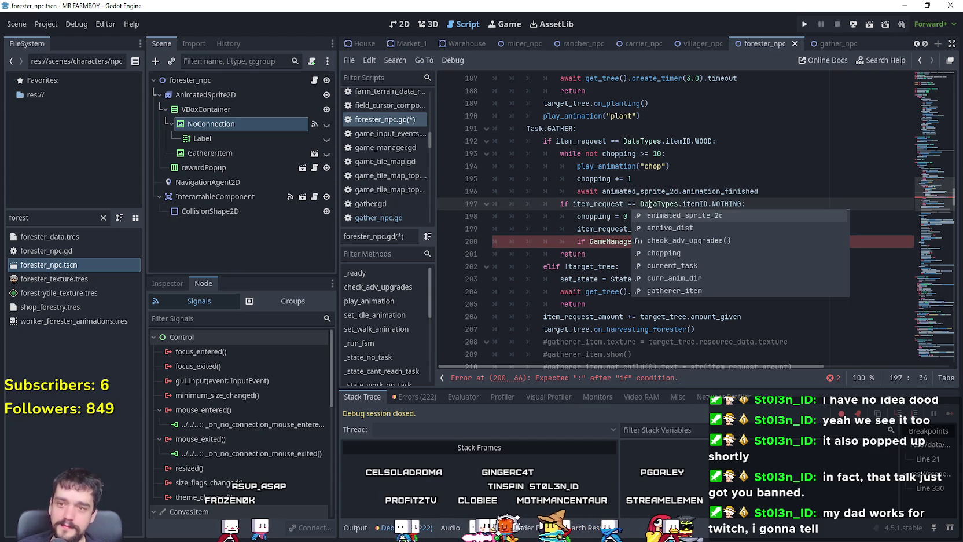
pyautogui.press('Escape')
pyautogui.click(738, 230)
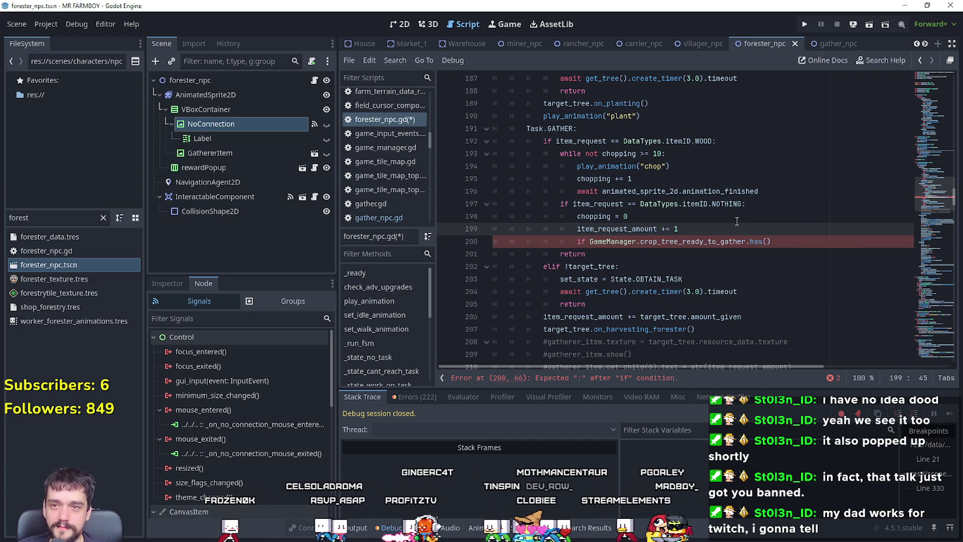
pyautogui.moveTo(559, 202); pyautogui.dragTo(802, 198)
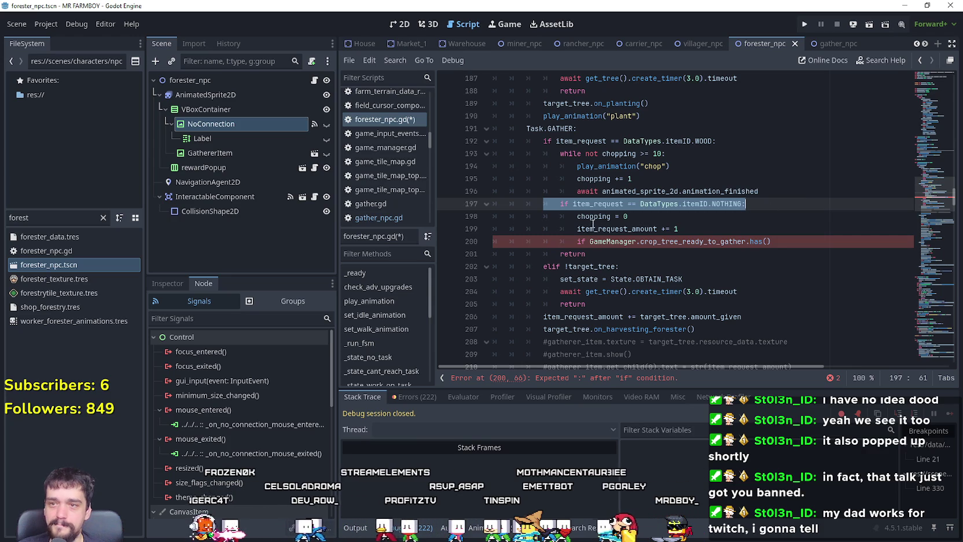
# - Delete the NOTHING check and dedent the chopping, item_request_amount and GameManager lines
pyautogui.press('BackSpace')
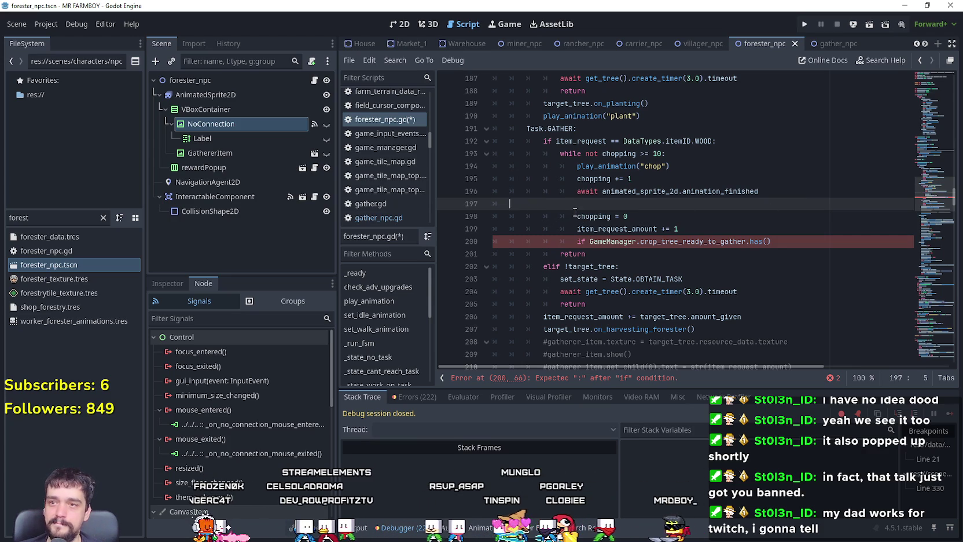
pyautogui.press('BackSpace')
pyautogui.moveTo(758, 191)
pyautogui.mouseDown()
pyautogui.moveTo(457, 140)
pyautogui.moveTo(450, 158)
pyautogui.mouseUp()
pyautogui.click(571, 206)
pyautogui.press('BackSpace')
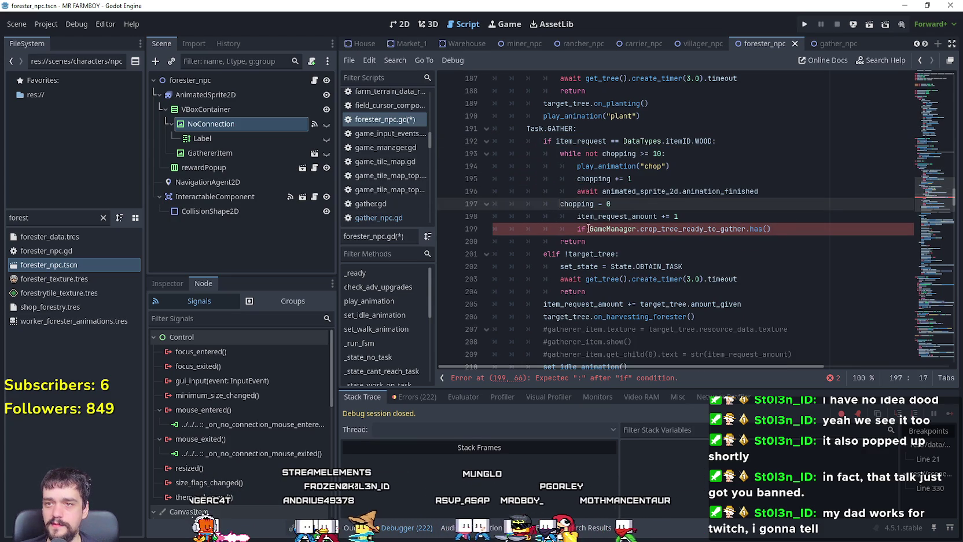
pyautogui.press('Down')
pyautogui.press('BackSpace')
pyautogui.press('Down')
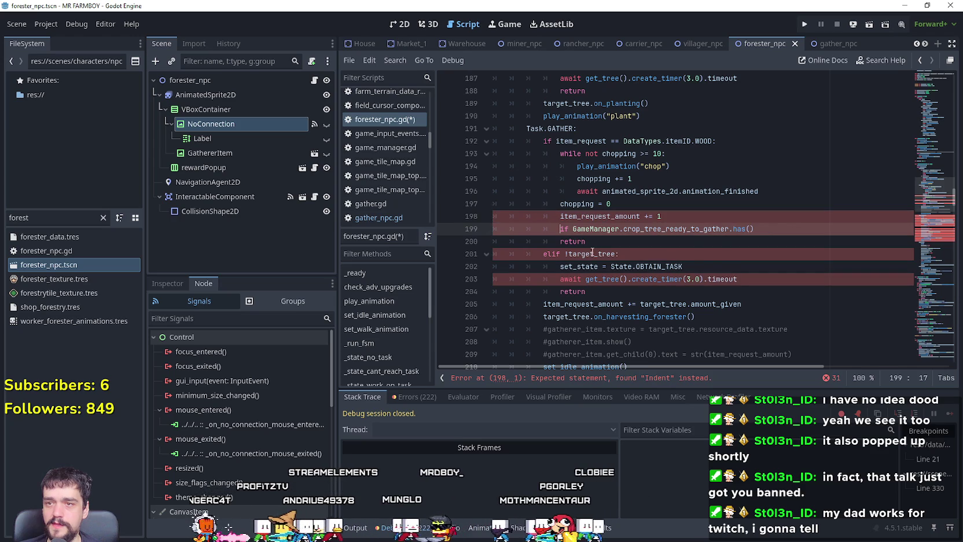
pyautogui.press('BackSpace')
# - Copy DataTypes.itemID.WOOD from line 192 into the has() call on line 199
pyautogui.click(766, 230)
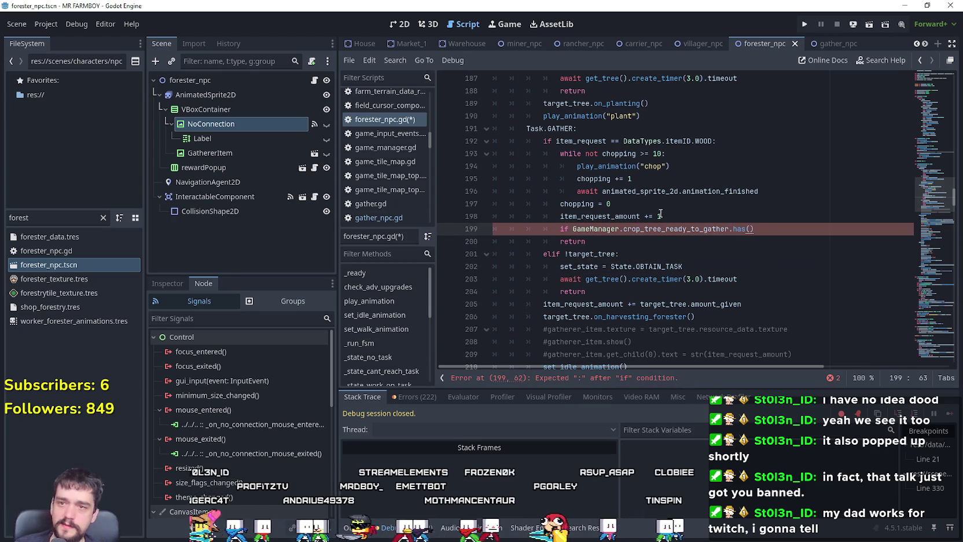
pyautogui.click(687, 142)
pyautogui.moveTo(698, 140); pyautogui.dragTo(623, 140)
pyautogui.hotkey('ctrl', 'c')
pyautogui.click(751, 228)
pyautogui.hotkey('ctrl', 'v')
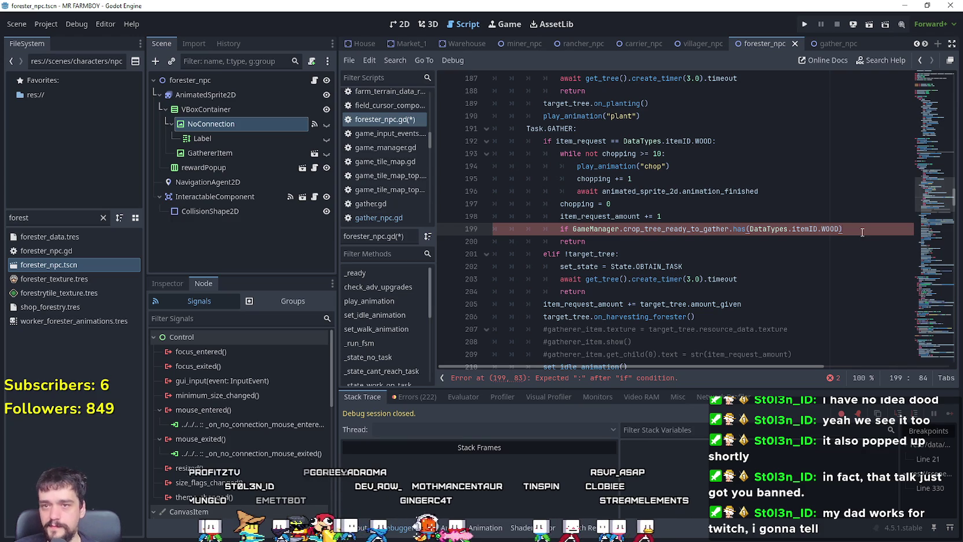
pyautogui.click(573, 229)
pyautogui.click(866, 227)
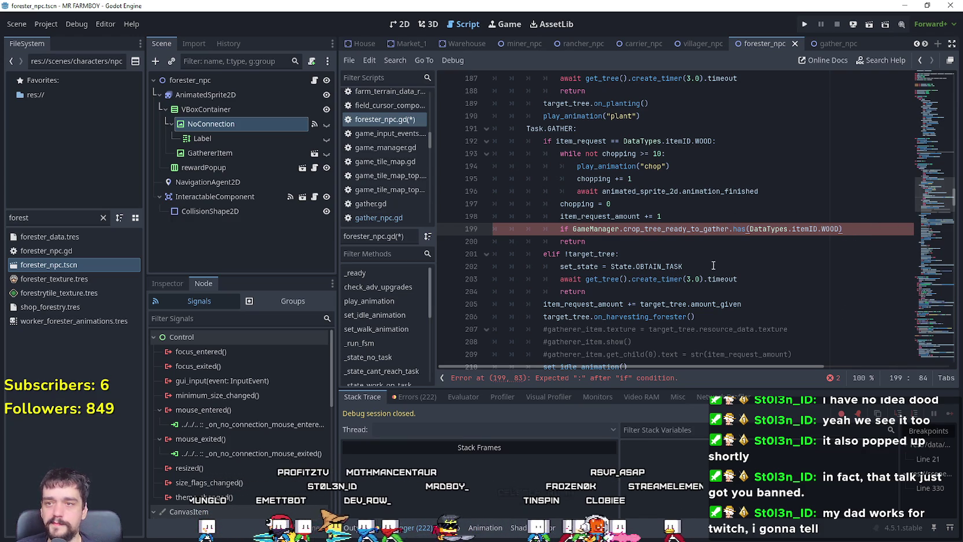
# - Switch line 199 to get_or_add and start line 200 with crop_tree_ready_to_gather[DataTypes.itemID.WOOD]
pyautogui.doubleClick(738, 228)
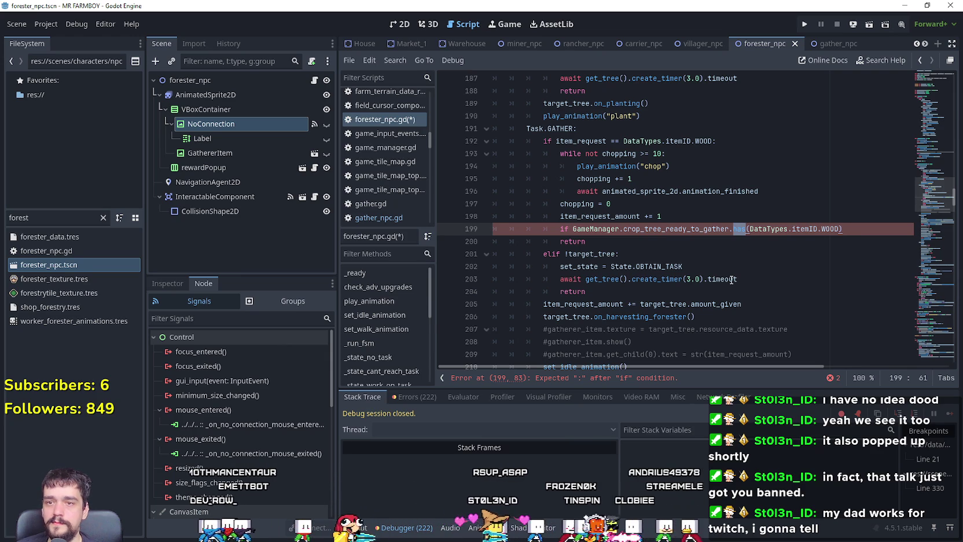
pyautogui.write('get_')
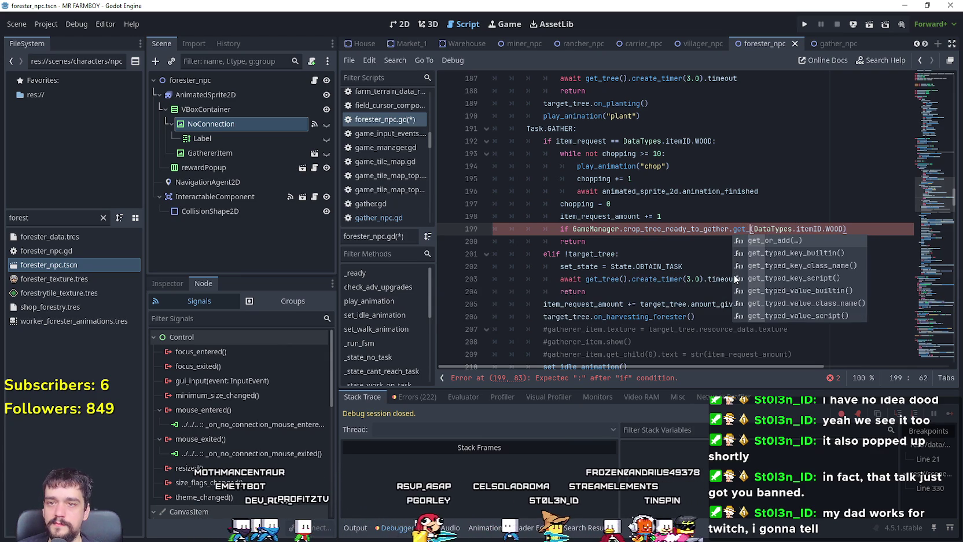
pyautogui.press('Return')
pyautogui.click(891, 229)
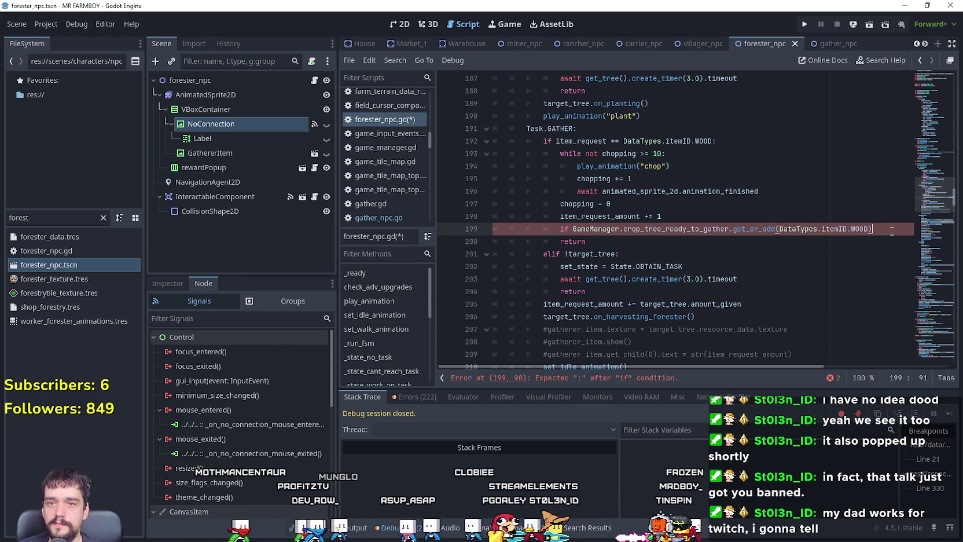
pyautogui.write(':')
pyautogui.press('Return')
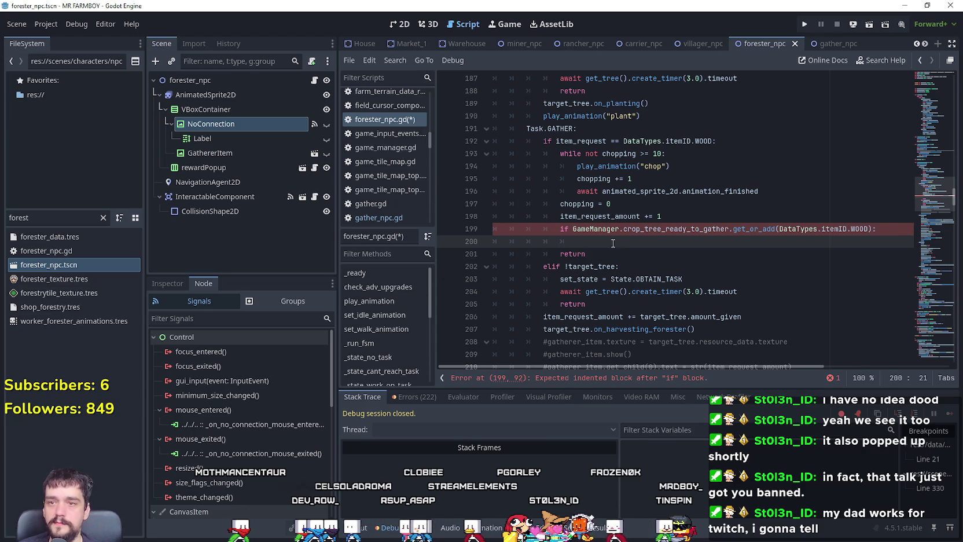
pyautogui.moveTo(573, 230); pyautogui.dragTo(730, 229)
pyautogui.hotkey('ctrl', 'c')
pyautogui.click(658, 241)
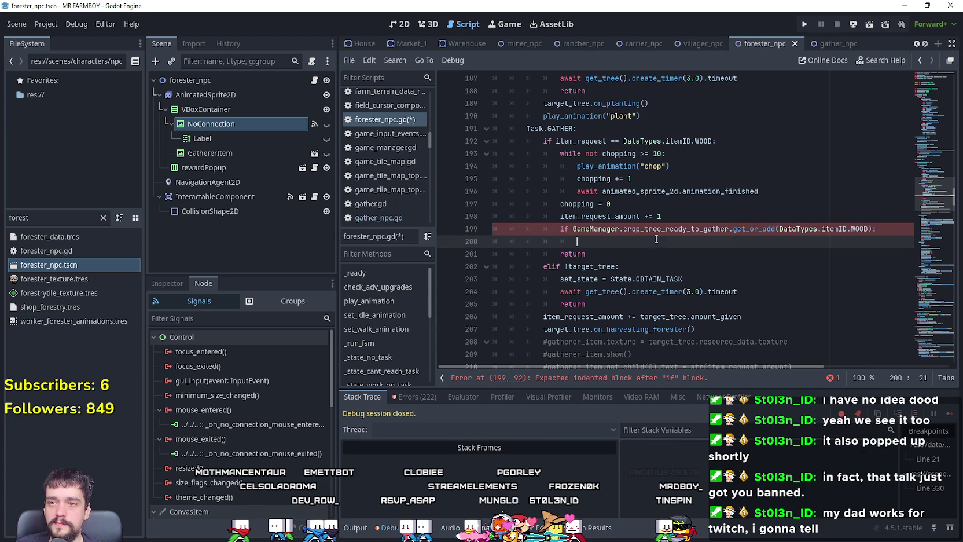
pyautogui.hotkey('ctrl', 'v')
pyautogui.click(869, 230)
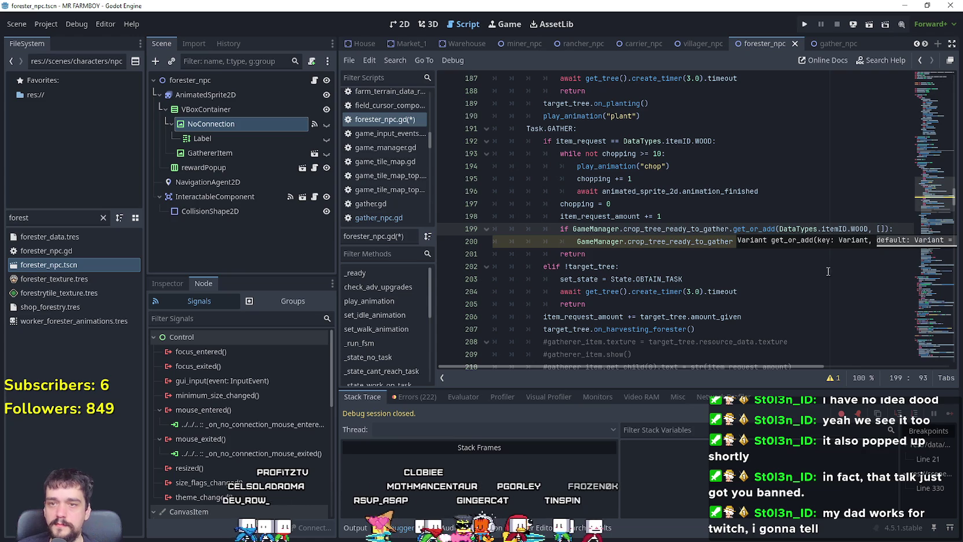
pyautogui.press('Down')
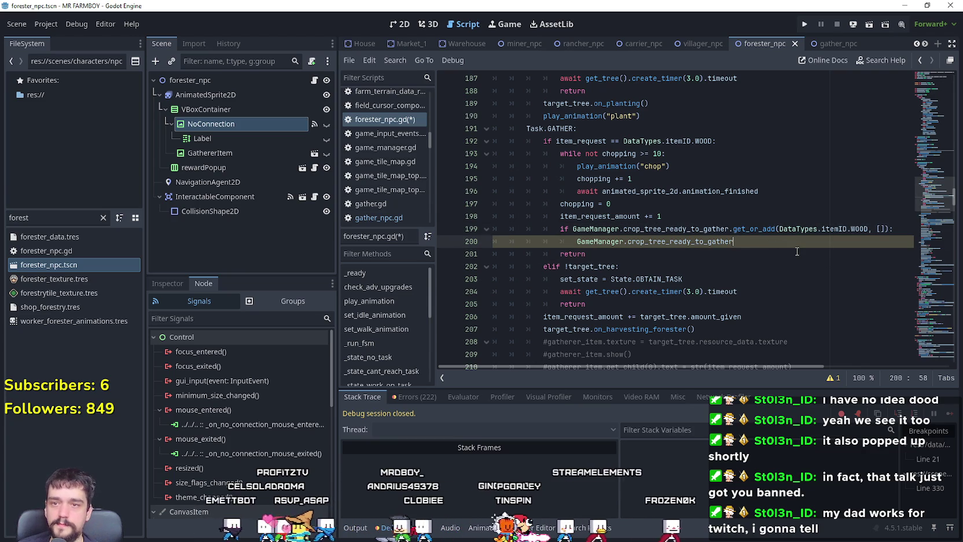
pyautogui.write('DataTypes.itemID.WOOD].')
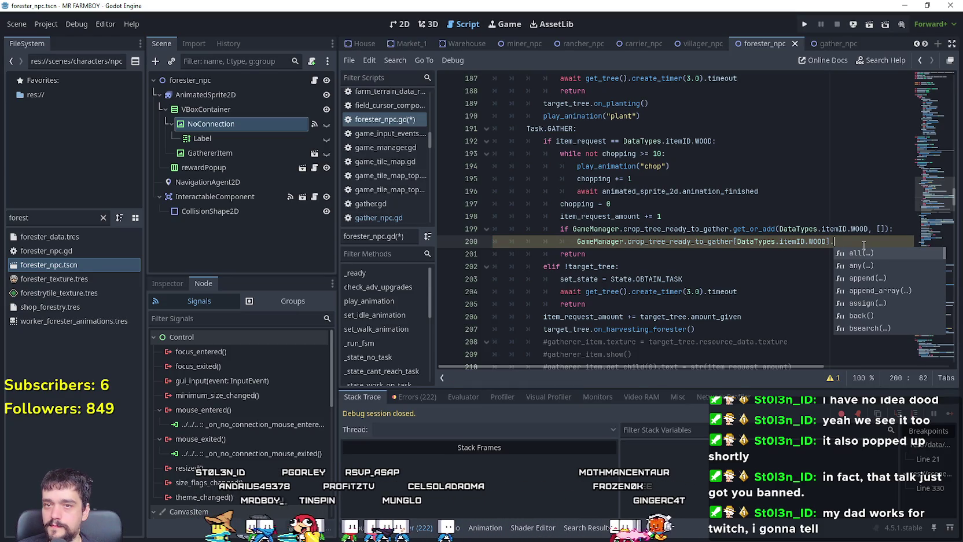
pyautogui.press('BackSpace')
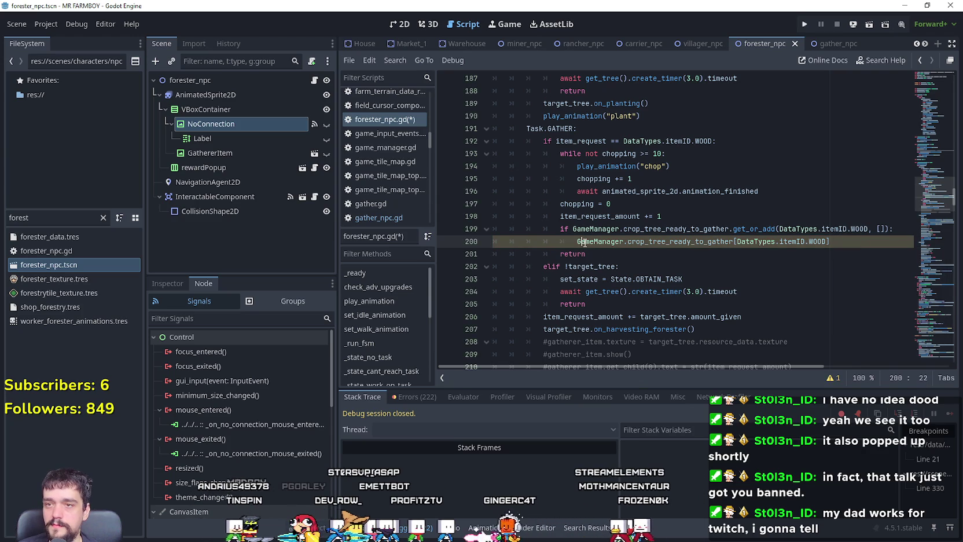
# - Turn line 200 into an 'if !...has(target_tree_wood):' check on the wood list
pyautogui.write('if')
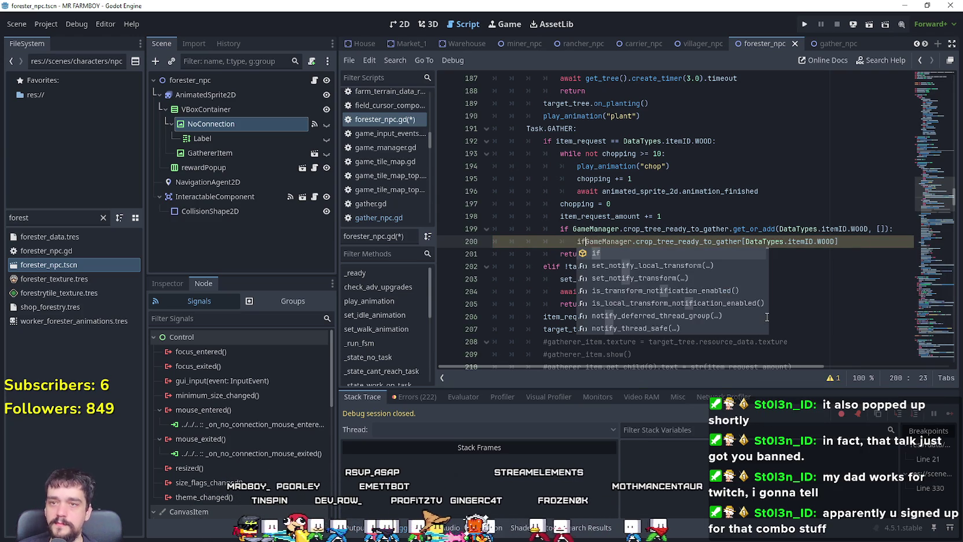
pyautogui.click(869, 243)
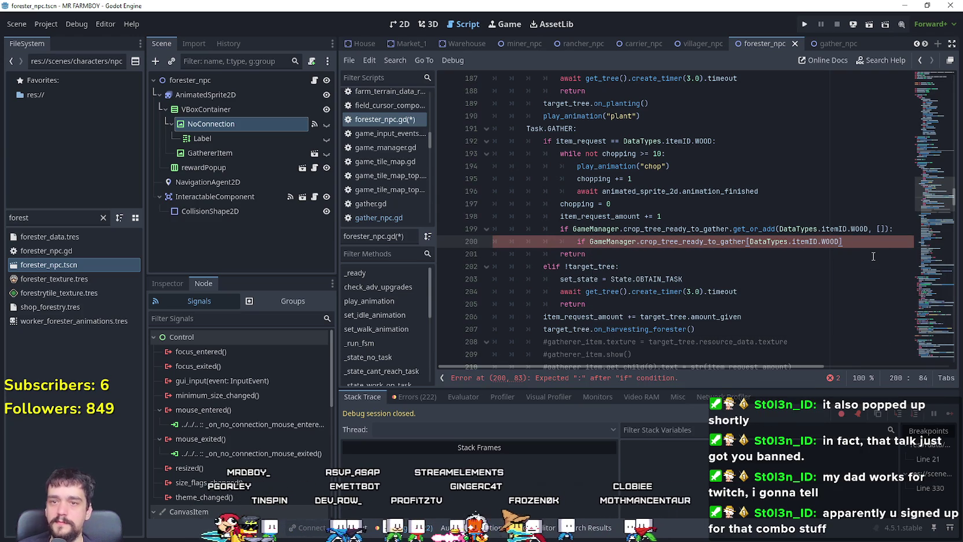
pyautogui.write('.')
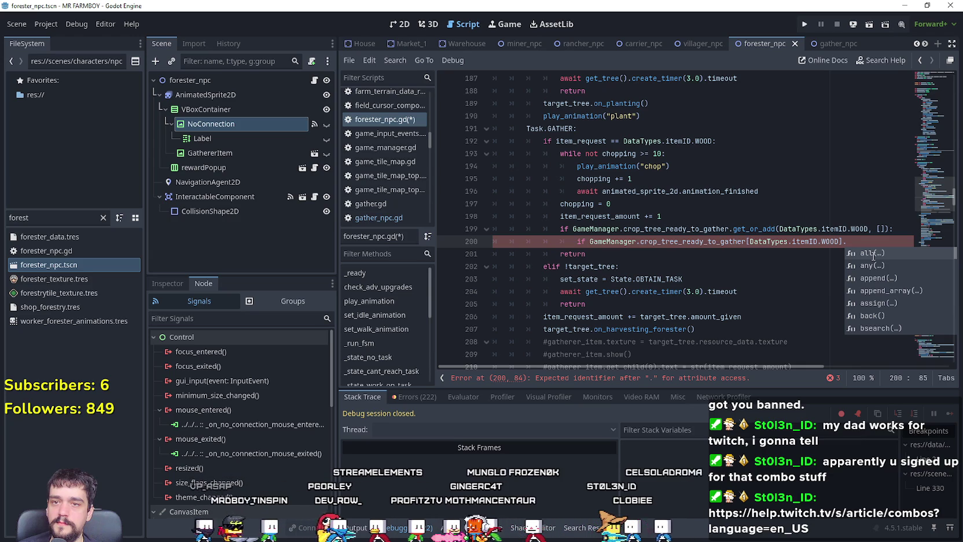
pyautogui.write('has(')
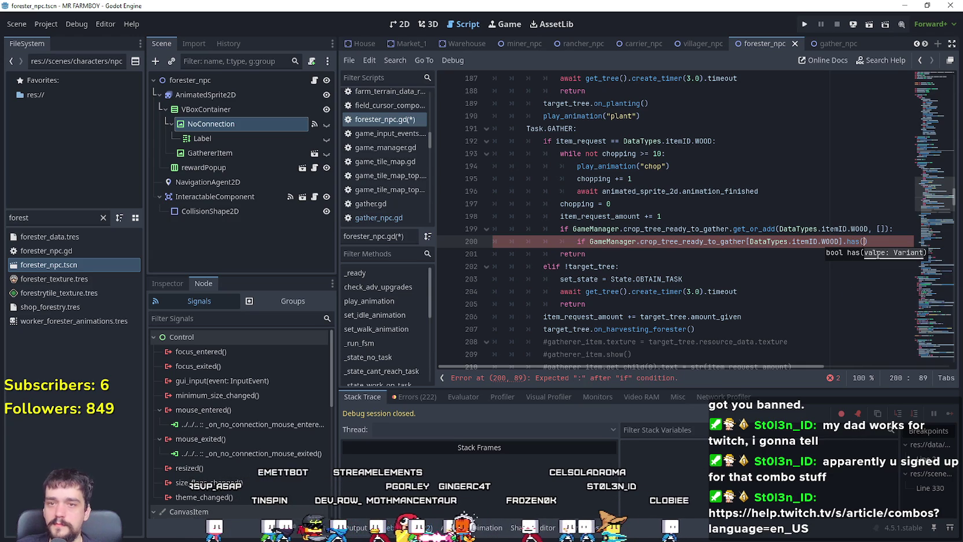
pyautogui.click(596, 218)
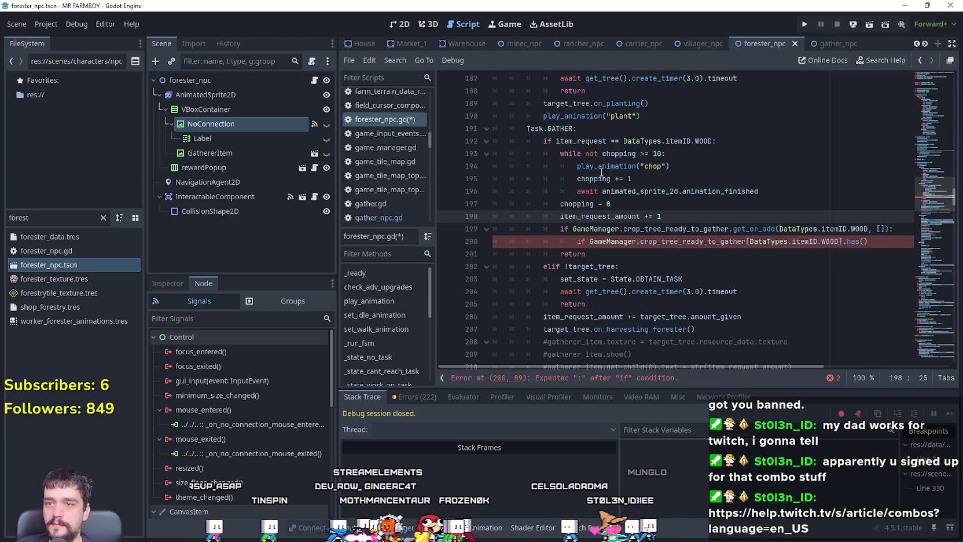
pyautogui.doubleClick(592, 141)
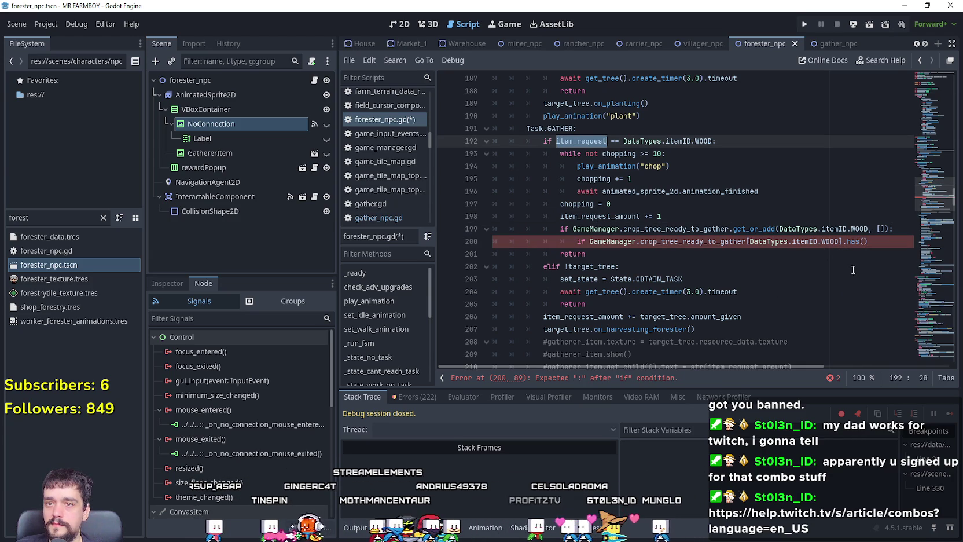
pyautogui.click(870, 237)
pyautogui.press('Left')
pyautogui.write('t')
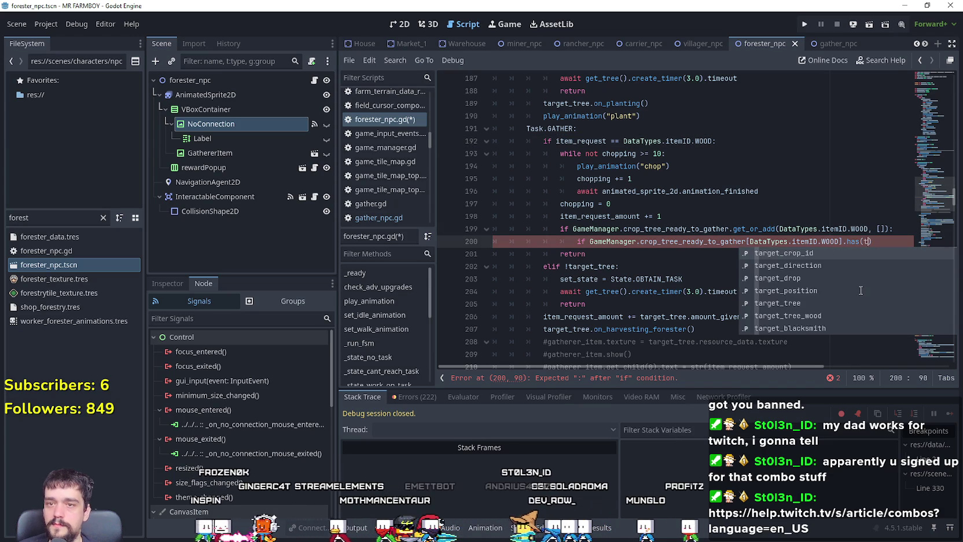
pyautogui.press('Escape')
pyautogui.write('ree')
pyautogui.press('Down')
pyautogui.press('Down')
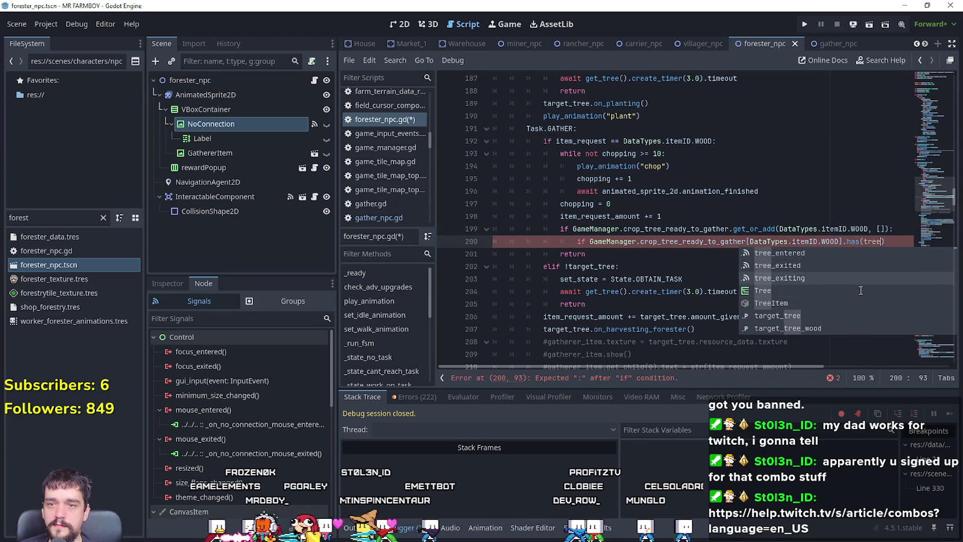
pyautogui.press('Down')
pyautogui.press('Down')
pyautogui.press('Down')
pyautogui.press('Down')
pyautogui.press('Return')
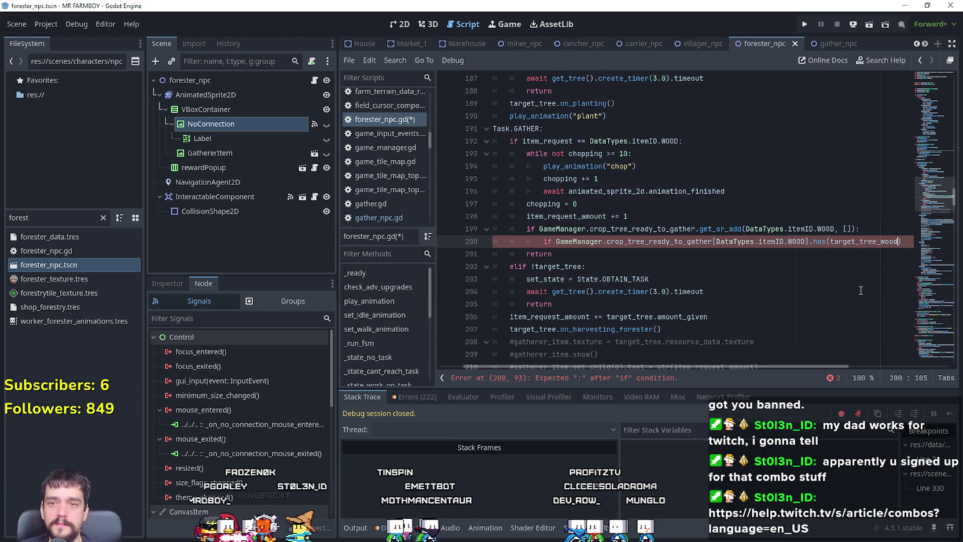
pyautogui.write('):')
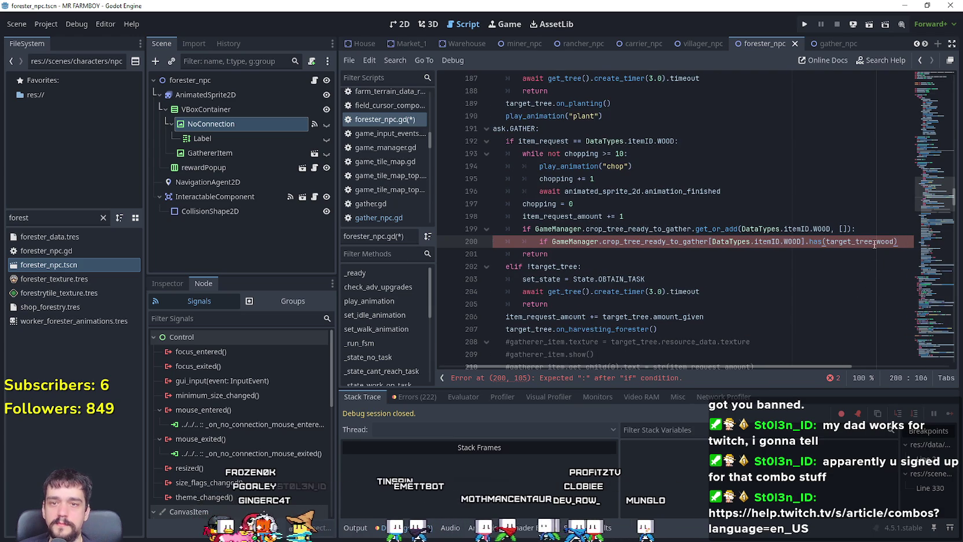
pyautogui.click(547, 242)
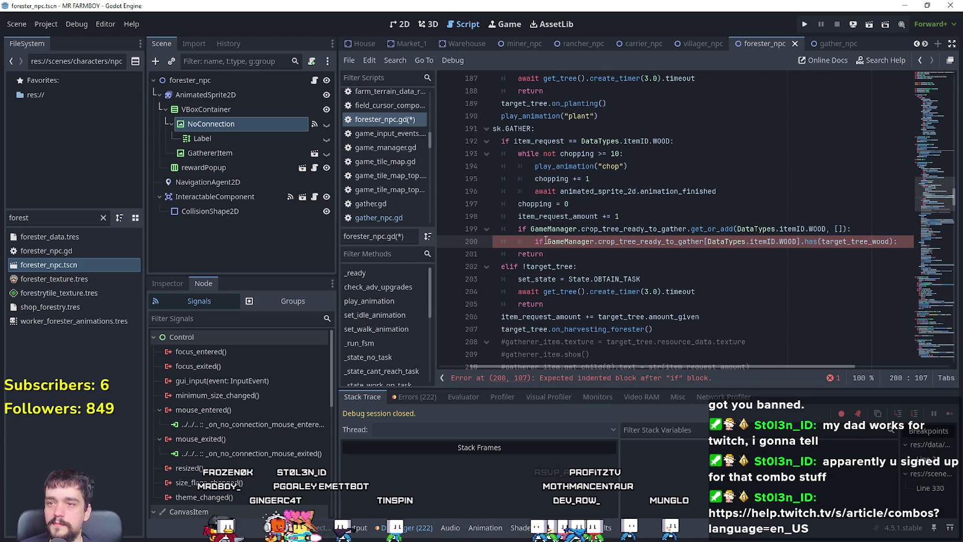
pyautogui.write('!')
pyautogui.click(909, 242)
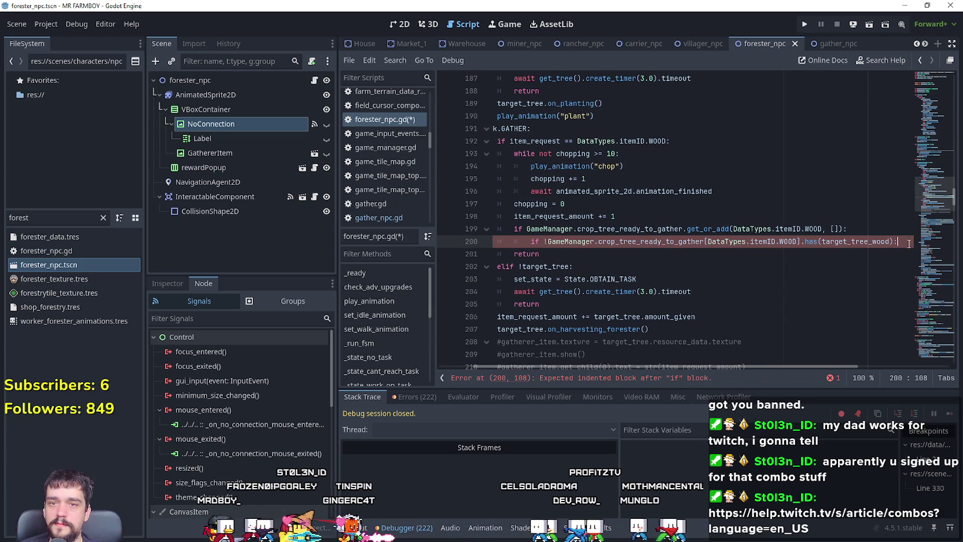
# - Add line 201 appending target_tree_wood to the GameManager wood list
pyautogui.press('Return')
pyautogui.moveTo(547, 241)
pyautogui.mouseDown()
pyautogui.moveTo(816, 243)
pyautogui.moveTo(802, 243)
pyautogui.mouseUp()
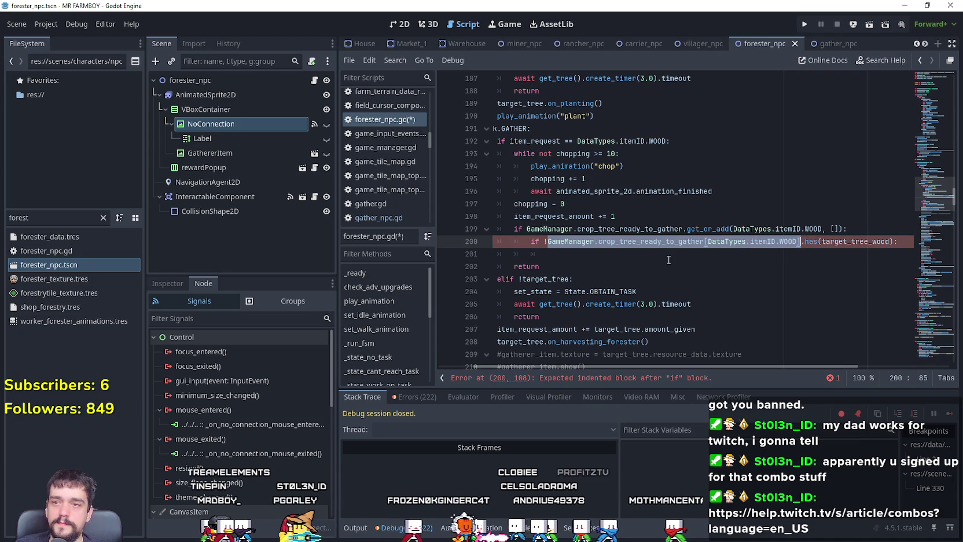
pyautogui.click(709, 253)
pyautogui.hotkey('ctrl', 'v')
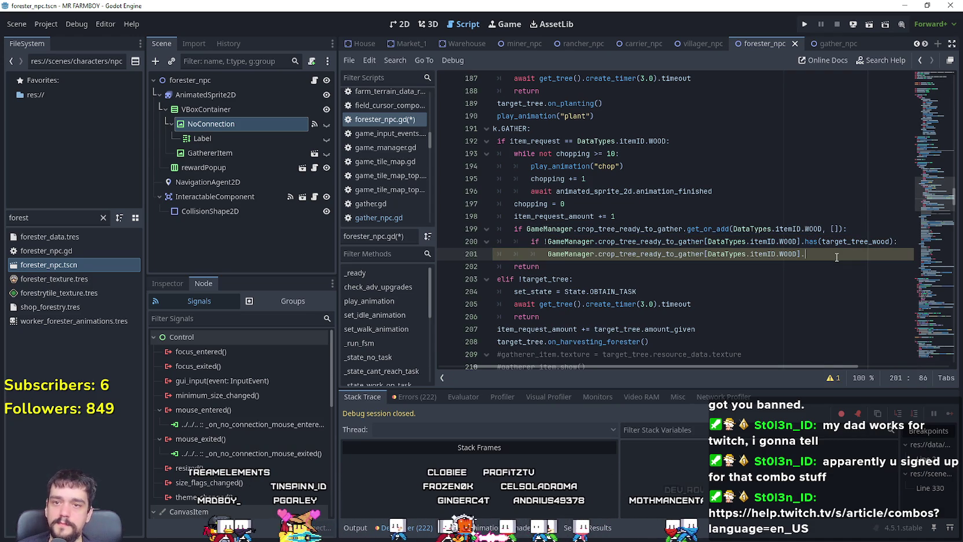
pyautogui.write('.append(')
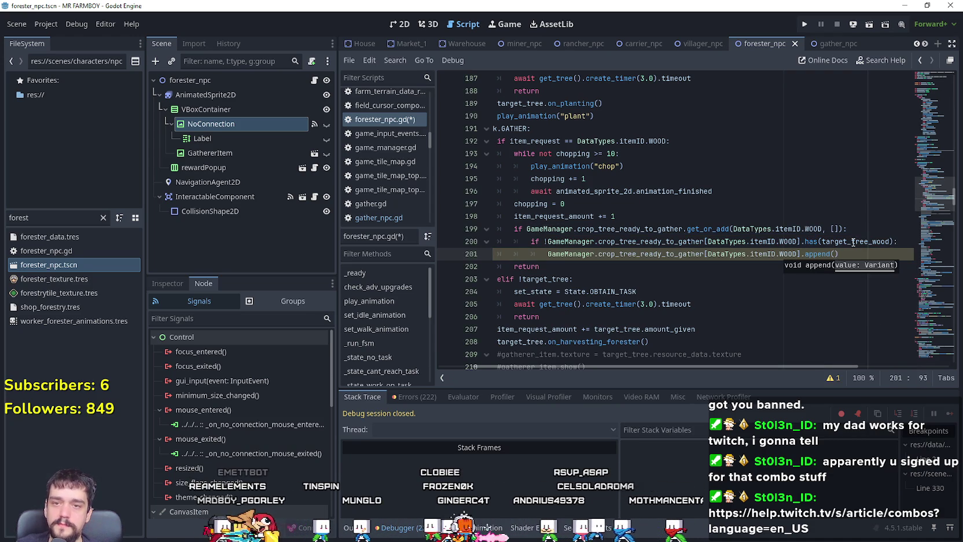
pyautogui.write('target_tree_wood')
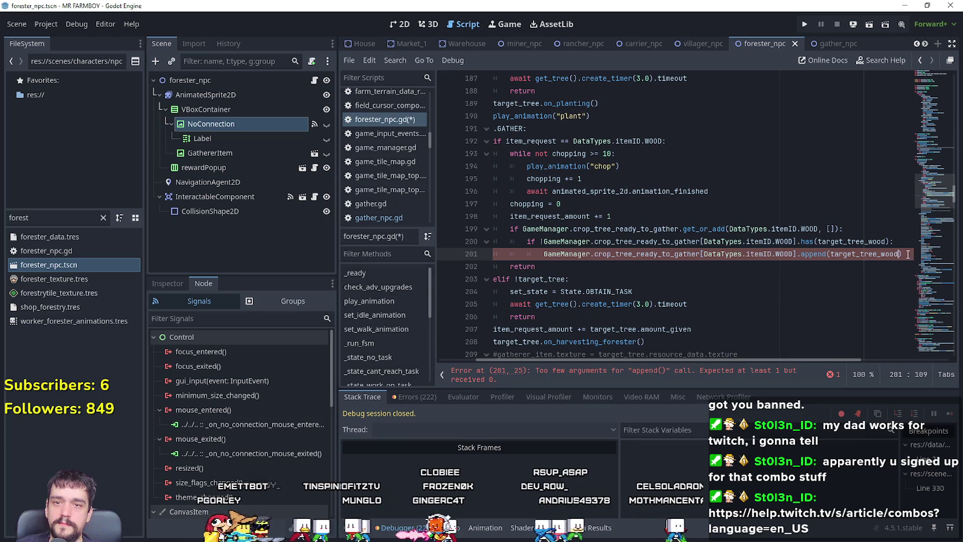
pyautogui.write(')')
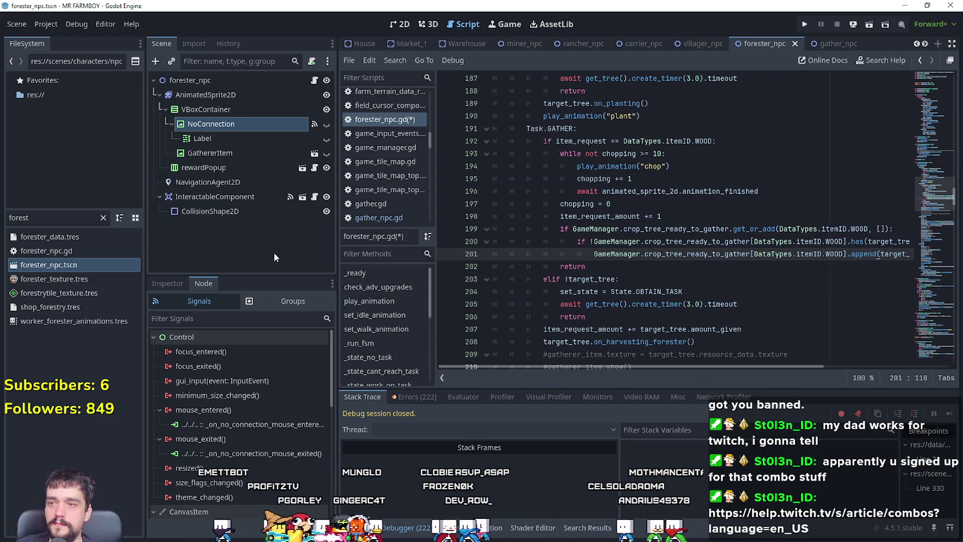
pyautogui.moveTo(338, 269); pyautogui.dragTo(303, 268)
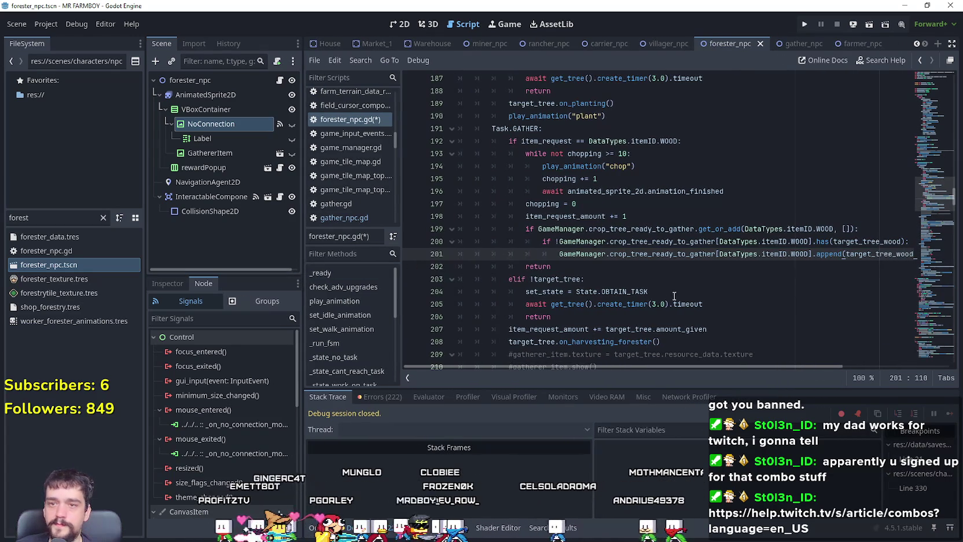
# - Save forester_npc.gd with the get_or_add and append edits
pyautogui.scroll(-1, 677, 277)
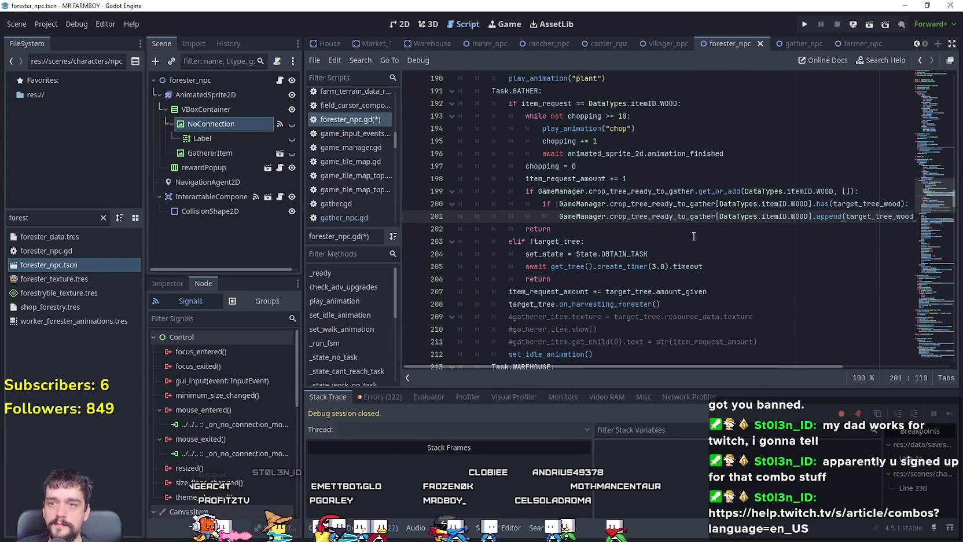
pyautogui.click(693, 236)
pyautogui.click(694, 230)
pyautogui.hotkey('ctrl', 's')
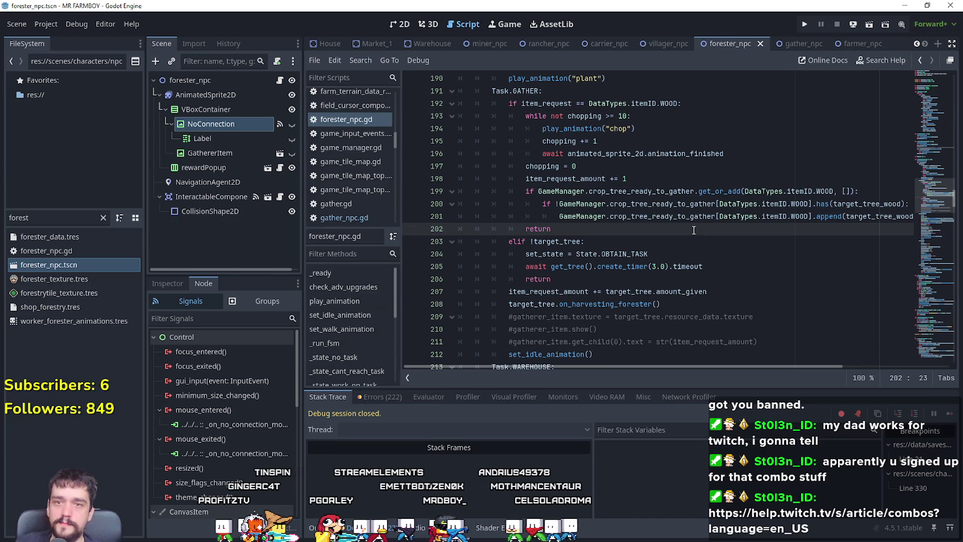
# - Review the wood-tracking lines 199–201, then select the forester_npc root node
pyautogui.click(880, 216)
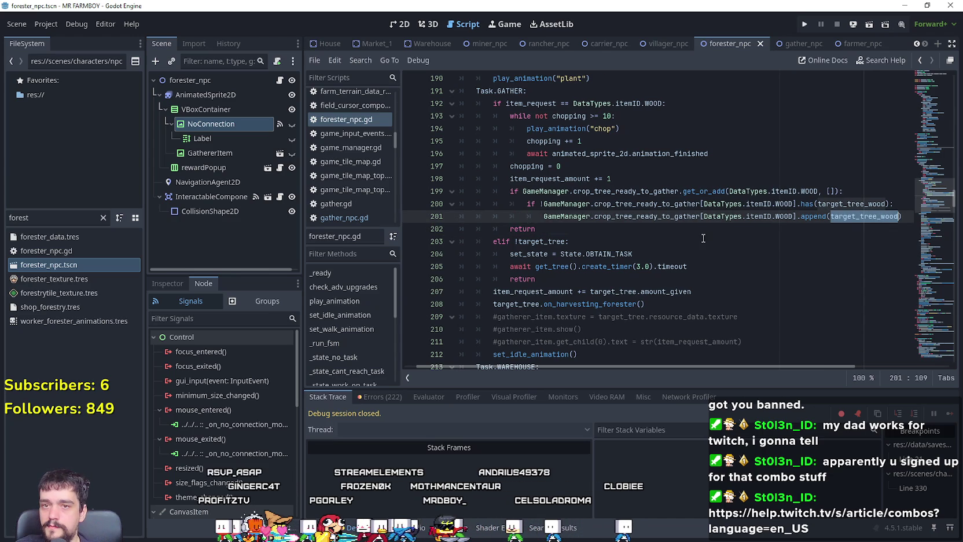
pyautogui.click(582, 232)
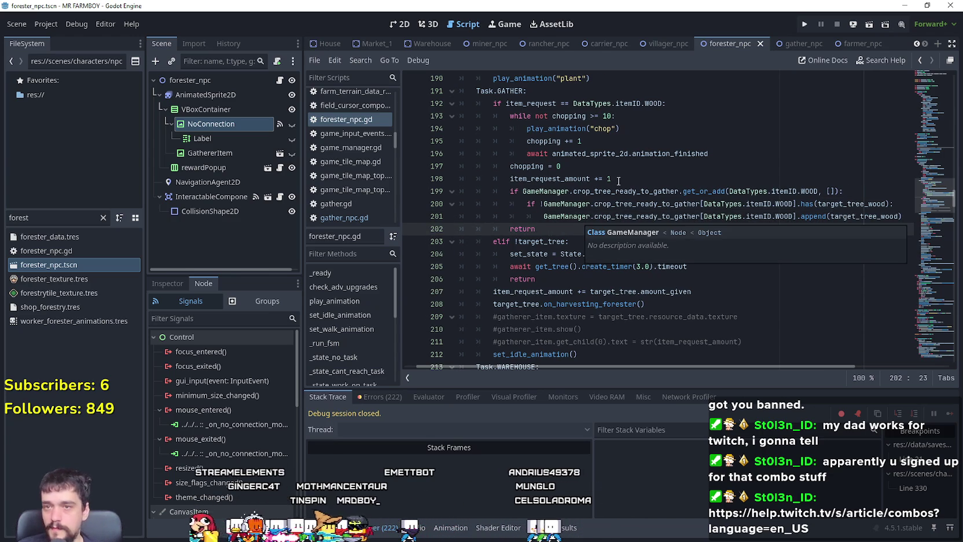
pyautogui.moveTo(463, 229)
pyautogui.mouseDown()
pyautogui.moveTo(463, 207)
pyautogui.moveTo(432, 187)
pyautogui.mouseUp()
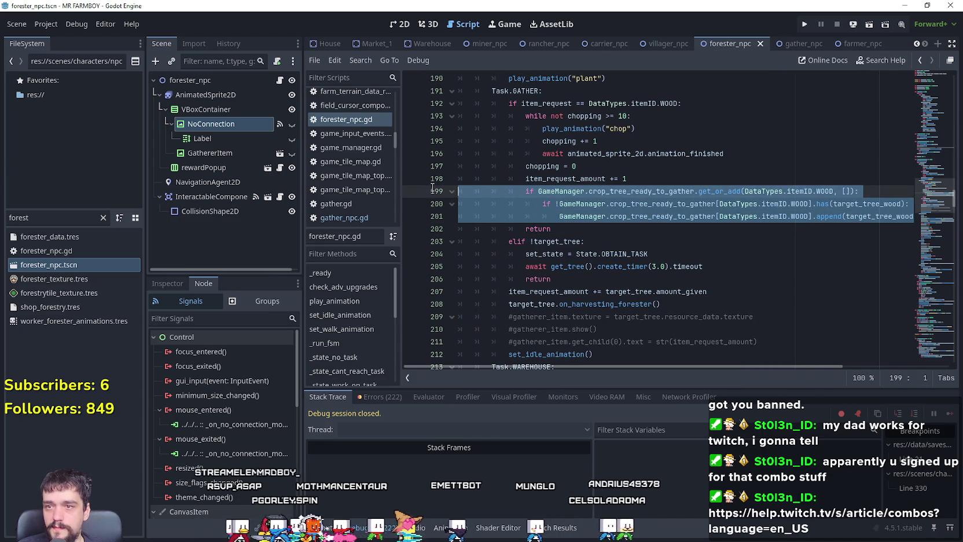
pyautogui.moveTo(787, 366); pyautogui.dragTo(809, 367)
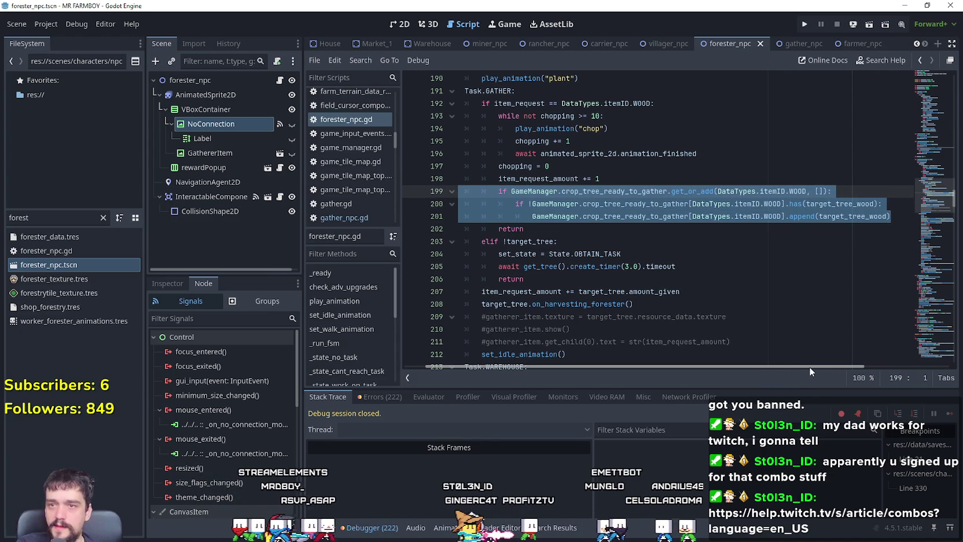
pyautogui.moveTo(809, 366); pyautogui.dragTo(493, 149)
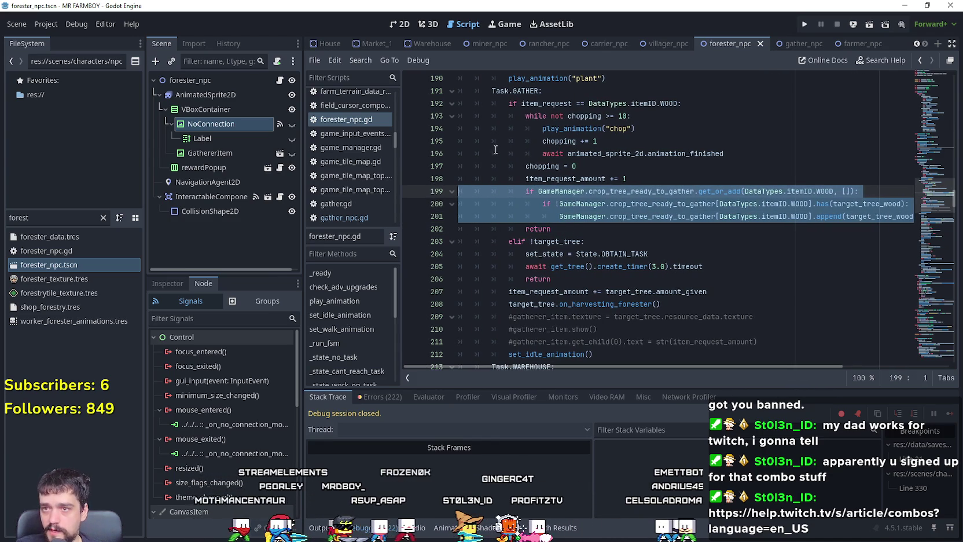
pyautogui.moveTo(788, 367); pyautogui.dragTo(636, 364)
pyautogui.click(630, 240)
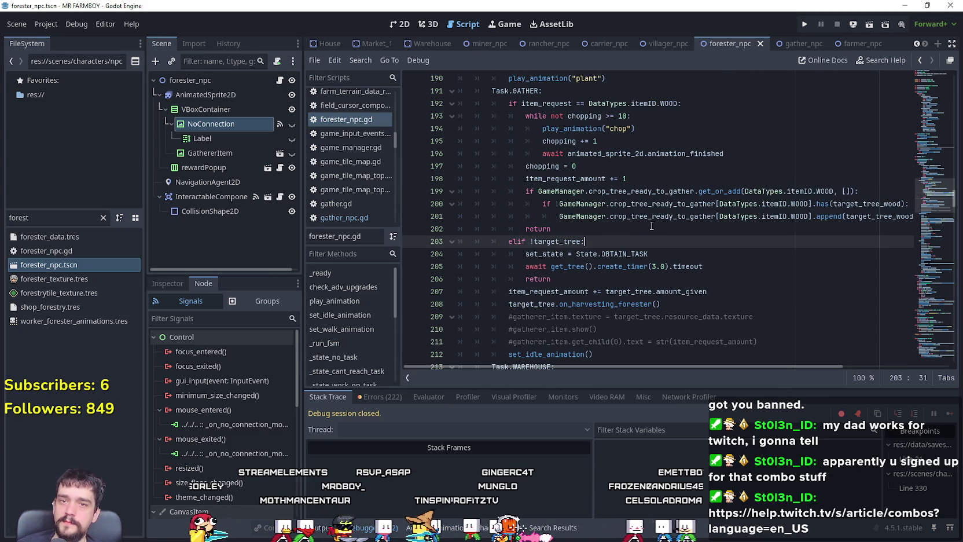
pyautogui.click(235, 81)
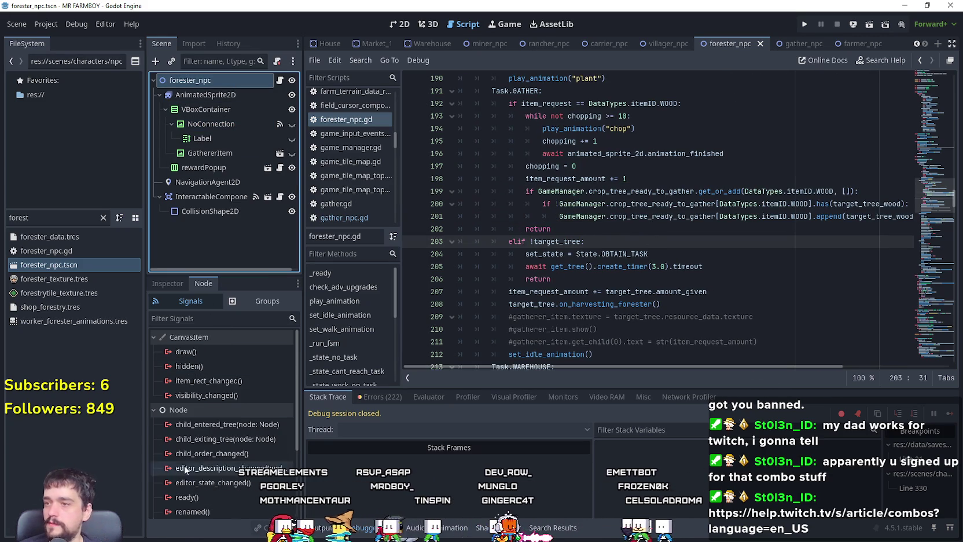
# - Connect the tree_exiting signal, keeping the default _on_tree_exiting receiver name
pyautogui.scroll(-5, 238, 500)
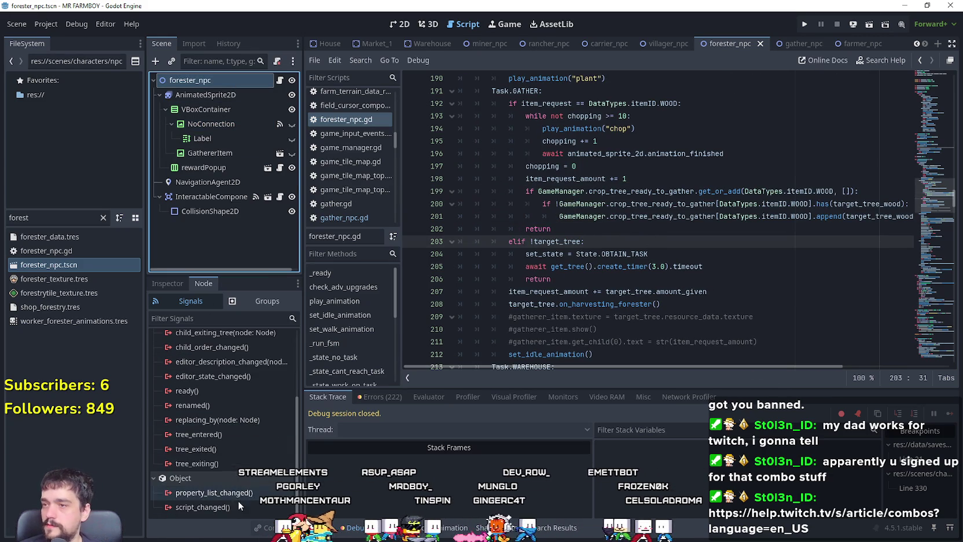
pyautogui.doubleClick(231, 463)
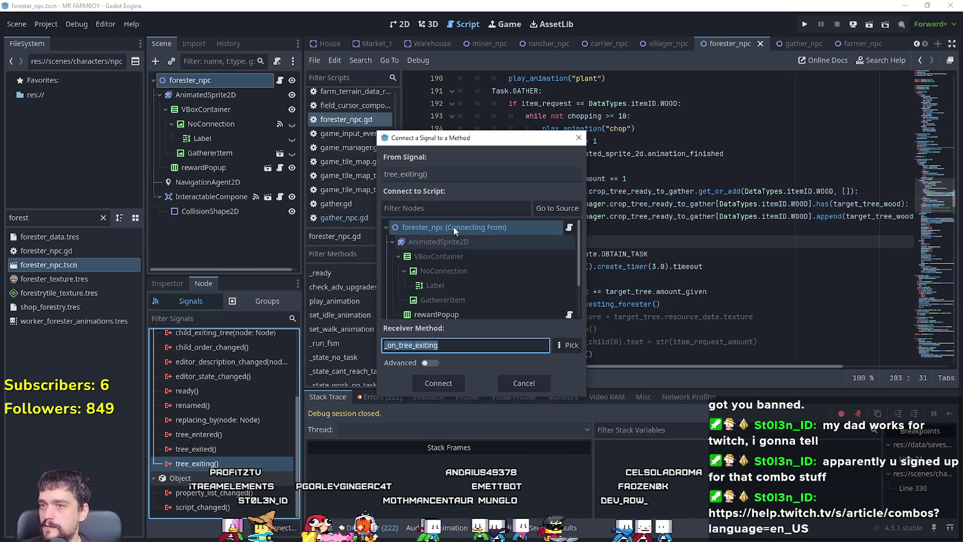
pyautogui.click(445, 383)
pyautogui.press('Return')
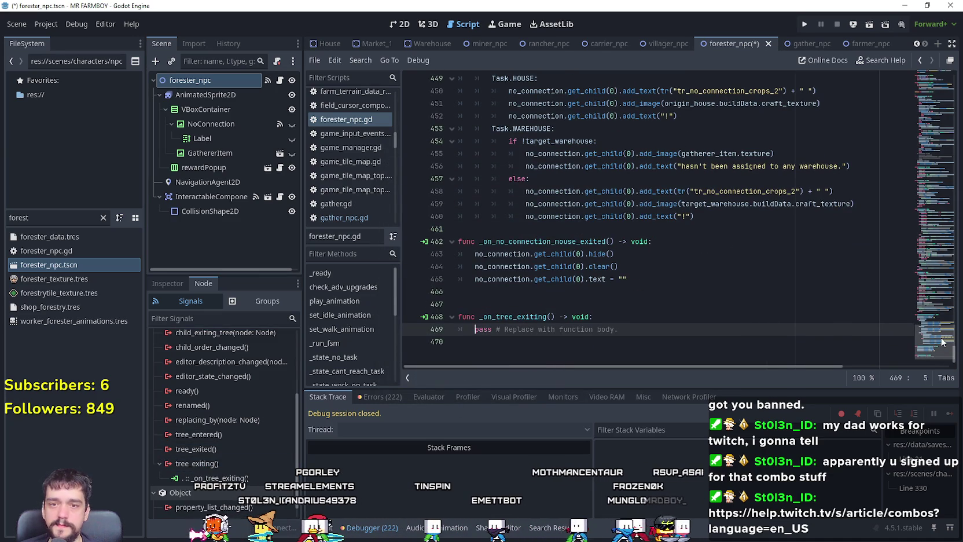
# - Copy the wood-tracking lines 199–202 and select the pass placeholder in _on_tree_exiting
pyautogui.moveTo(618, 329); pyautogui.dragTo(530, 329)
pyautogui.moveTo(932, 341)
pyautogui.mouseDown()
pyautogui.moveTo(920, 74)
pyautogui.moveTo(906, 178)
pyautogui.mouseUp()
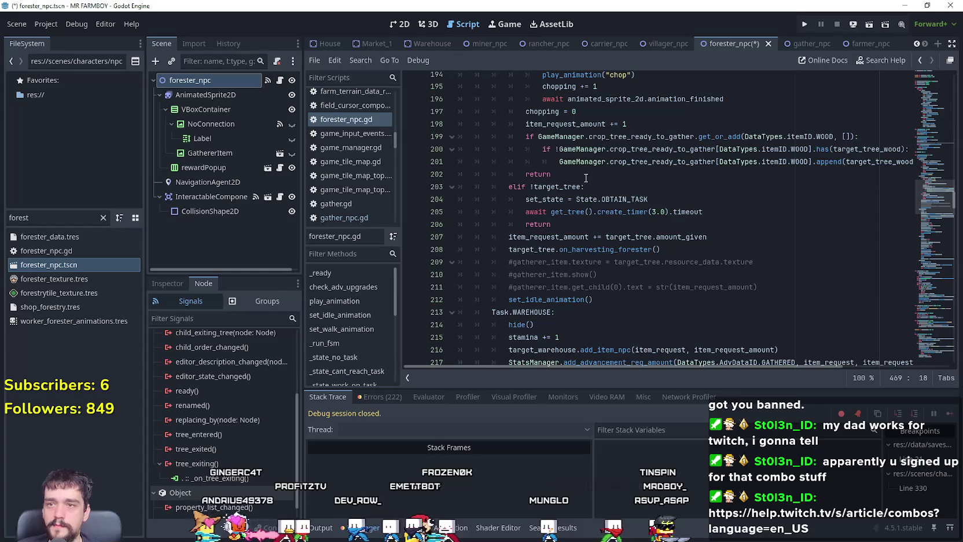
pyautogui.moveTo(691, 151); pyautogui.dragTo(913, 150)
pyautogui.click(930, 195)
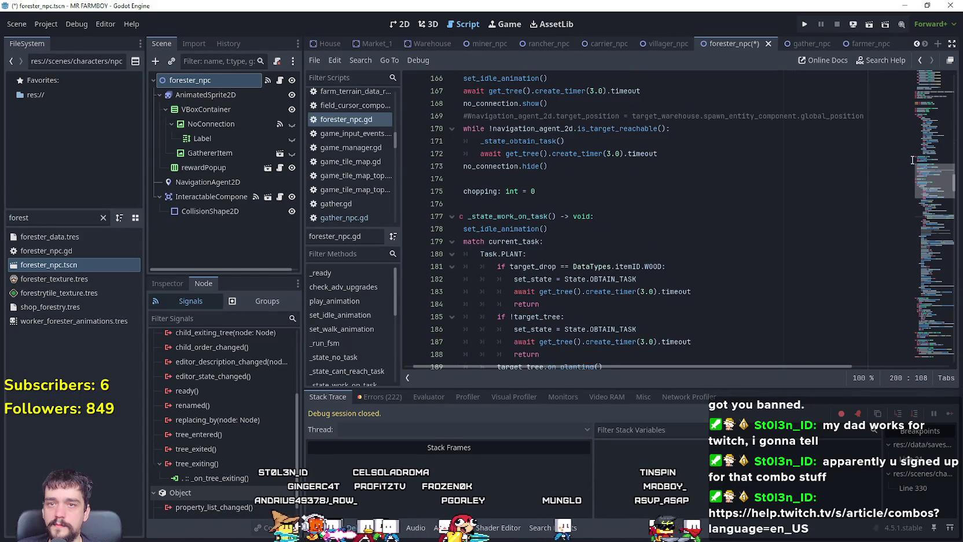
pyautogui.moveTo(930, 195); pyautogui.dragTo(929, 201)
pyautogui.click(904, 178)
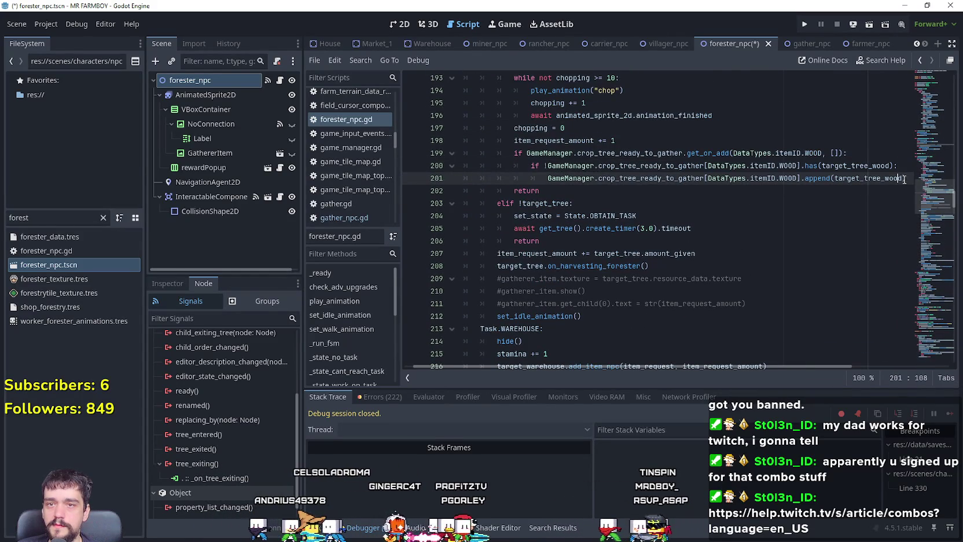
pyautogui.moveTo(538, 192); pyautogui.dragTo(426, 153)
pyautogui.hotkey('ctrl', 'c')
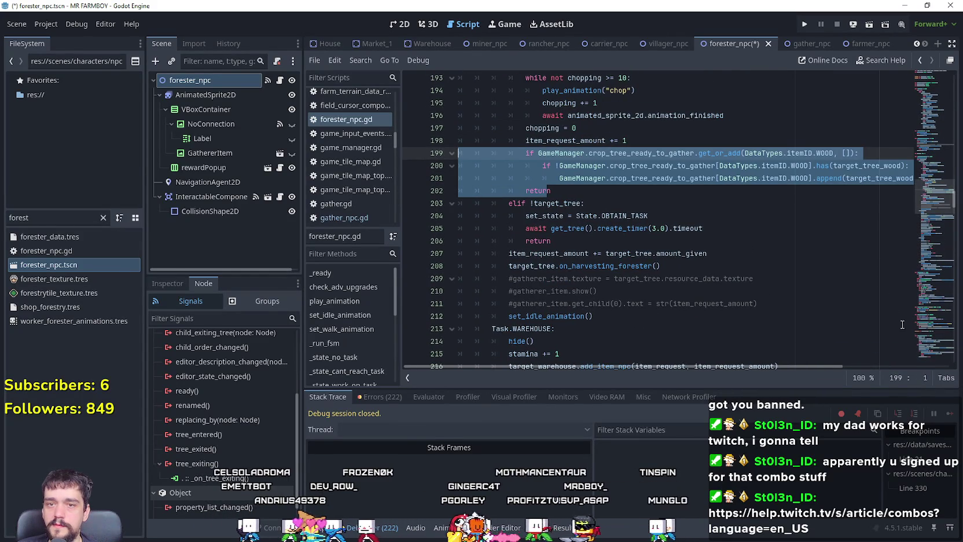
pyautogui.click(927, 279)
pyautogui.moveTo(928, 279); pyautogui.dragTo(917, 362)
pyautogui.moveTo(570, 332); pyautogui.dragTo(474, 331)
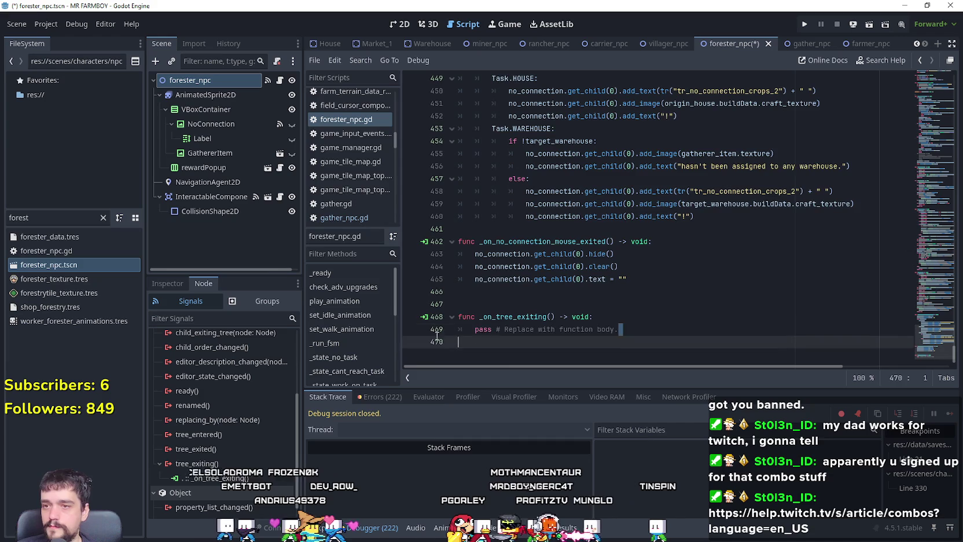
# - Paste the wood-tracking block into _on_tree_exiting, drop the retur line, and dedent lines 469–471
pyautogui.hotkey('ctrl', 'v')
pyautogui.hotkey('shift', 'Up')
pyautogui.hotkey('shift', 'Up')
pyautogui.hotkey('shift', 'Up')
pyautogui.hotkey('shift', 'Home')
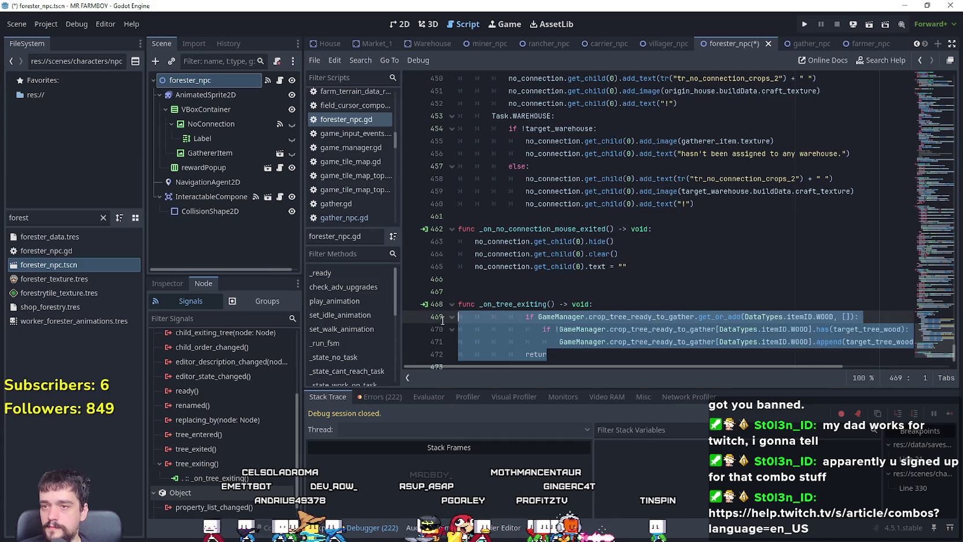
pyautogui.click(568, 363)
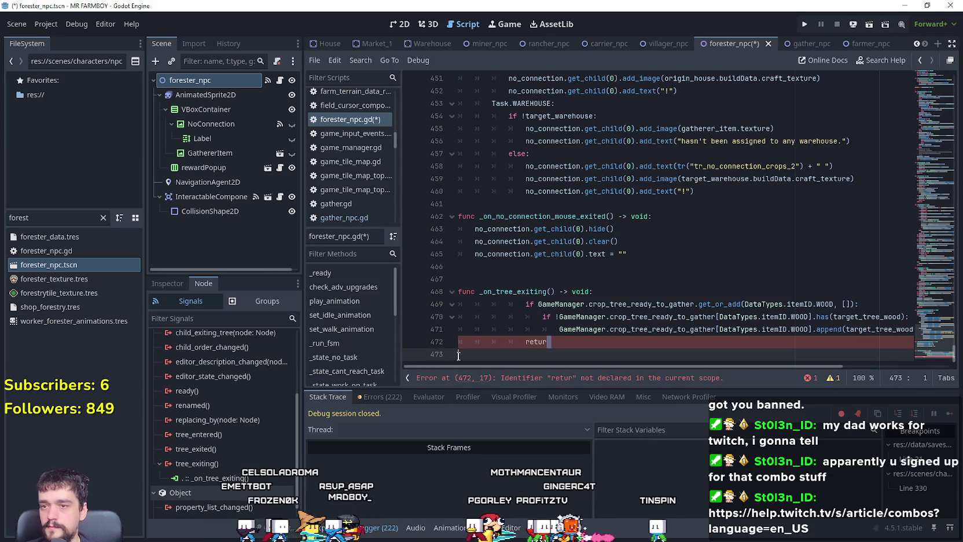
pyautogui.moveTo(459, 355); pyautogui.dragTo(446, 344)
pyautogui.moveTo(550, 341); pyautogui.dragTo(434, 304)
pyautogui.hotkey('shift', 'Tab')
pyautogui.hotkey('shift', 'Tab')
pyautogui.hotkey('shift', 'Tab')
pyautogui.click(534, 292)
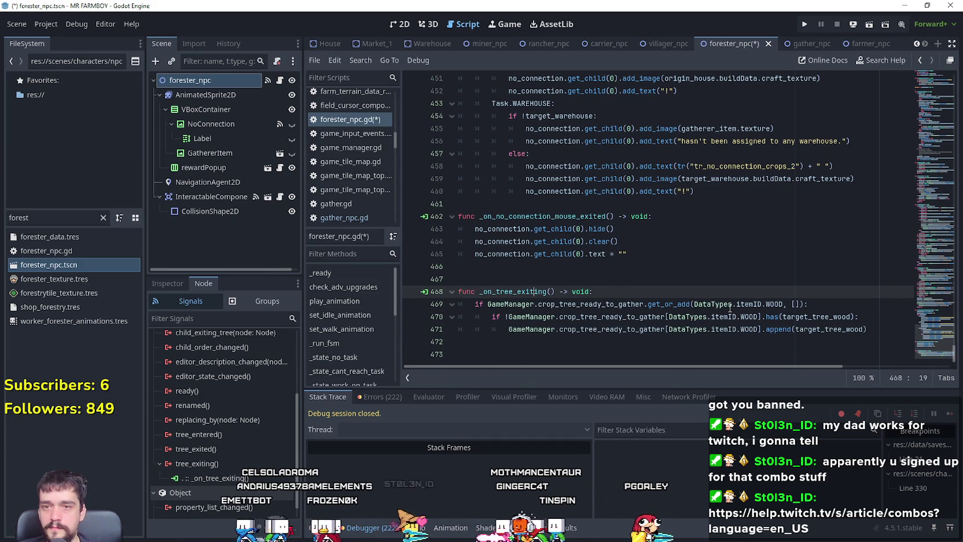
# - Replace DataTypes.itemID.WOOD with item_request on lines 469–471 and save the script
pyautogui.moveTo(694, 303); pyautogui.dragTo(763, 306)
pyautogui.scroll(-1, 758, 300)
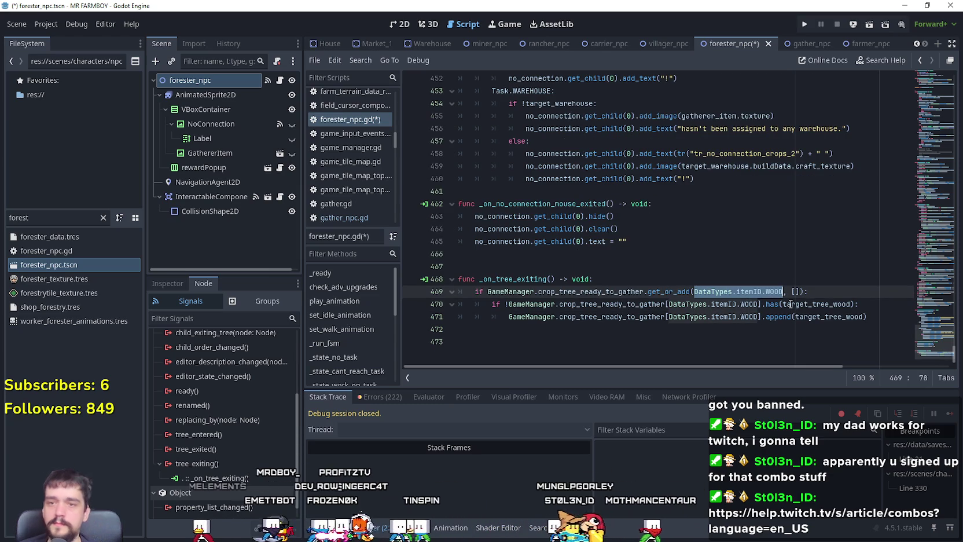
pyautogui.write('item')
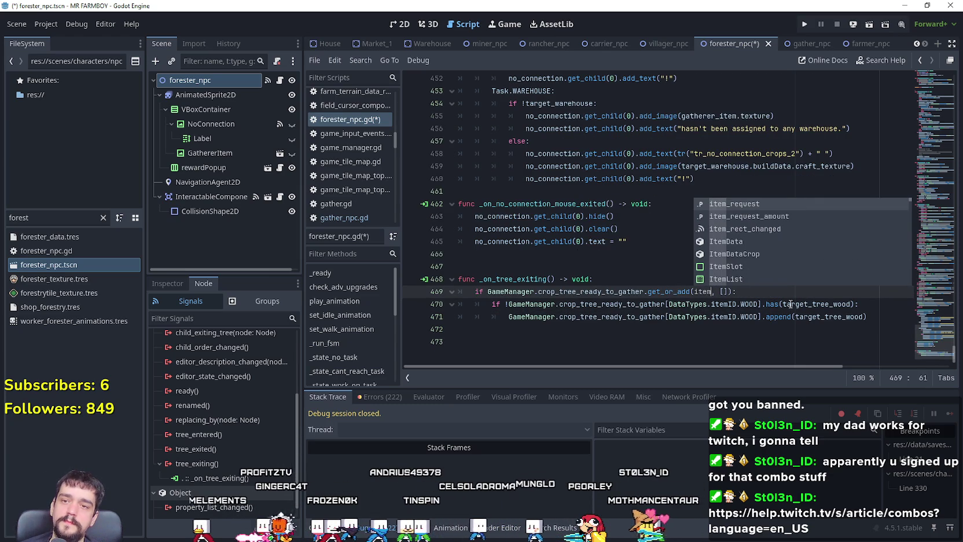
pyautogui.press('Return')
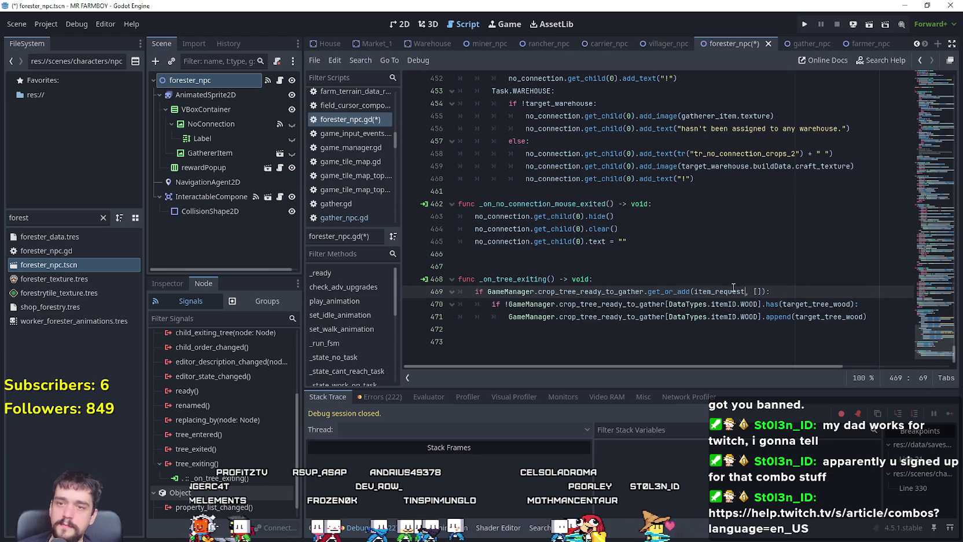
pyautogui.moveTo(758, 304); pyautogui.dragTo(710, 304)
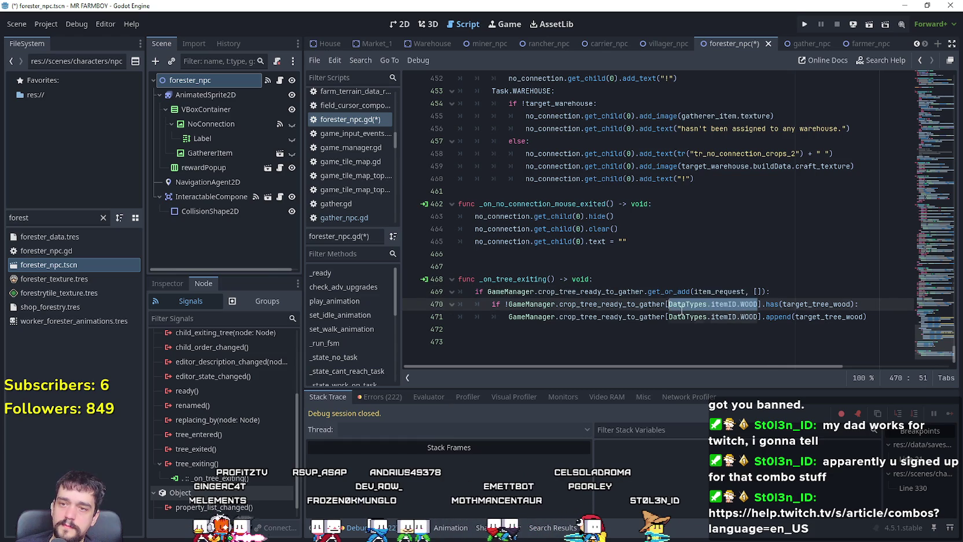
pyautogui.click(721, 320)
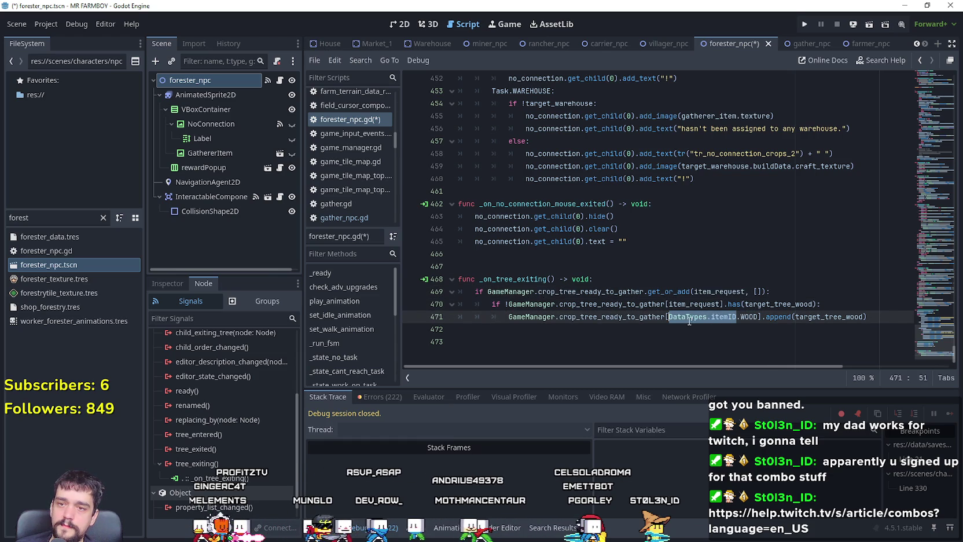
pyautogui.moveTo(868, 317); pyautogui.dragTo(723, 320)
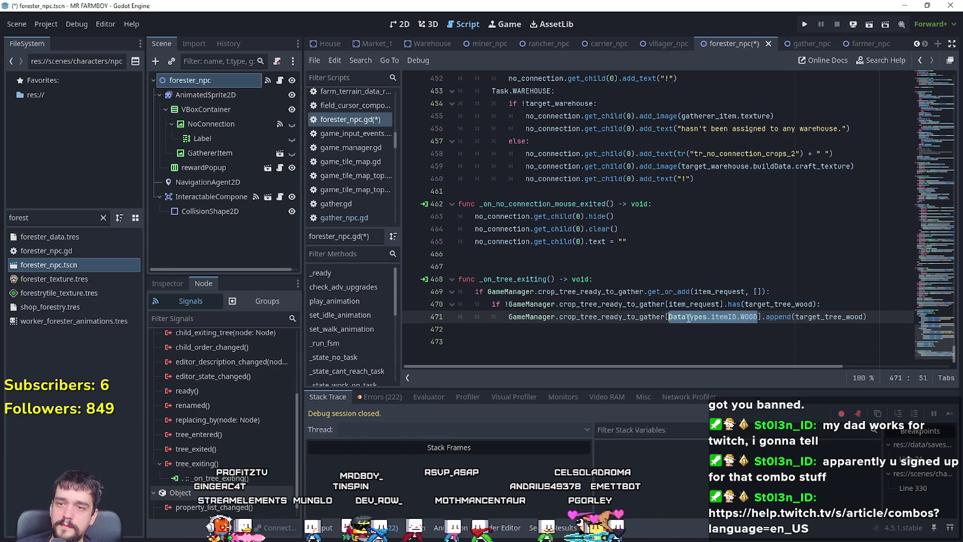
pyautogui.write('item_request')
pyautogui.click(695, 336)
pyautogui.moveTo(861, 327); pyautogui.dragTo(851, 316)
pyautogui.click(842, 330)
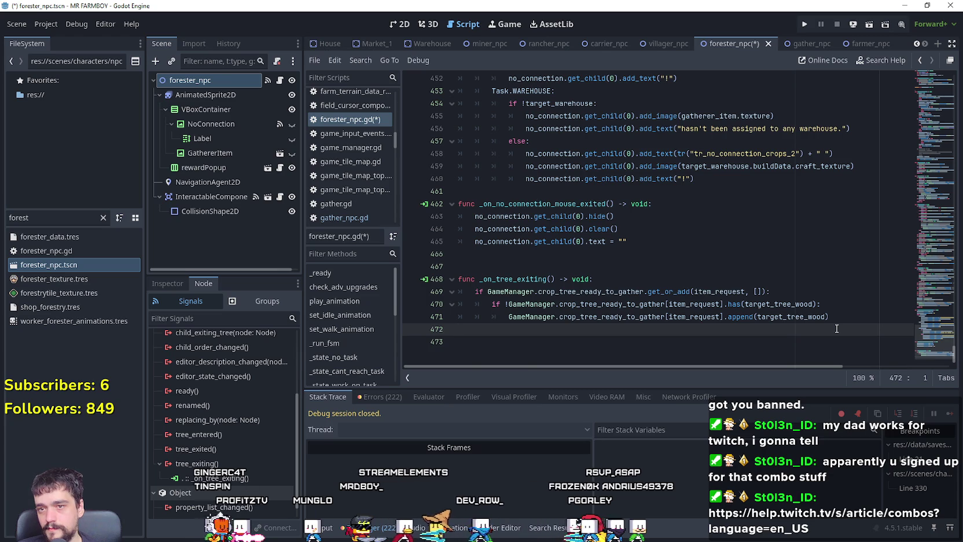
pyautogui.hotkey('ctrl', 's')
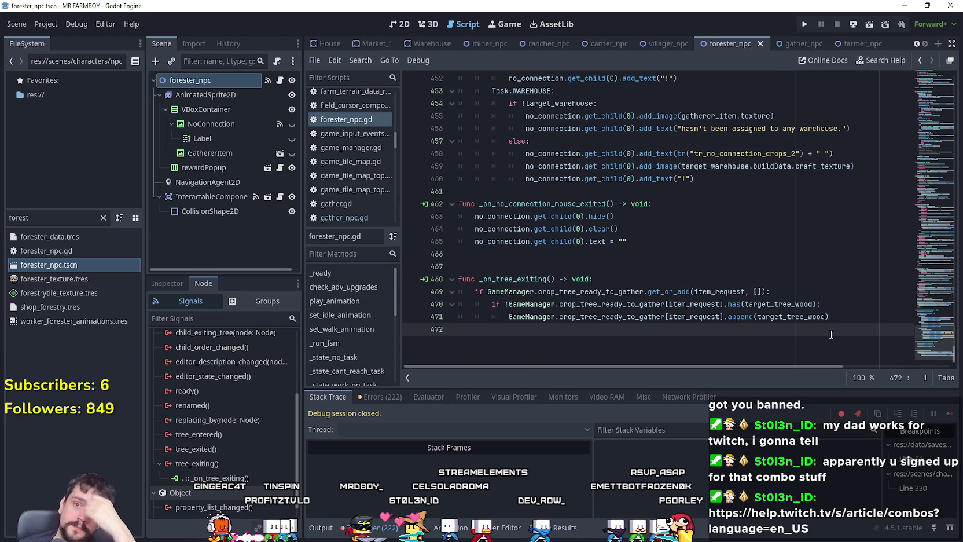
pyautogui.click(763, 280)
pyautogui.click(738, 267)
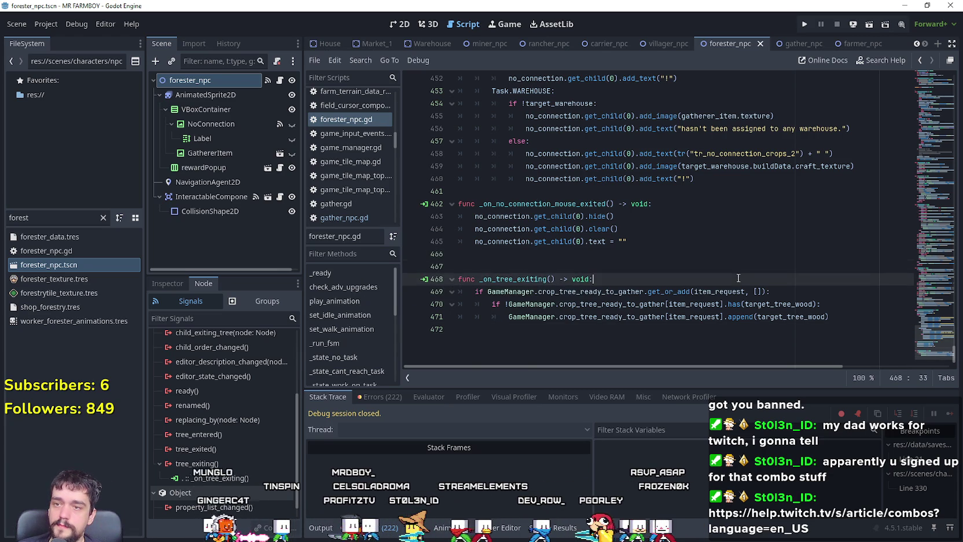
# - Run the game with F5, load Save 6, and maximize the game window
pyautogui.press('F5')
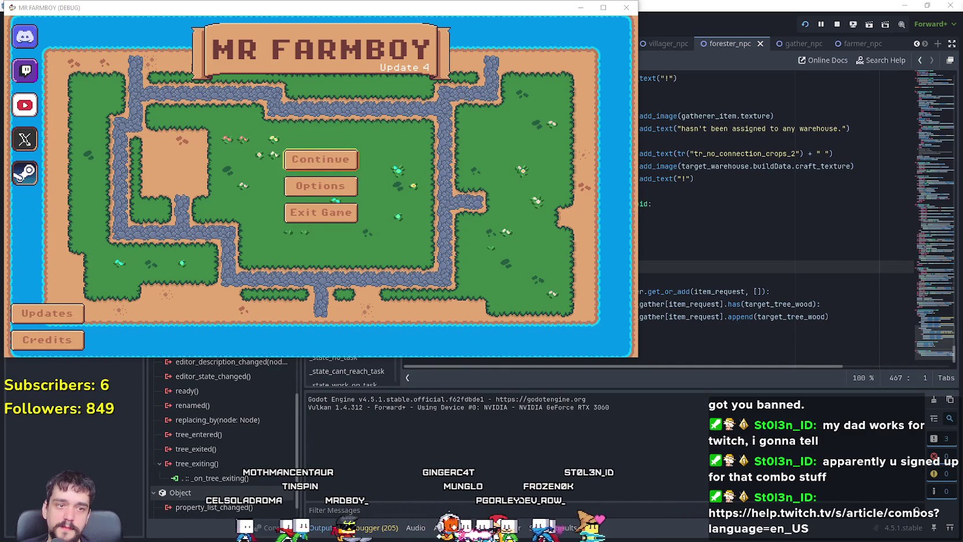
pyautogui.click(320, 159)
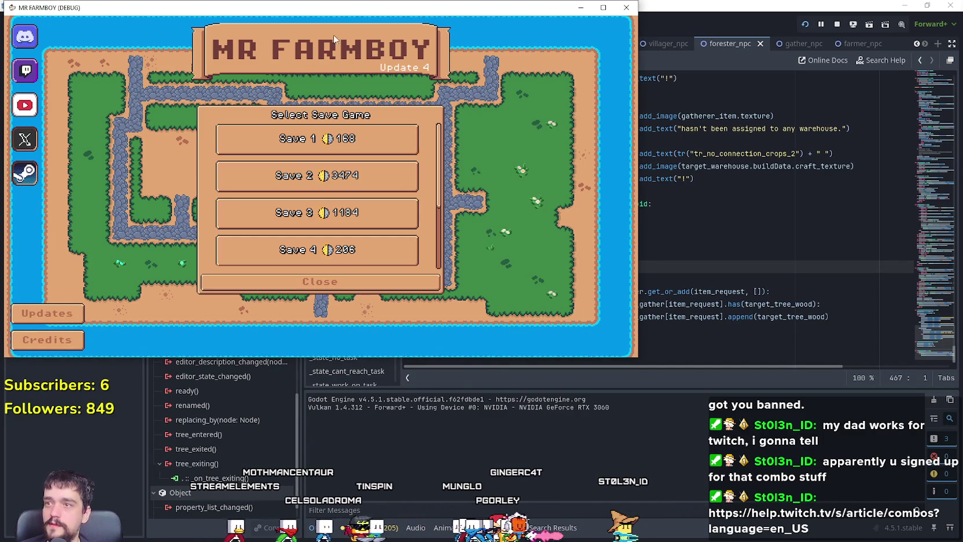
pyautogui.moveTo(338, 17); pyautogui.dragTo(519, 23)
pyautogui.scroll(-3, 541, 225)
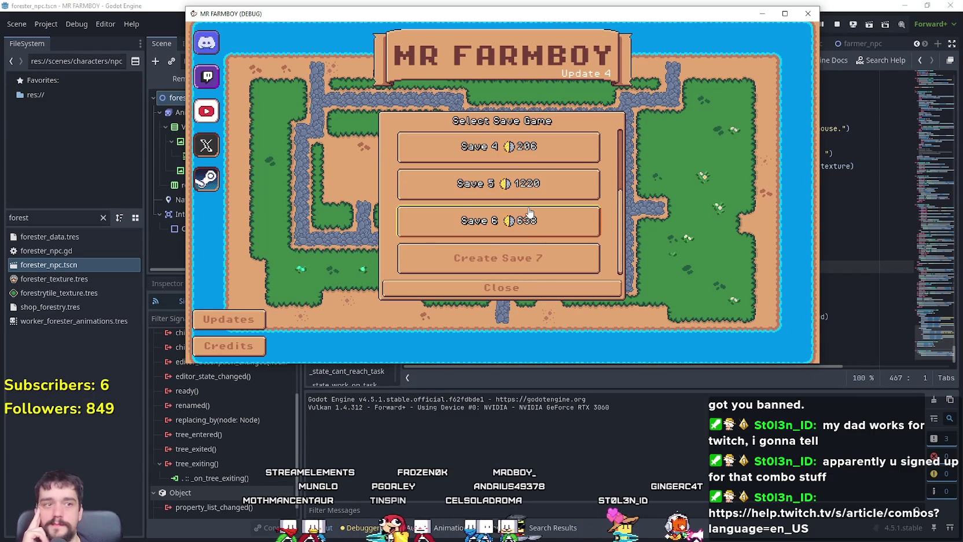
pyautogui.click(501, 223)
pyautogui.click(474, 229)
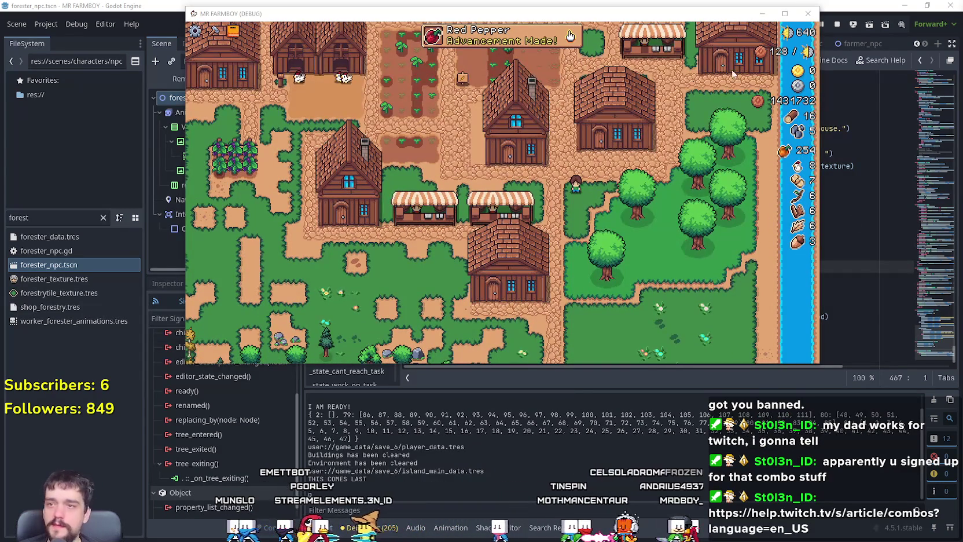
pyautogui.click(784, 14)
pyautogui.scroll(3, 518, 227)
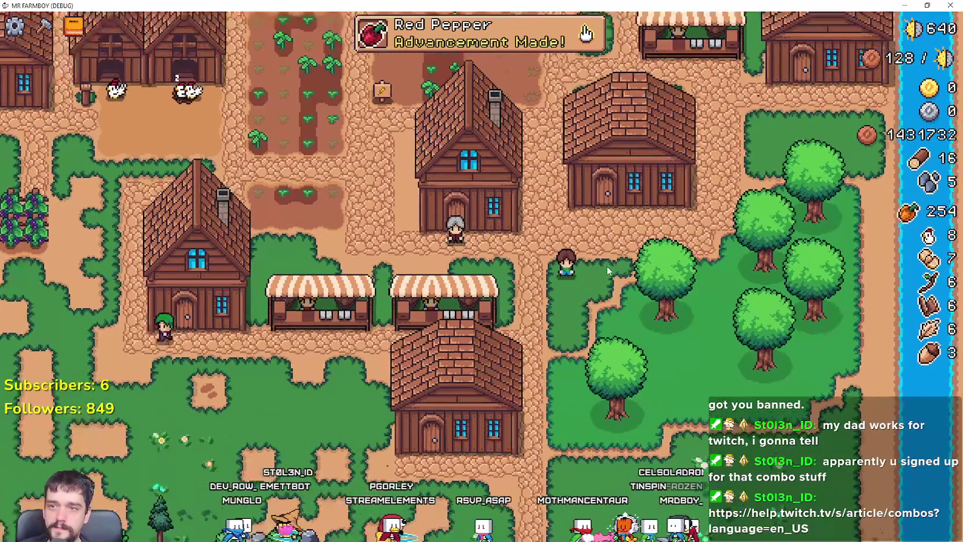
pyautogui.scroll(-3, 518, 227)
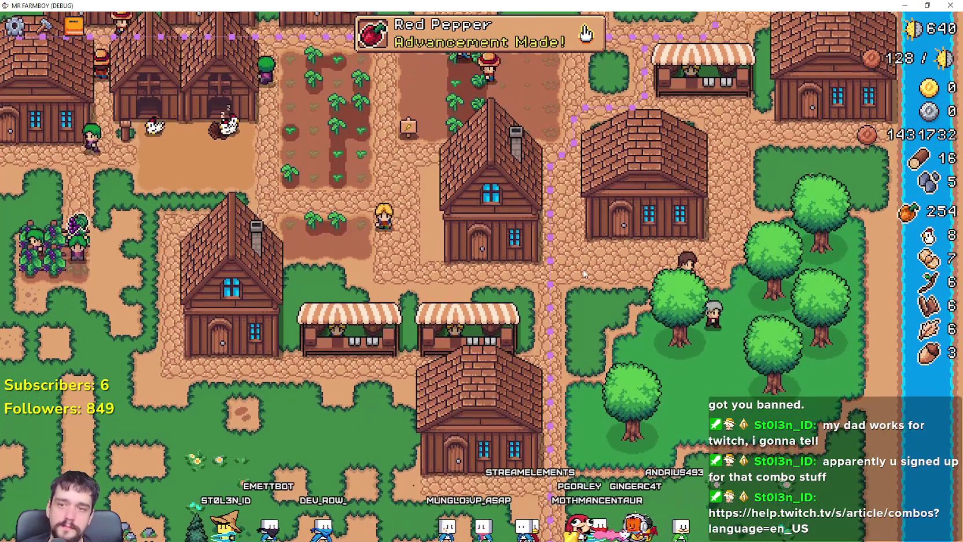
pyautogui.scroll(-5, 587, 277)
pyautogui.scroll(2, 587, 277)
pyautogui.scroll(3, 586, 278)
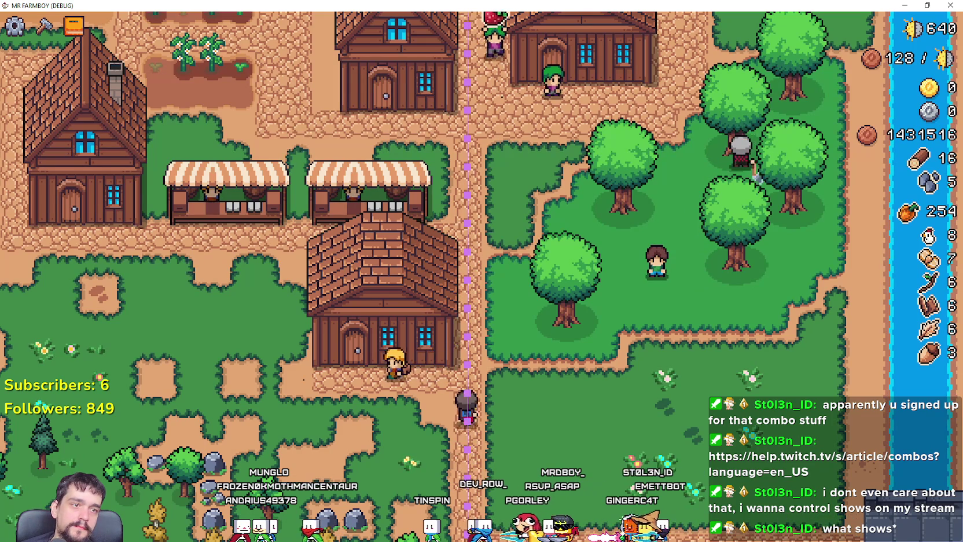
# - Walk the player through the forest watching the forester, pausing and resuming once
pyautogui.press('w')
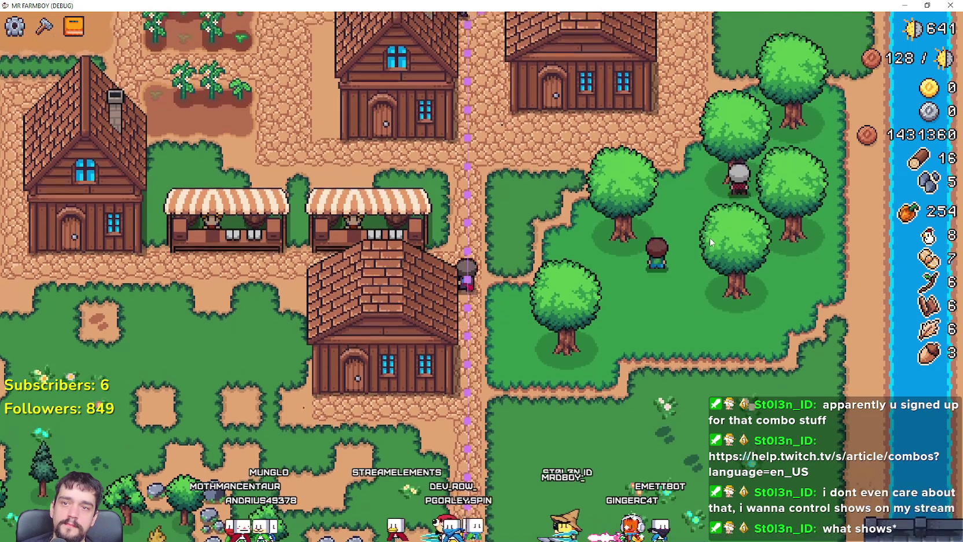
pyautogui.press('d')
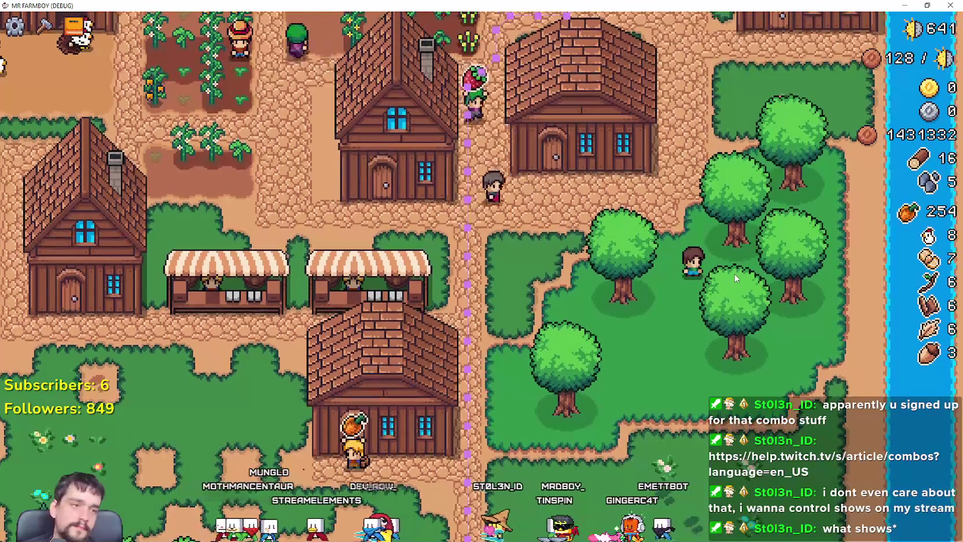
pyautogui.press('s')
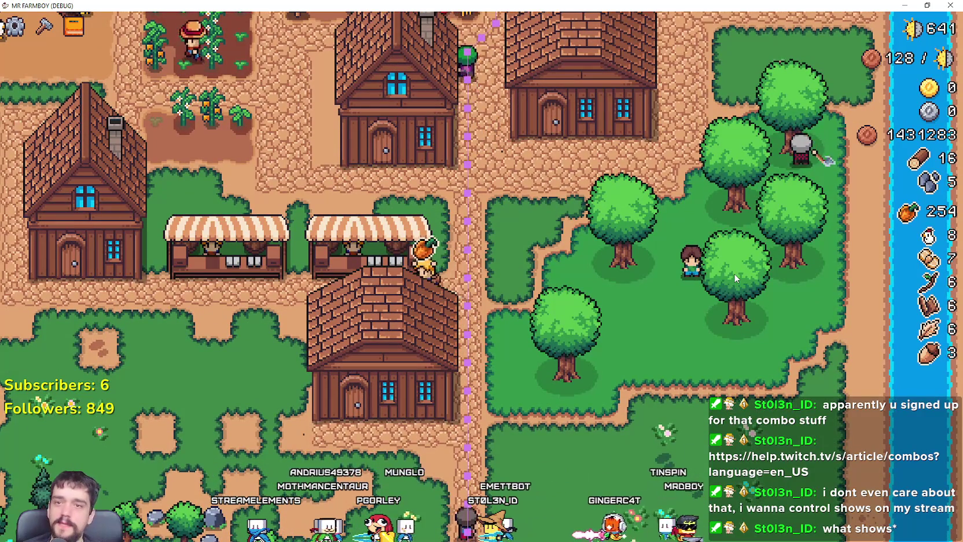
pyautogui.press('w')
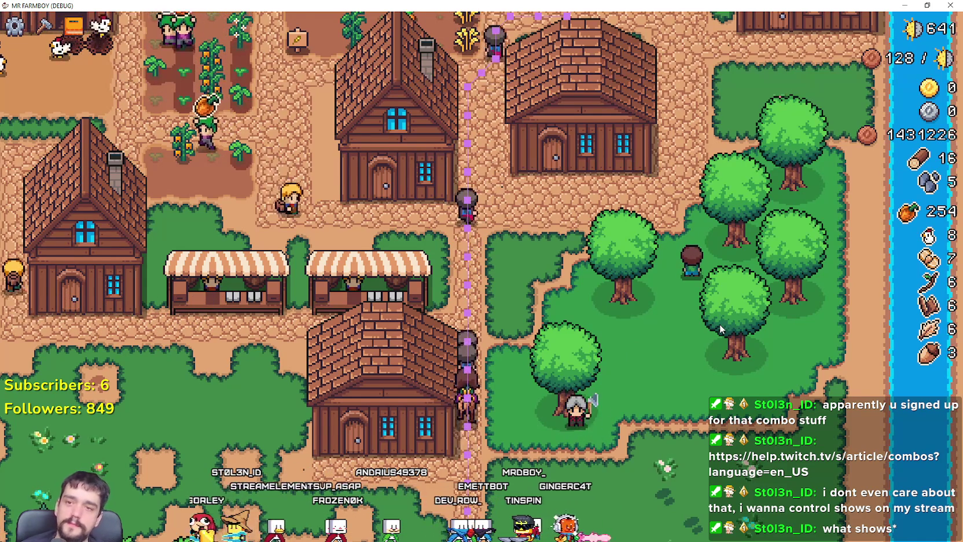
pyautogui.press('s')
pyautogui.press('a')
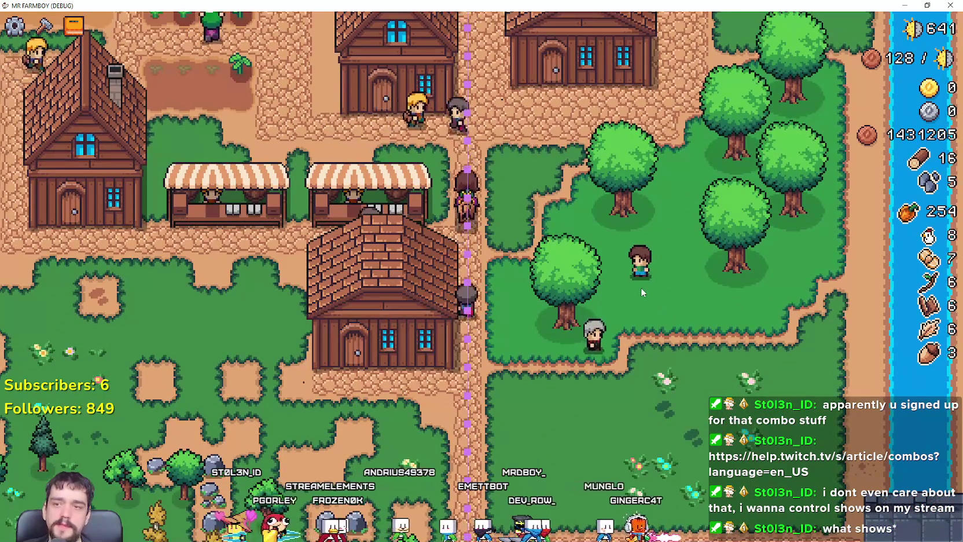
pyautogui.press('Escape')
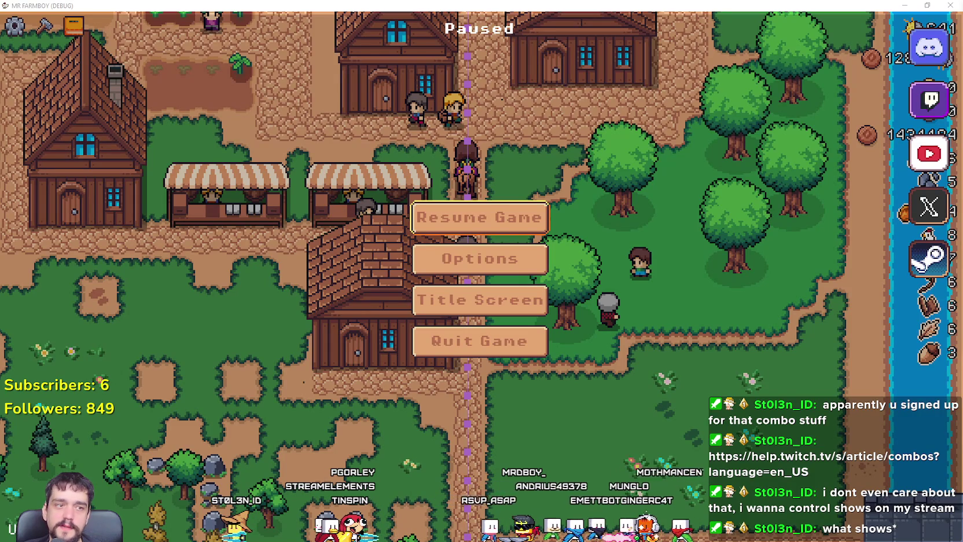
pyautogui.click(521, 218)
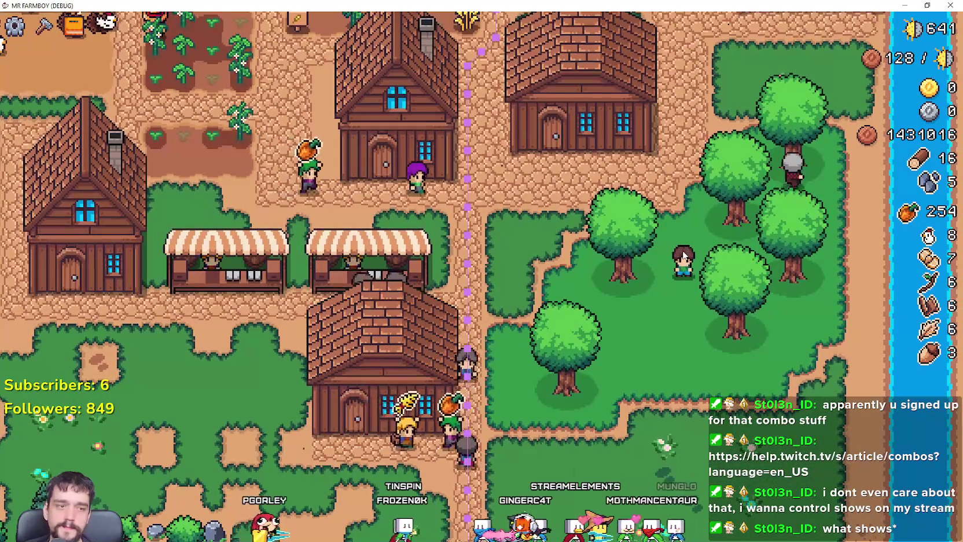
pyautogui.hotkey('alt', 'Tab')
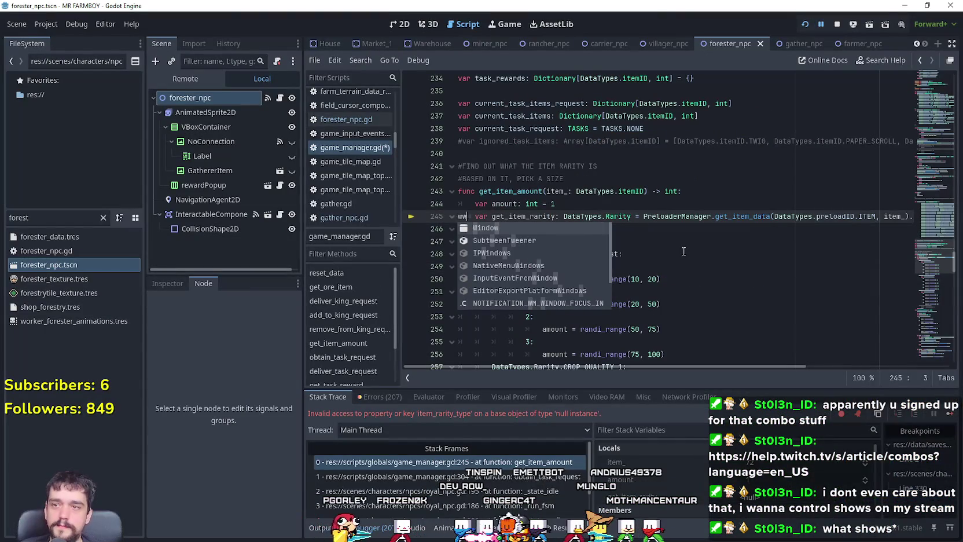
# - Continue the stopped game, then set the NoConnection Label's custom minimum height to 45 and save
pyautogui.click(946, 414)
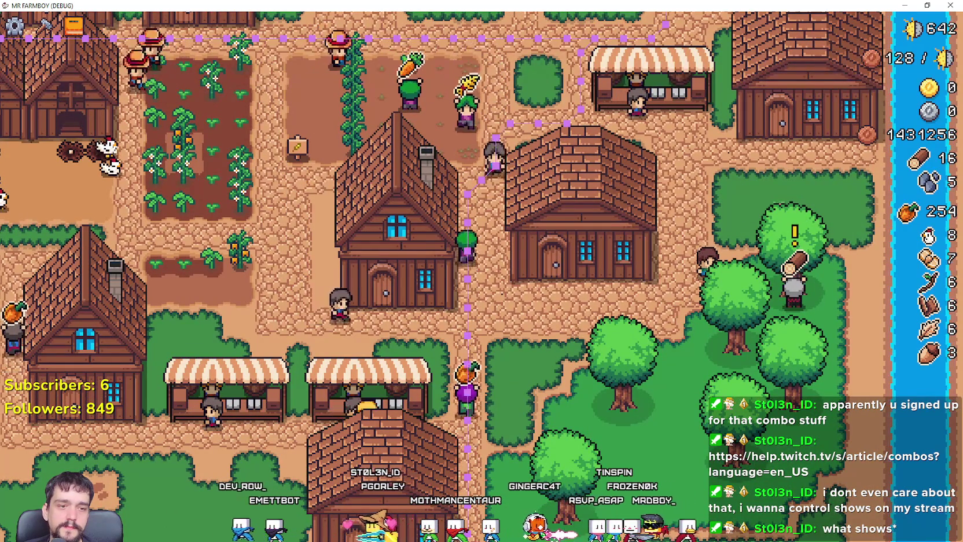
pyautogui.hotkey('alt', 'Tab')
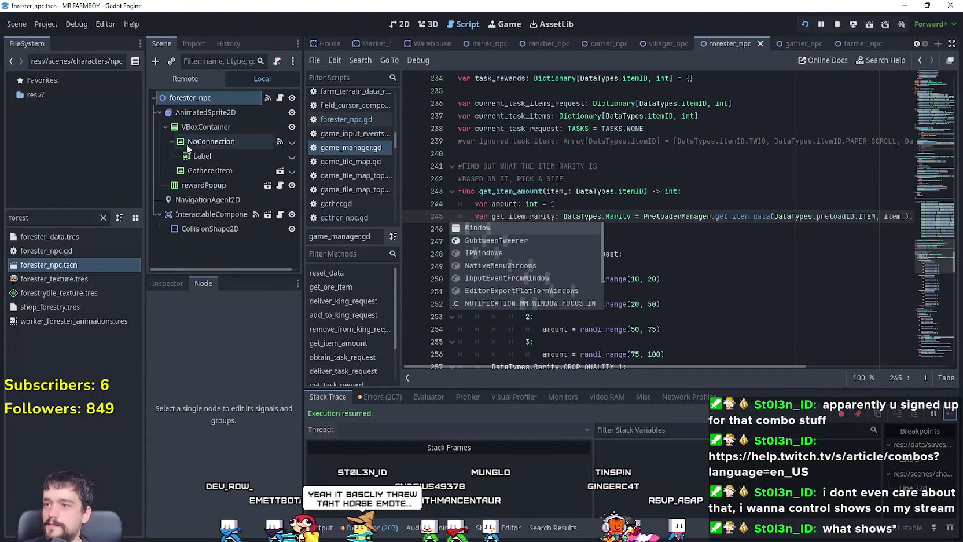
pyautogui.click(209, 155)
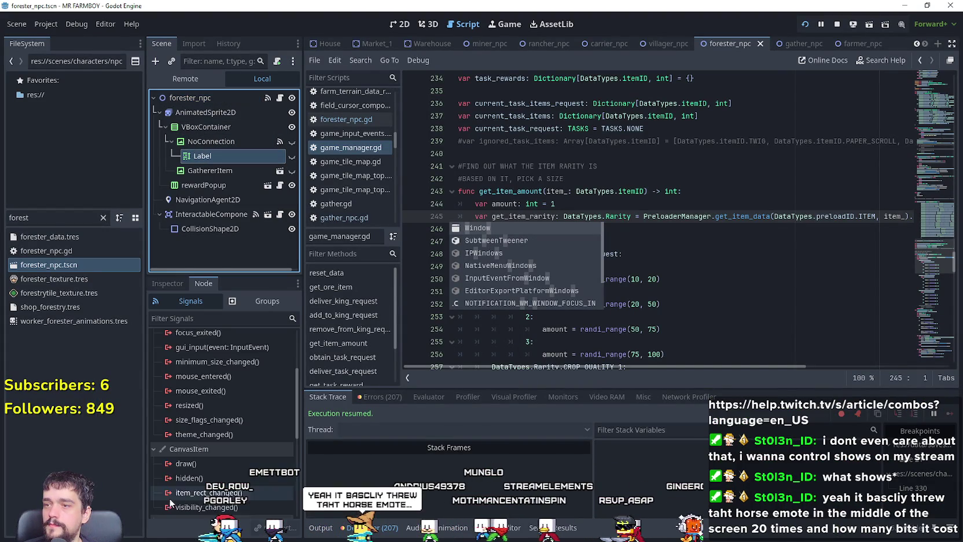
pyautogui.click(168, 282)
pyautogui.scroll(-5, 198, 460)
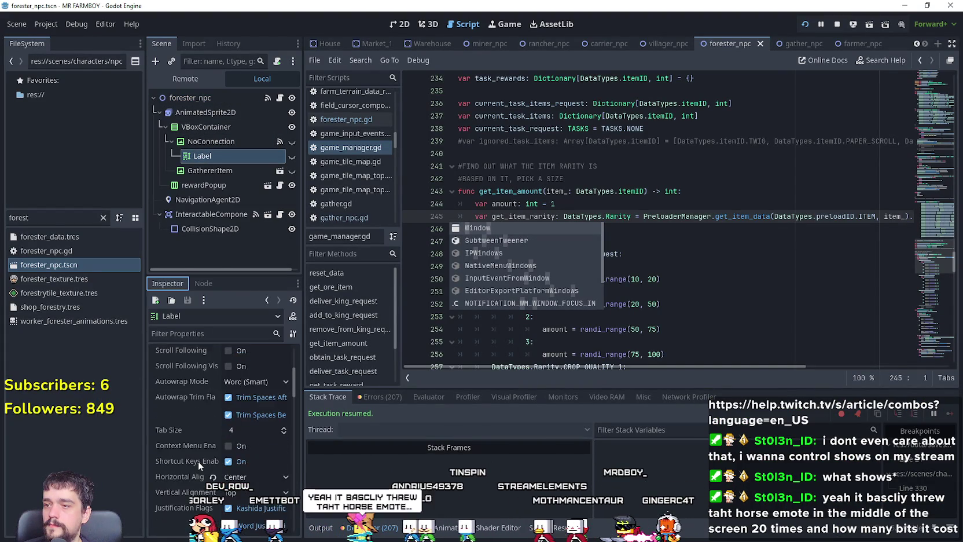
pyautogui.scroll(-2, 213, 454)
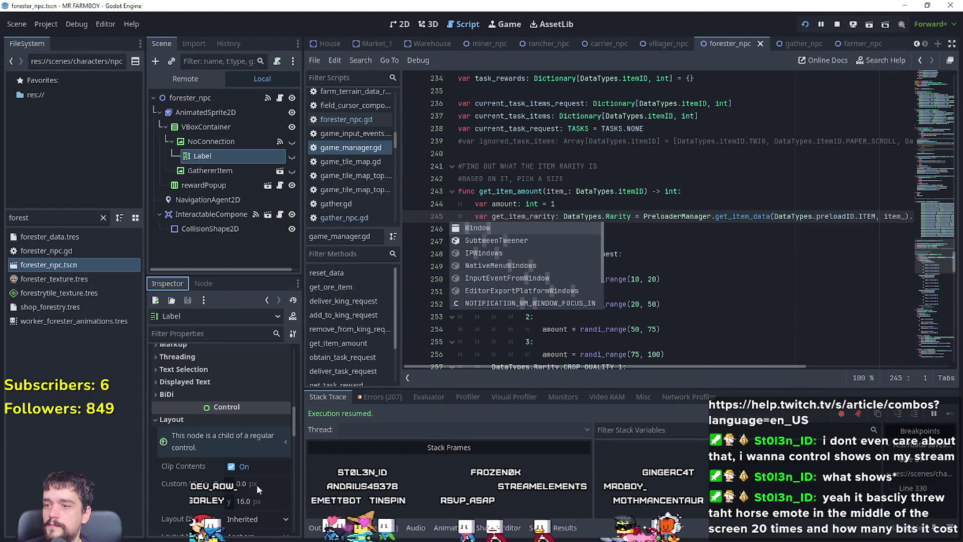
pyautogui.click(251, 501)
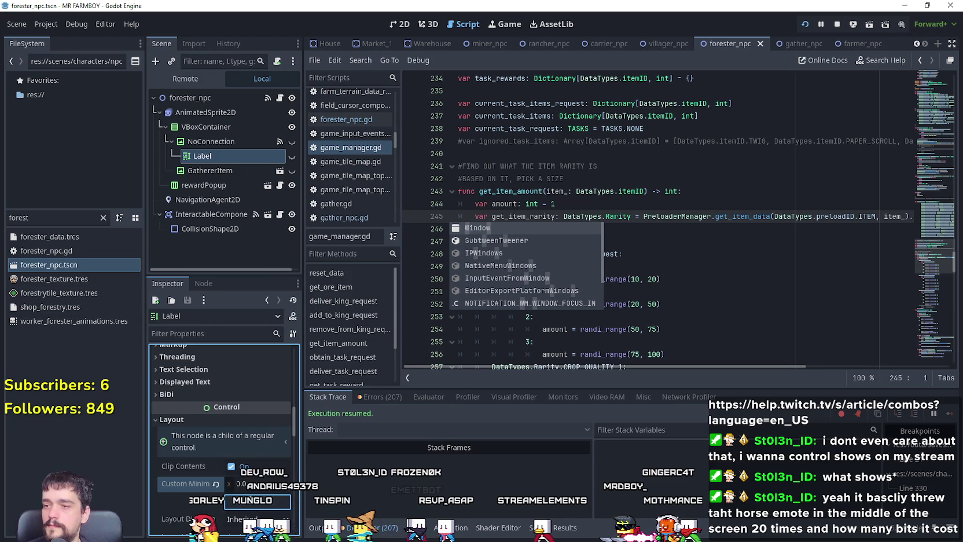
pyautogui.write('45')
pyautogui.press('Return')
pyautogui.hotkey('ctrl', 's')
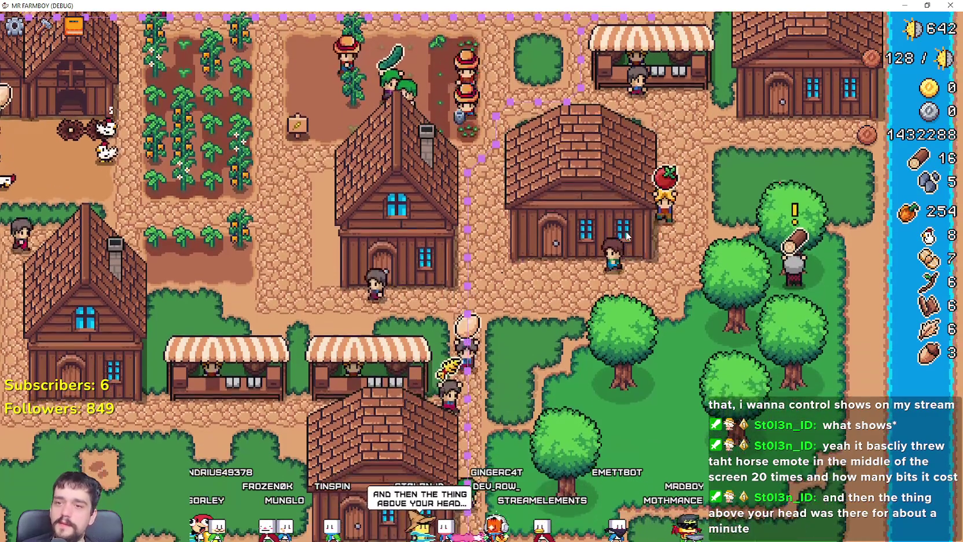
# - Check the warehouse inventory panel twice, then toggle the Crafting panel on and off
pyautogui.click(627, 235)
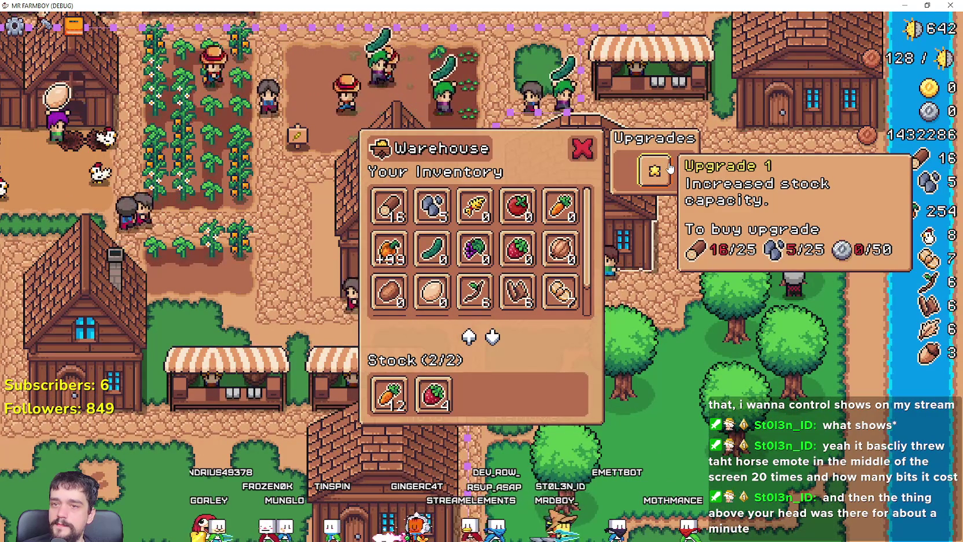
pyautogui.click(588, 318)
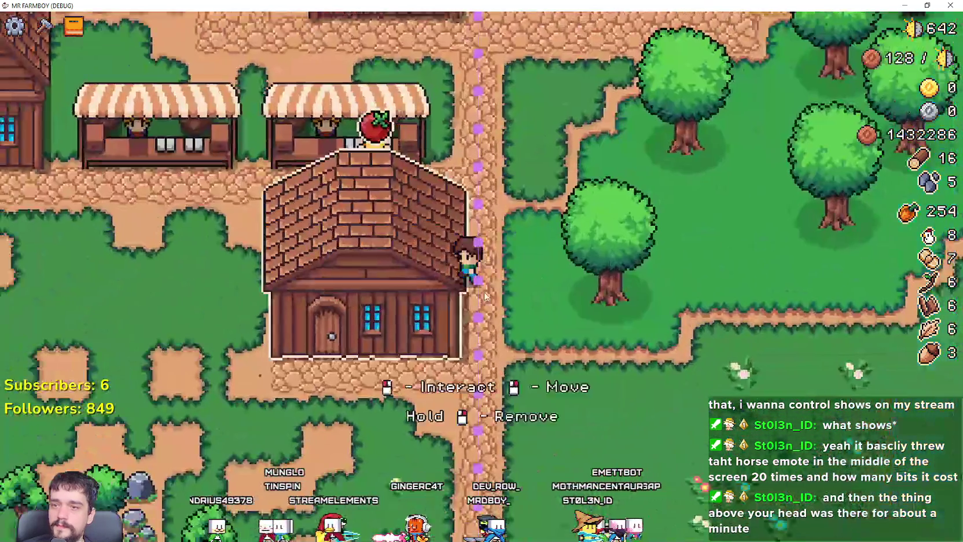
pyautogui.click(436, 286)
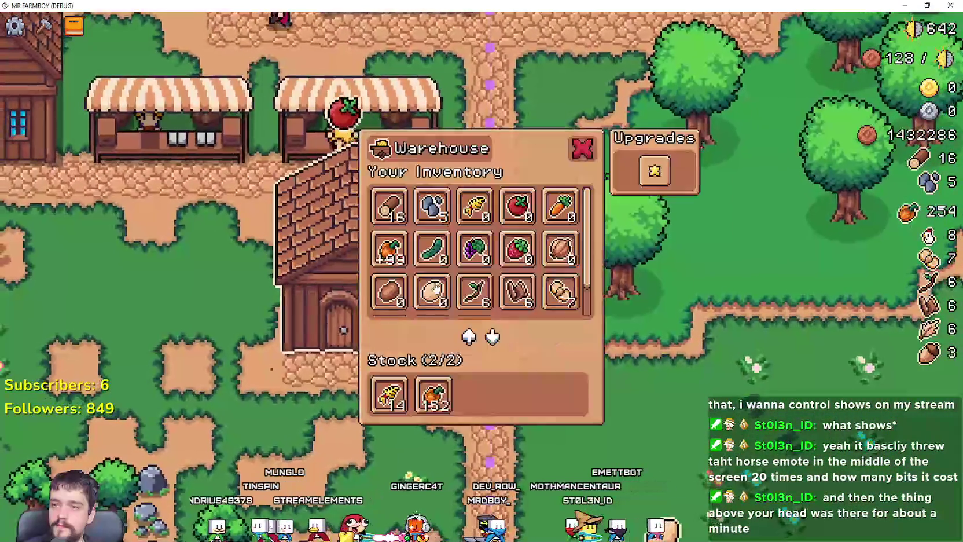
pyautogui.click(611, 360)
pyautogui.press('c')
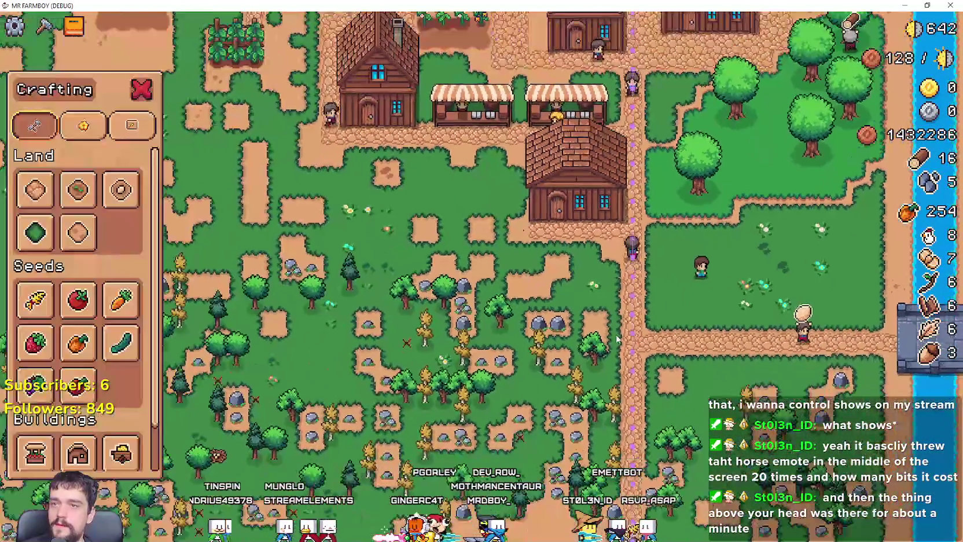
pyautogui.press('w')
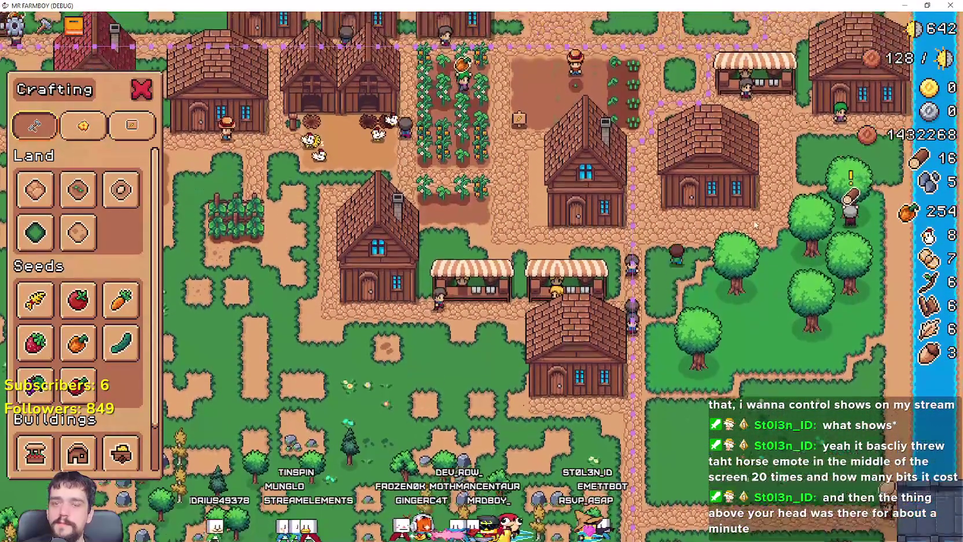
pyautogui.press('c')
# - Move the warehouse building to a new grassy plot further down the road
pyautogui.scroll(3, 810, 196)
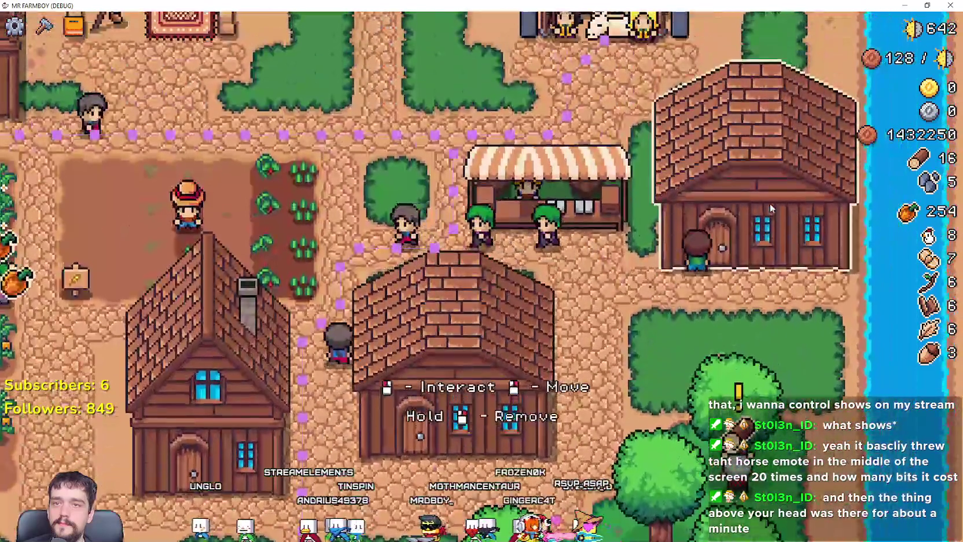
pyautogui.click(439, 382)
pyautogui.click(680, 313)
pyautogui.scroll(-2, 669, 317)
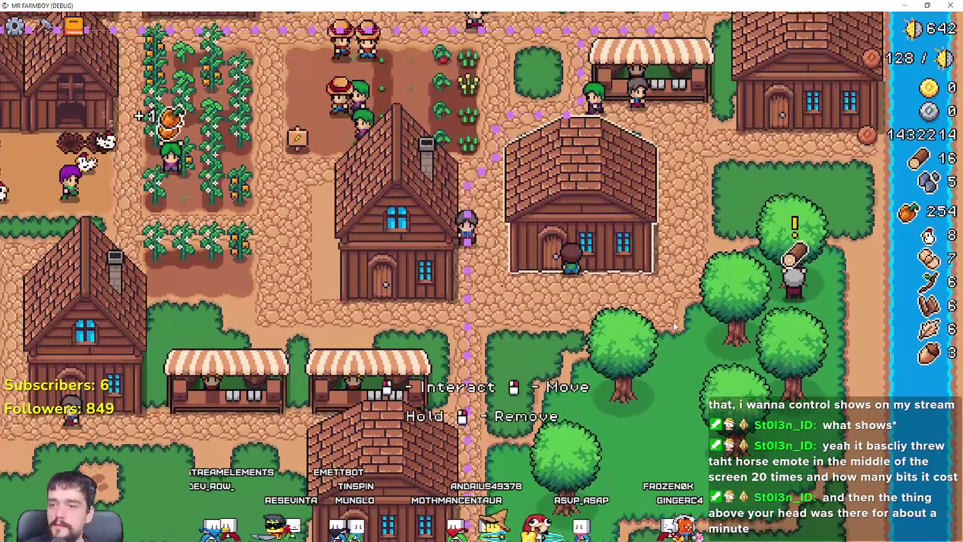
pyautogui.click(675, 324)
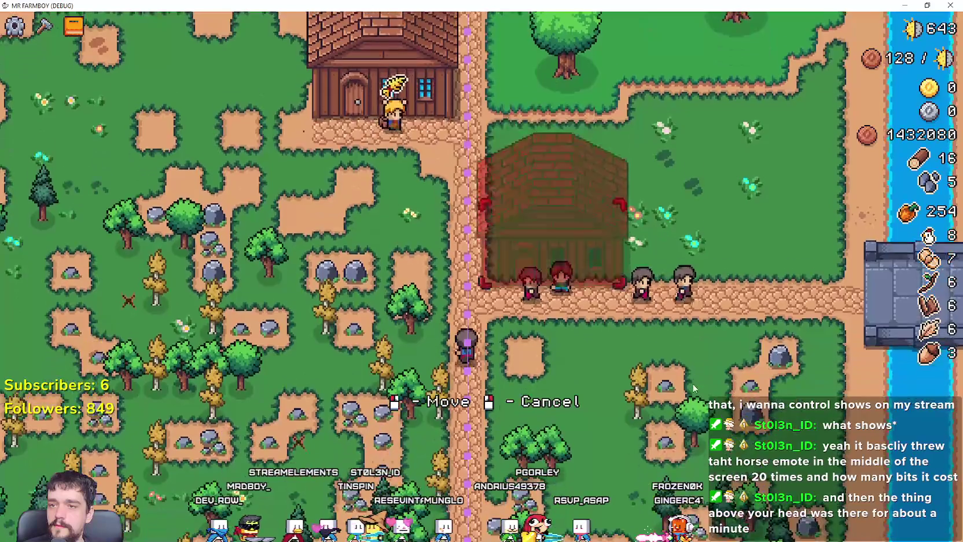
pyautogui.click(690, 382)
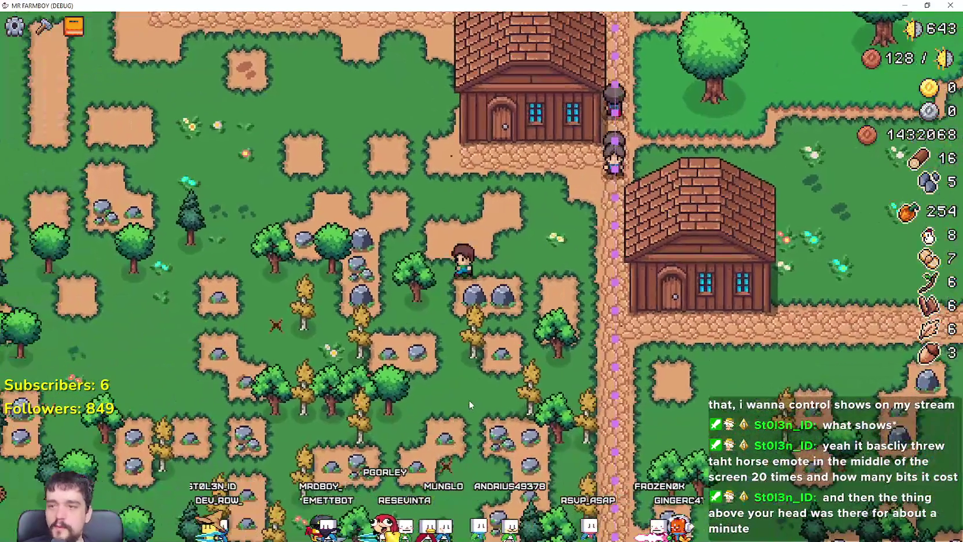
# - Mine the nearby rocks, then build a new warehouse (20 wood, 20 stone) right of the village path
pyautogui.click(469, 400)
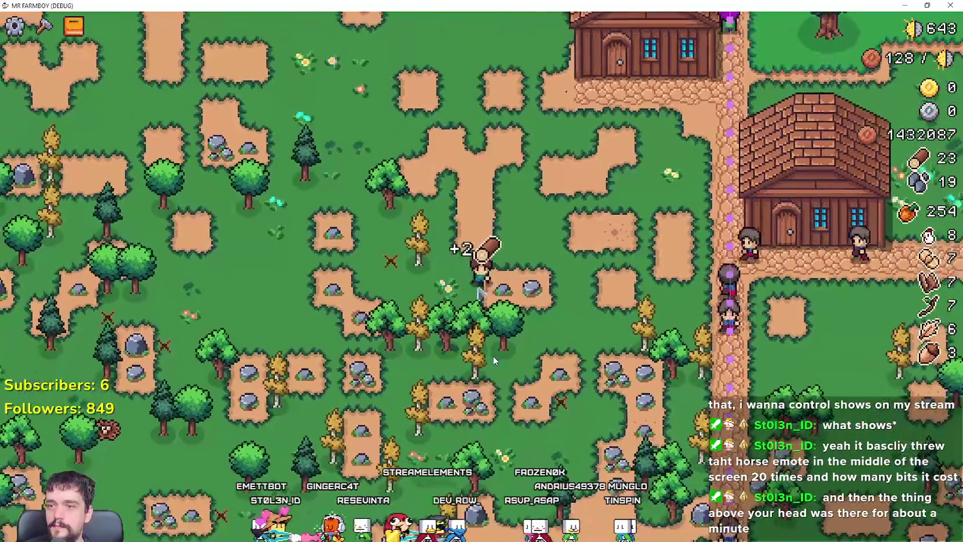
pyautogui.press('c')
pyautogui.scroll(-1, 77, 445)
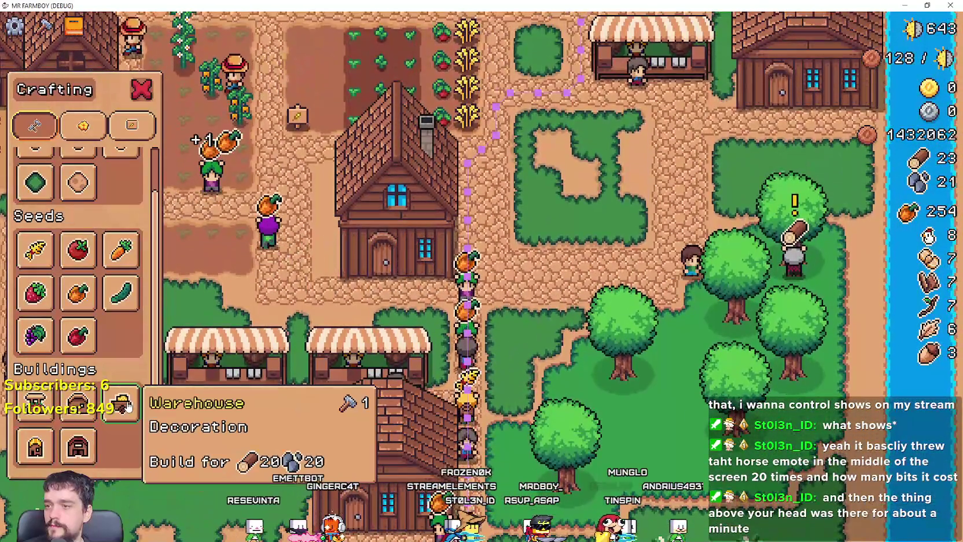
pyautogui.click(121, 403)
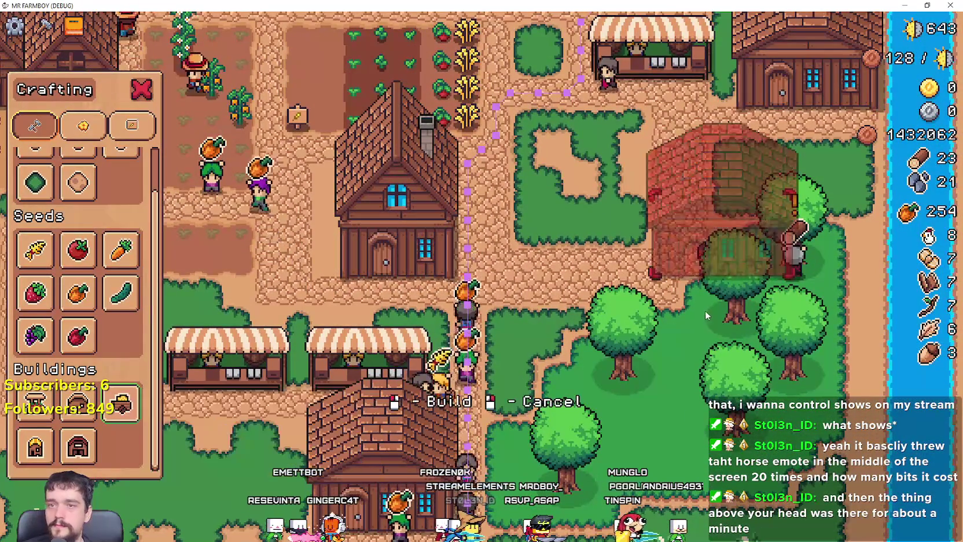
pyautogui.click(624, 248)
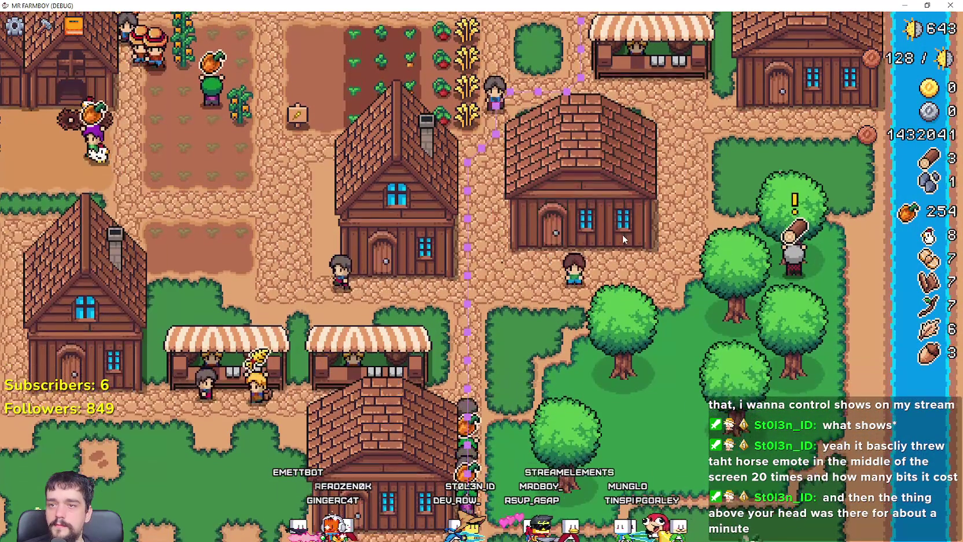
# - Deposit the player's wood into the new warehouse and pause the game
pyautogui.click(624, 239)
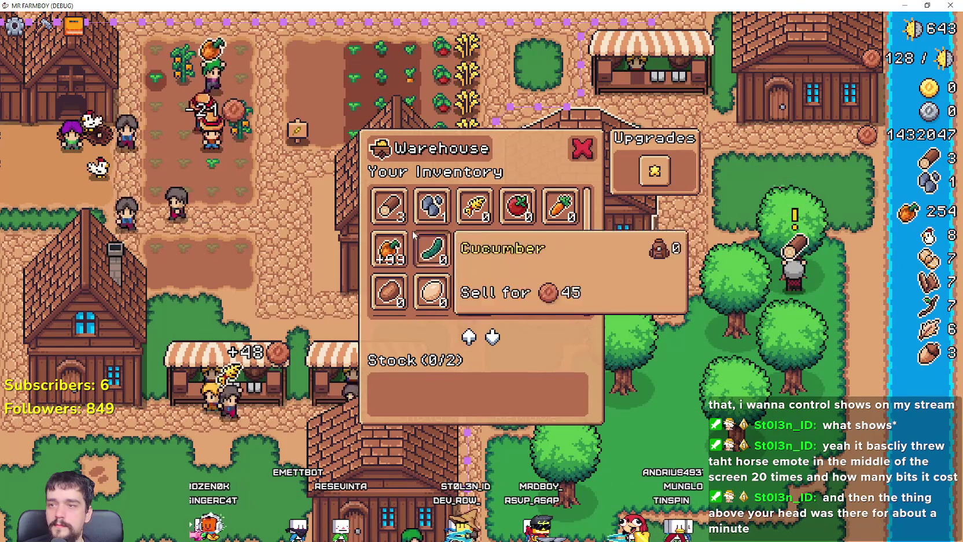
pyautogui.click(389, 206)
pyautogui.press('Escape')
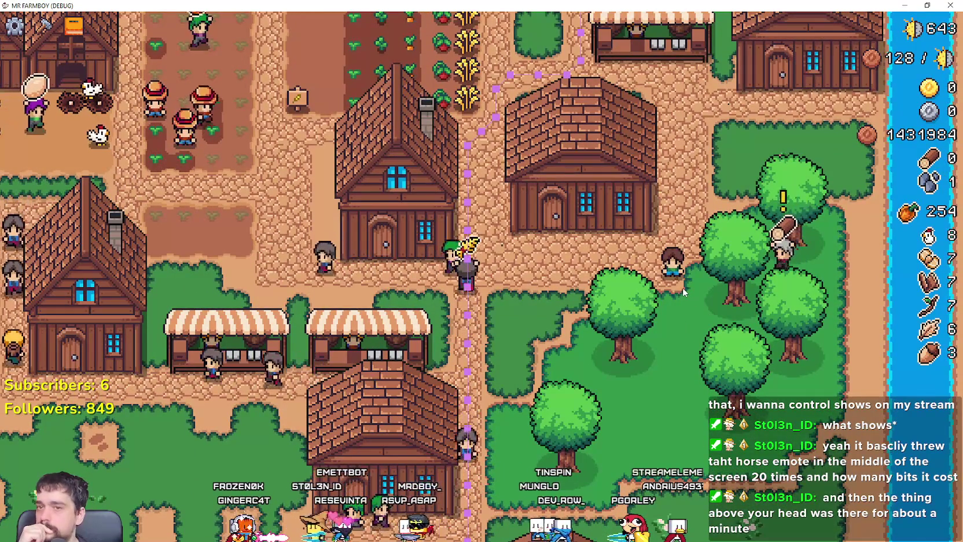
pyautogui.press('Escape')
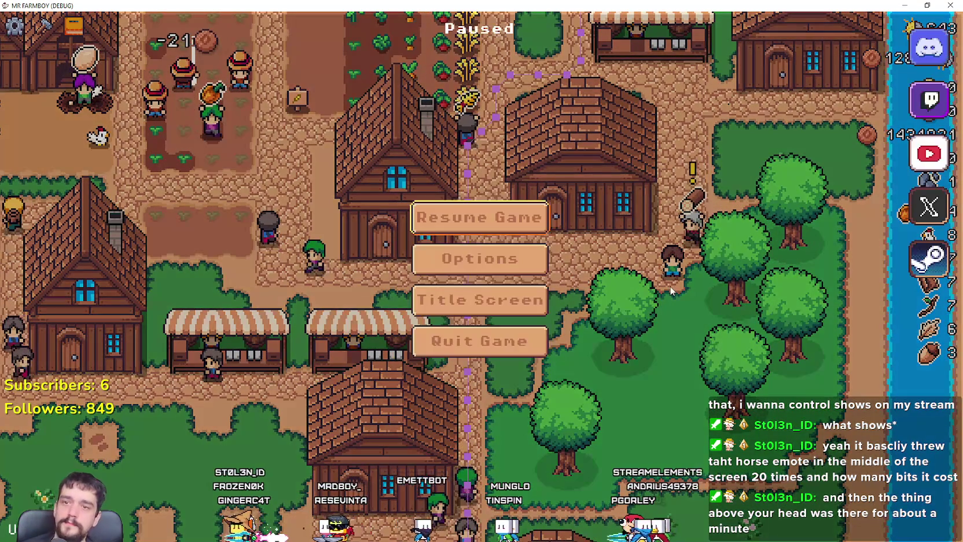
# - In the editor, copy the _state_no_task function (lines 234–241) from gather_npc.gd
pyautogui.hotkey('alt', 'Tab')
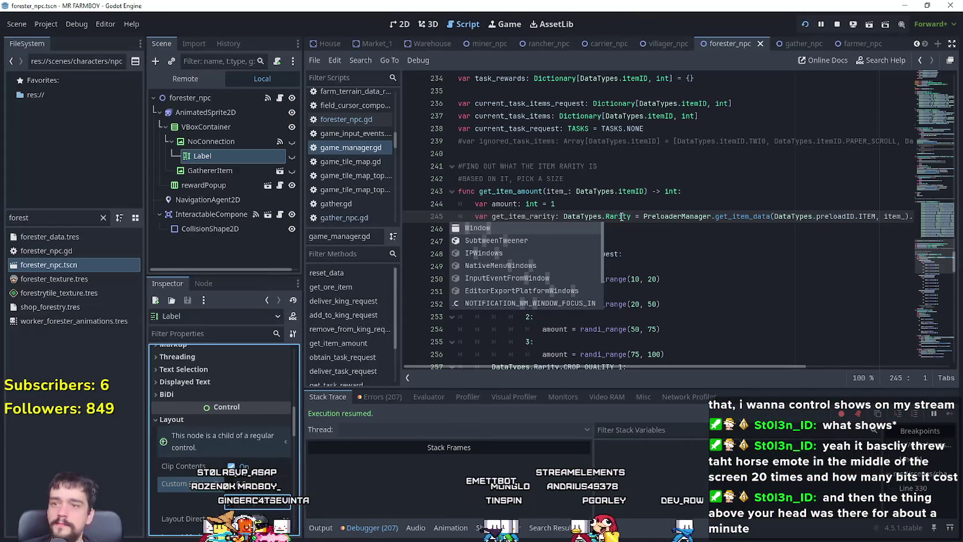
pyautogui.click(620, 207)
pyautogui.click(793, 43)
pyautogui.click(281, 98)
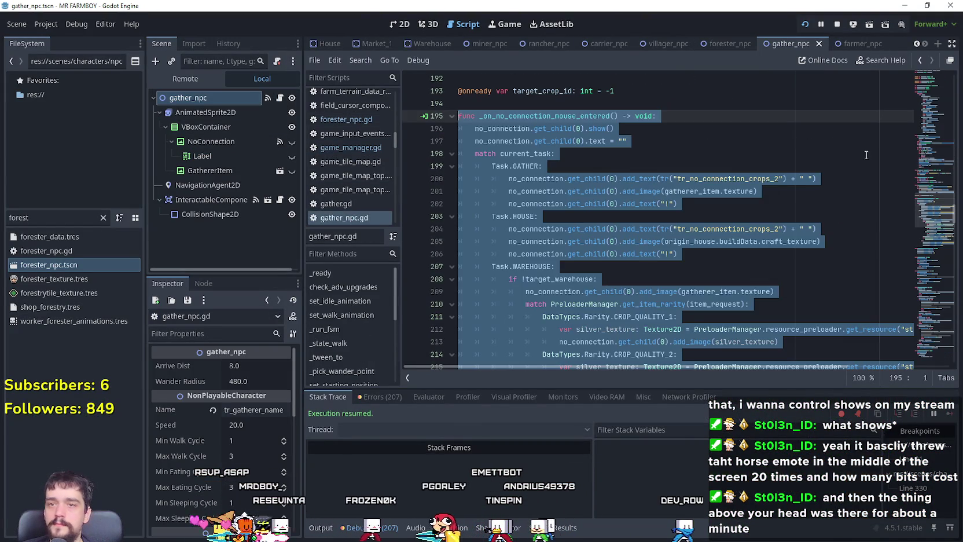
pyautogui.moveTo(930, 218)
pyautogui.mouseDown()
pyautogui.moveTo(929, 157)
pyautogui.moveTo(927, 236)
pyautogui.mouseUp()
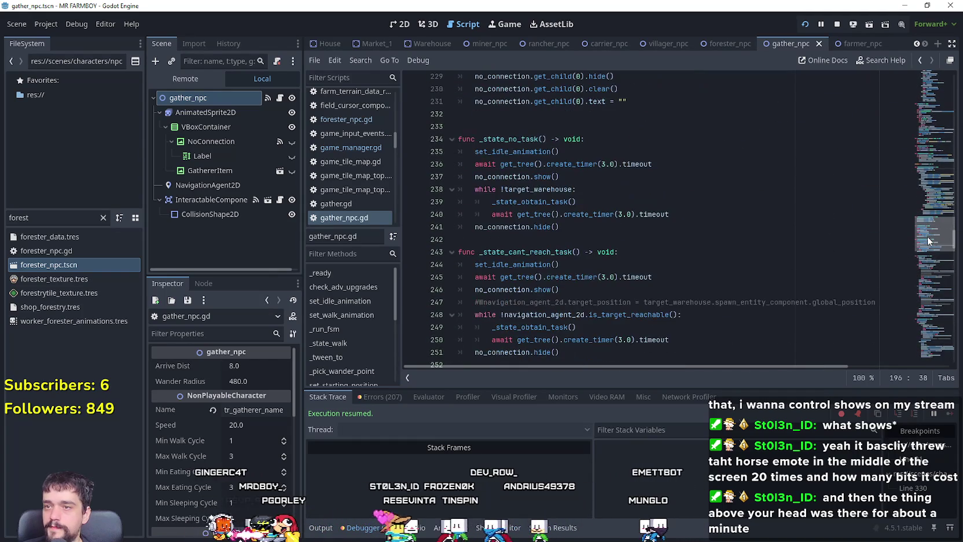
pyautogui.moveTo(597, 232)
pyautogui.mouseDown()
pyautogui.moveTo(463, 145)
pyautogui.moveTo(438, 141)
pyautogui.mouseUp()
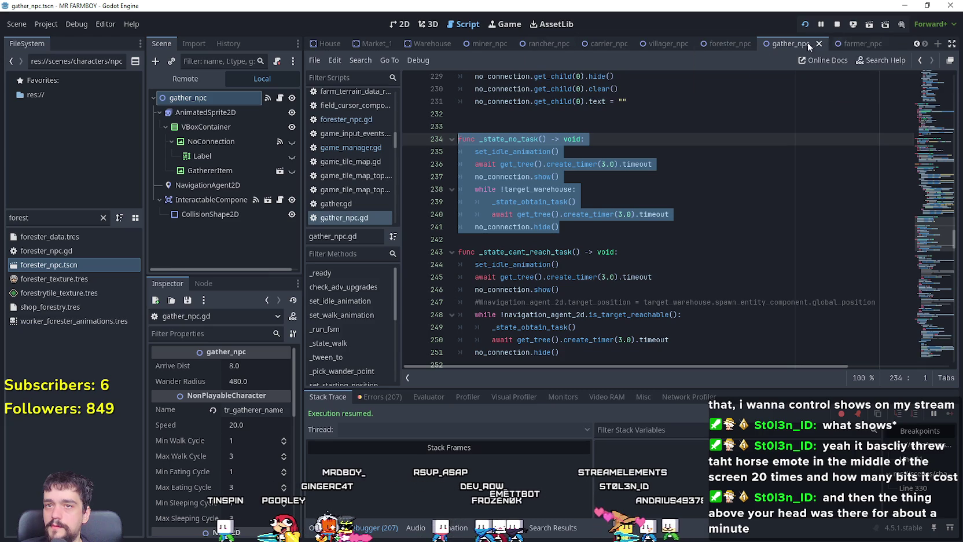
pyautogui.click(715, 49)
# - Paste the while !target_warehouse loop into forester_npc.gd's _state_no_task and save with Ctrl+S
pyautogui.click(281, 100)
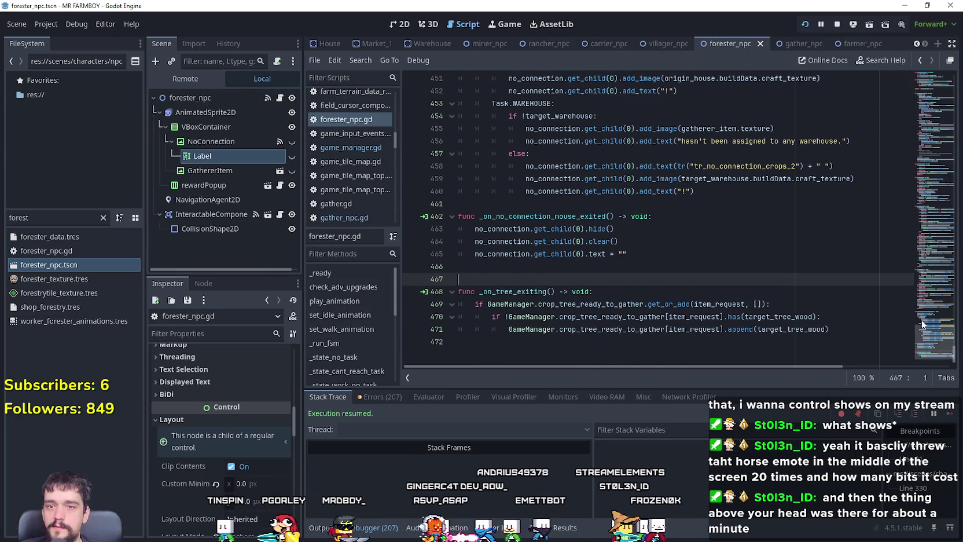
pyautogui.scroll(8, 921, 285)
pyautogui.moveTo(930, 315); pyautogui.dragTo(945, 165)
pyautogui.scroll(2, 644, 211)
pyautogui.hotkey('ctrl', 'z')
pyautogui.hotkey('ctrl', 'z')
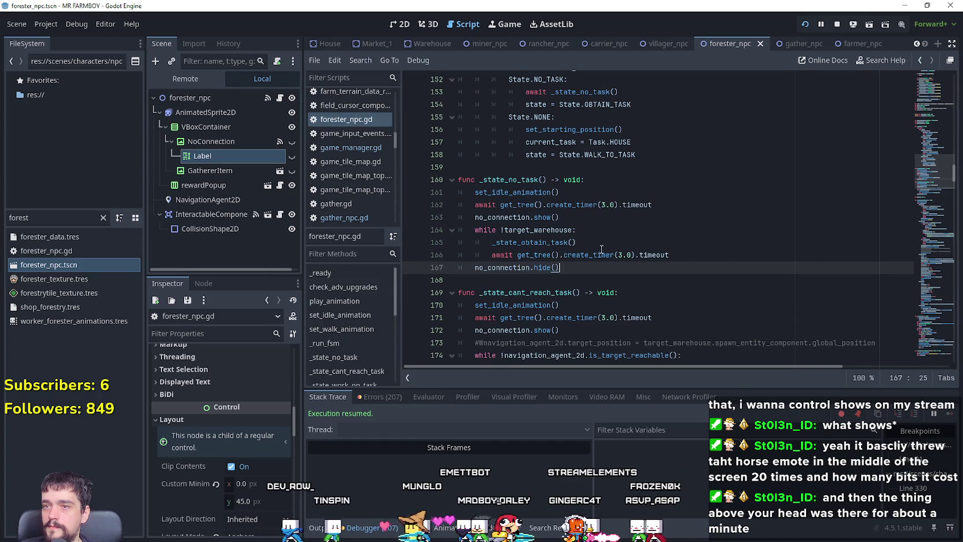
pyautogui.click(550, 230)
pyautogui.scroll(-2, 665, 240)
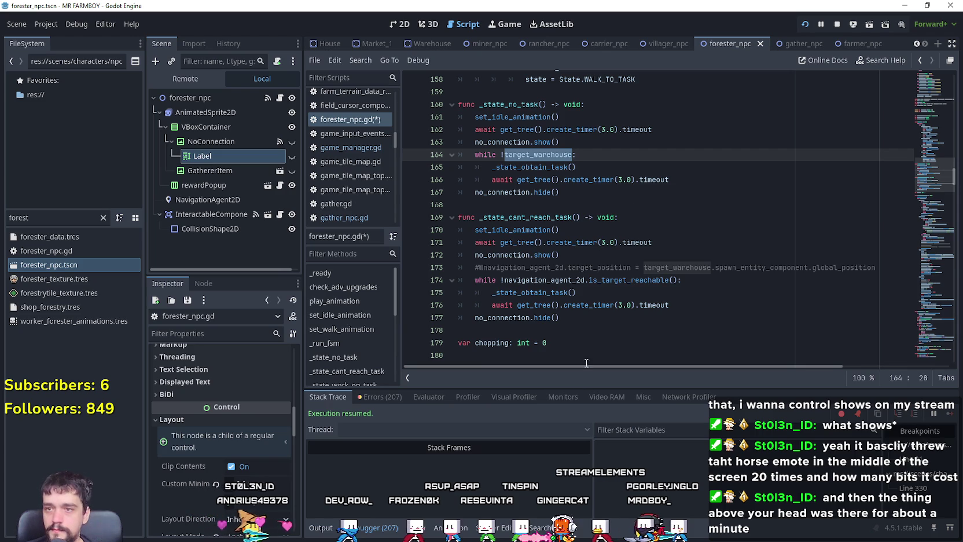
pyautogui.click(598, 316)
pyautogui.click(587, 327)
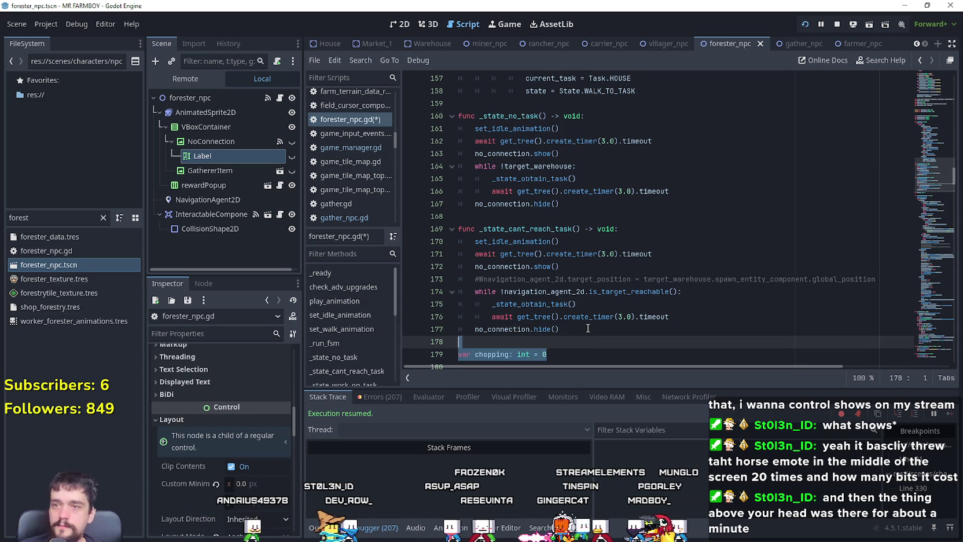
pyautogui.scroll(-1, 585, 312)
pyautogui.hotkey('ctrl', 's')
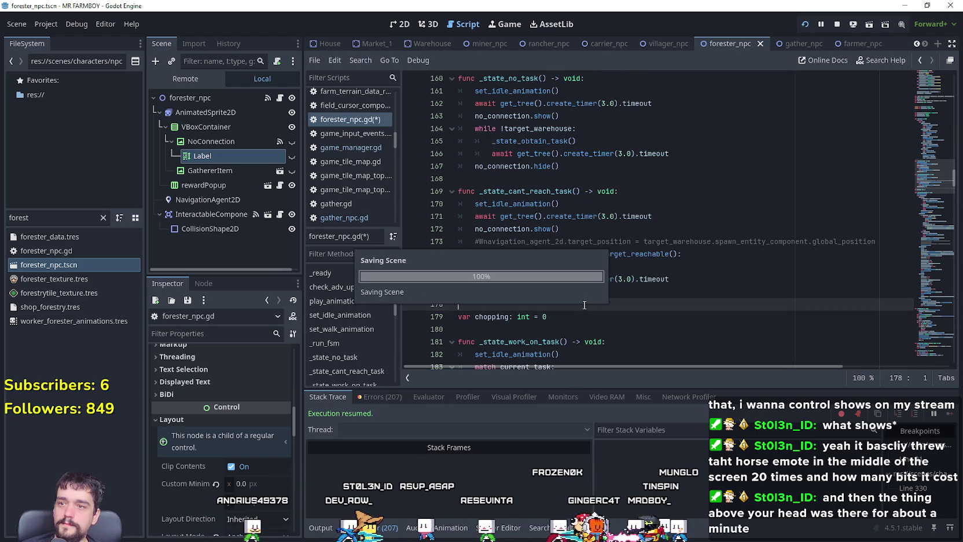
# - Resume the game, then view the House's worker list and the Warehouse's inventory
pyautogui.hotkey('alt', 'Tab')
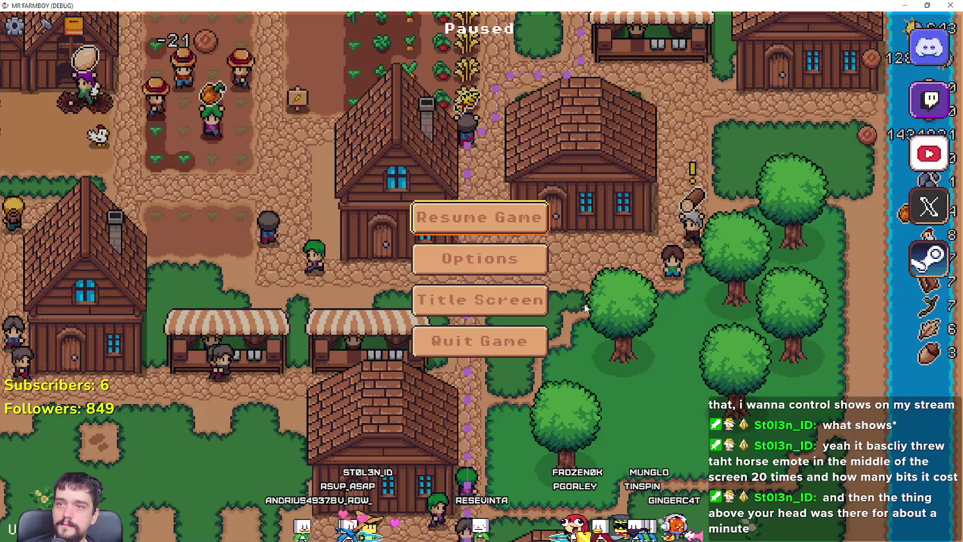
pyautogui.click(511, 220)
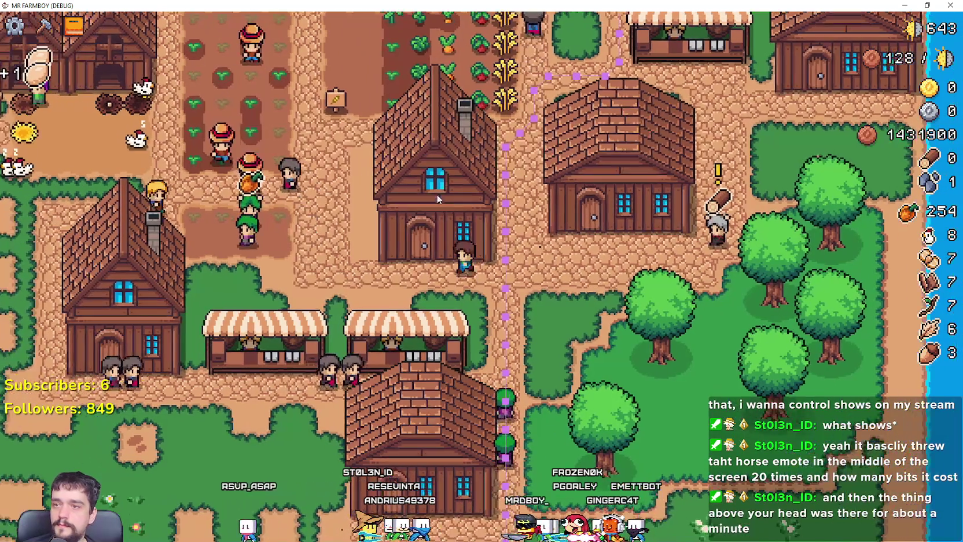
pyautogui.click(437, 194)
pyautogui.moveTo(407, 266)
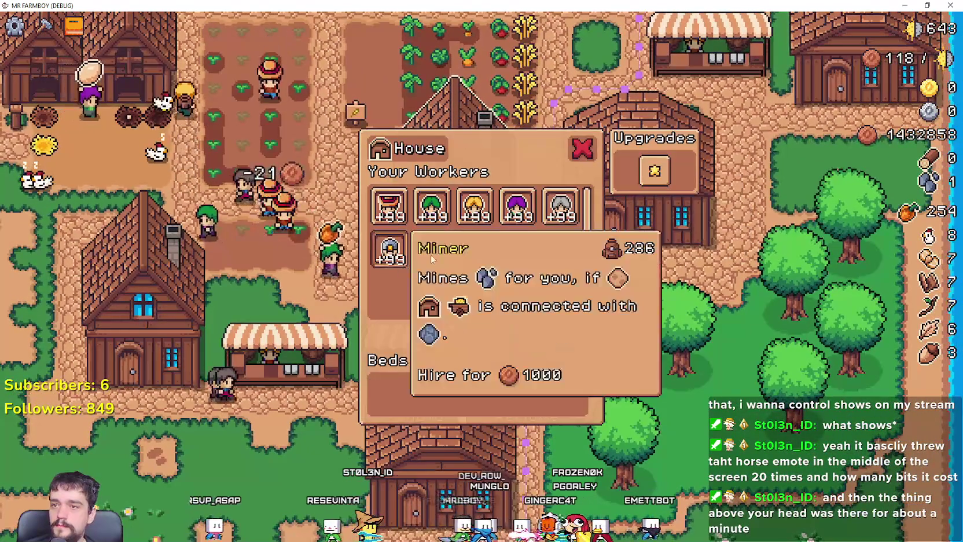
pyautogui.press('Escape')
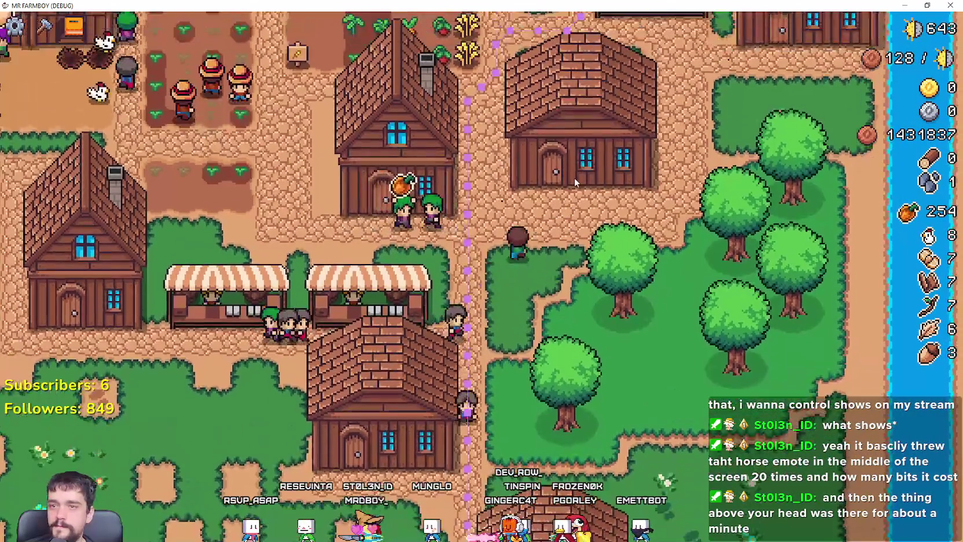
pyautogui.click(574, 177)
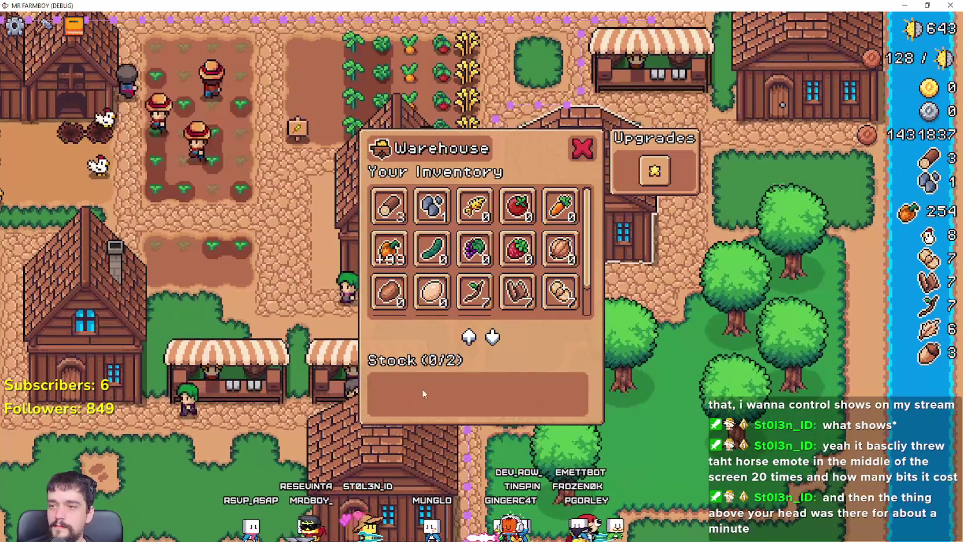
pyautogui.press('Escape')
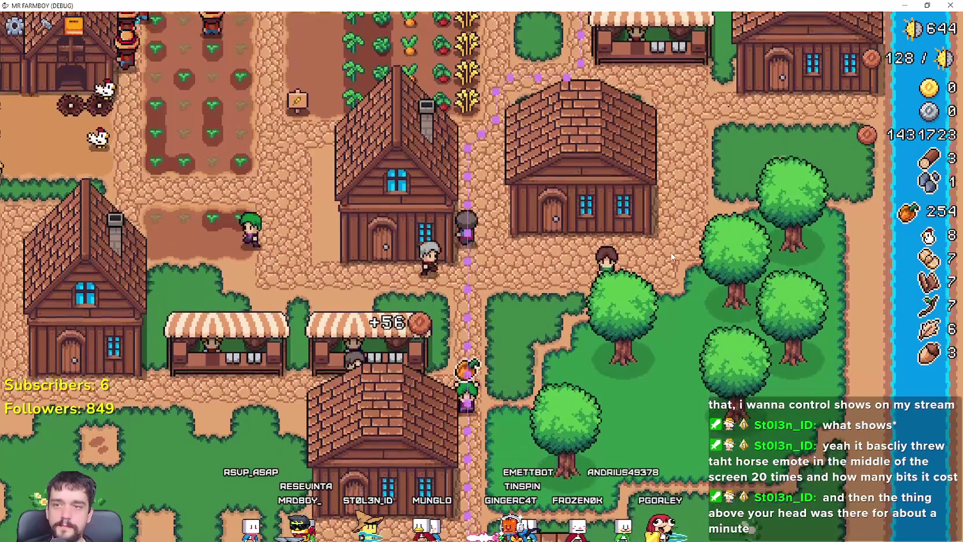
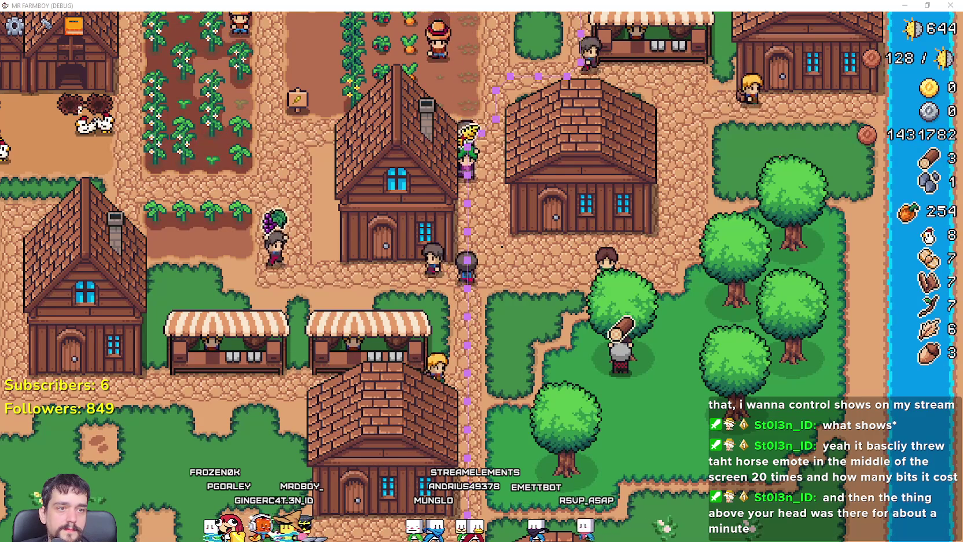
# - Bring the game to the front and pause it with Esc
pyautogui.hotkey('alt', 'Tab')
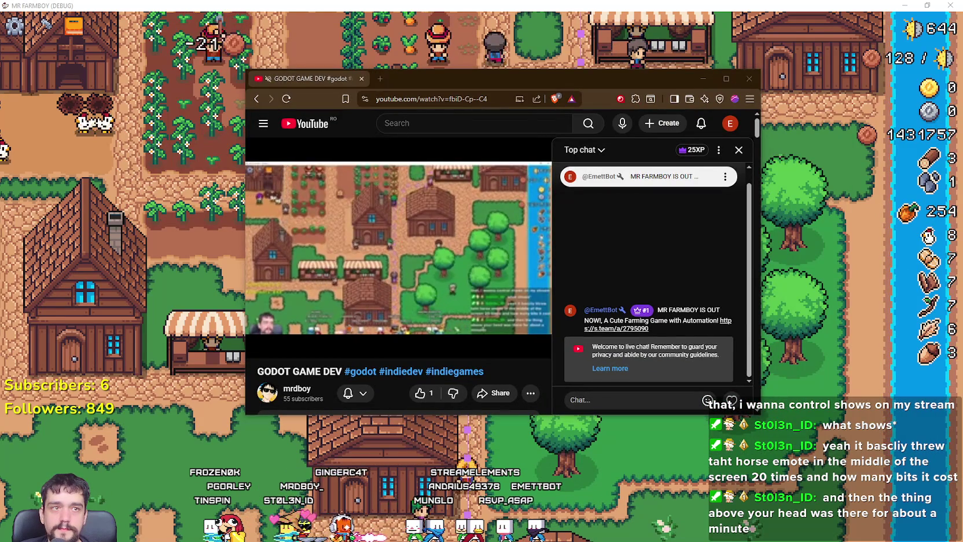
pyautogui.click(793, 140)
pyautogui.press('Escape')
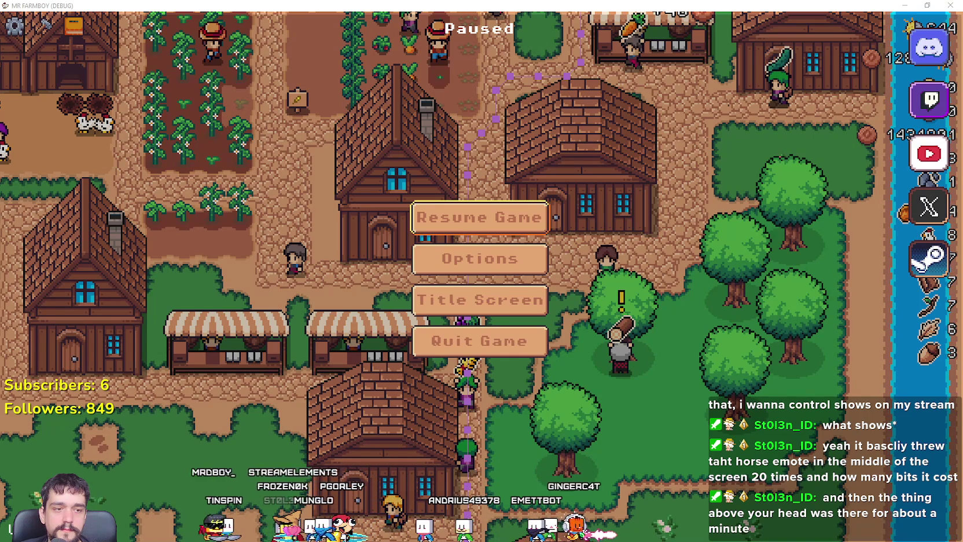
# - Set the YouTube stream quality to 720p and maximize the browser window
pyautogui.hotkey('alt', 'Tab')
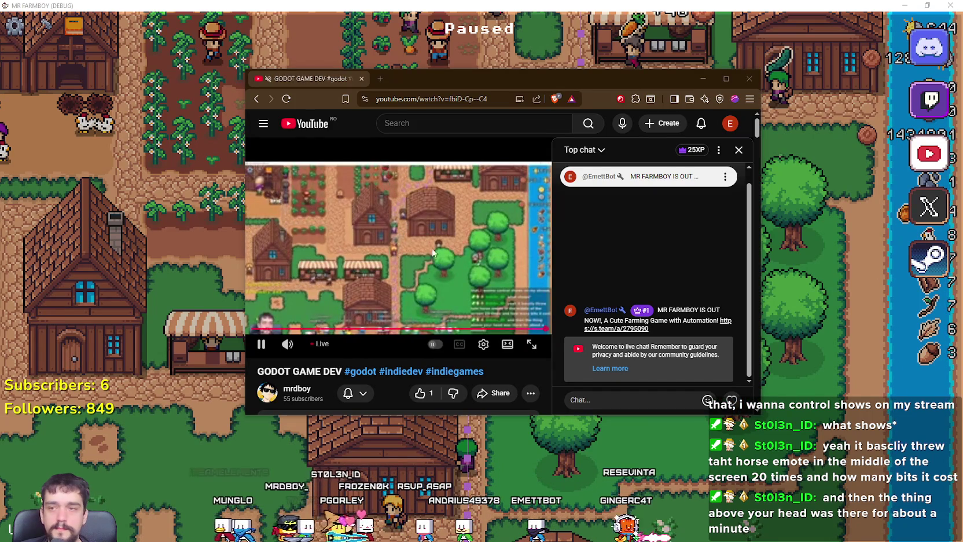
pyautogui.click(483, 344)
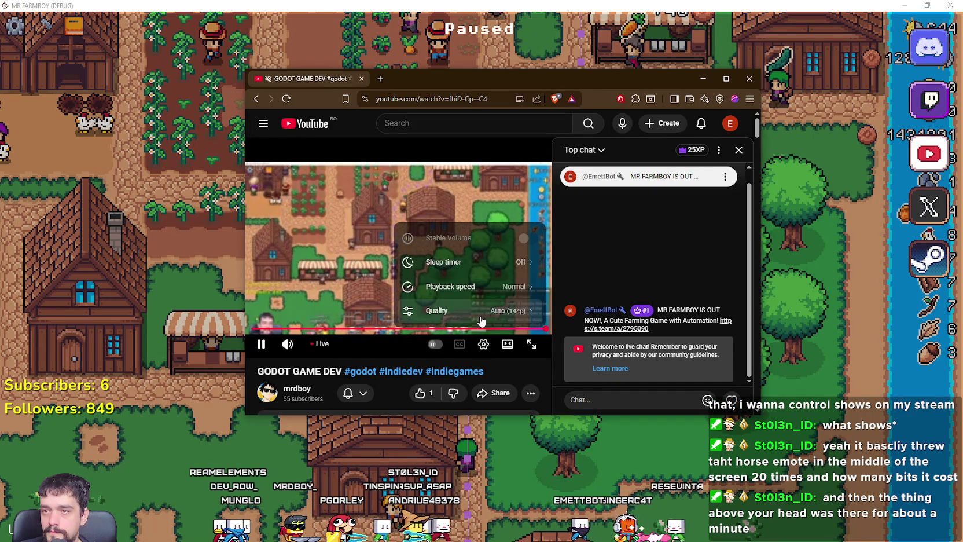
pyautogui.click(503, 310)
pyautogui.click(487, 225)
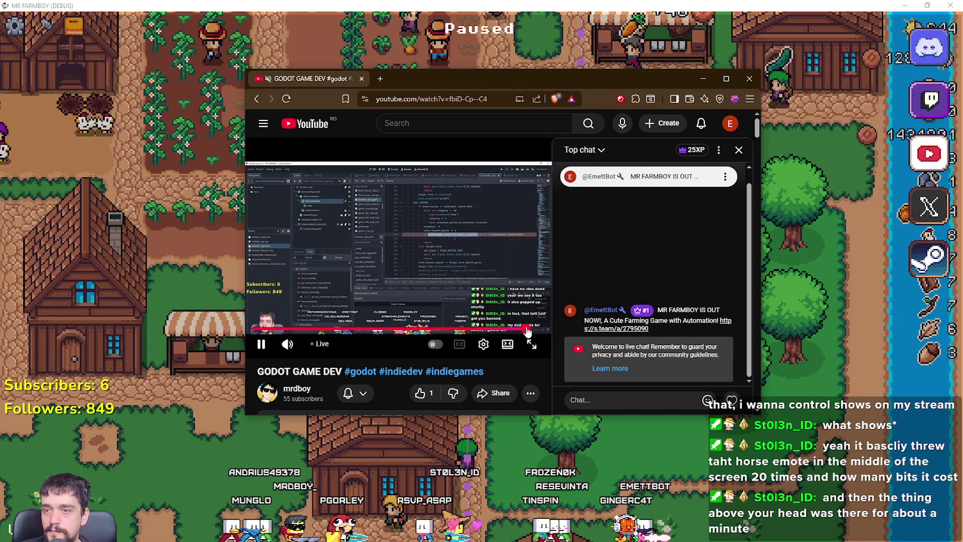
pyautogui.click(726, 79)
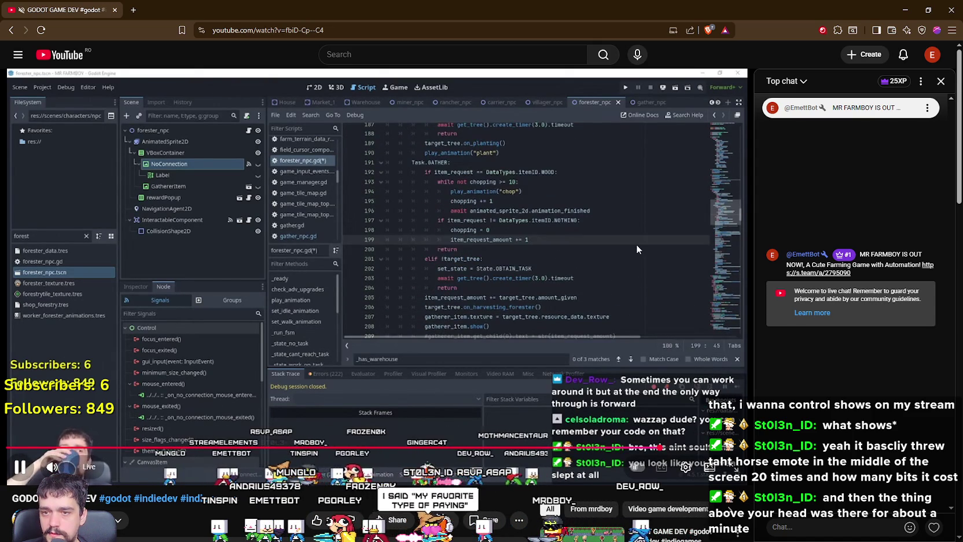
# - Seek forward and back through the YouTube stream's code footage in 15-second jumps
pyautogui.press('Right')
pyautogui.press('Right')
pyautogui.press('Right')
pyautogui.press('Right')
pyautogui.press('Right')
pyautogui.press('Right')
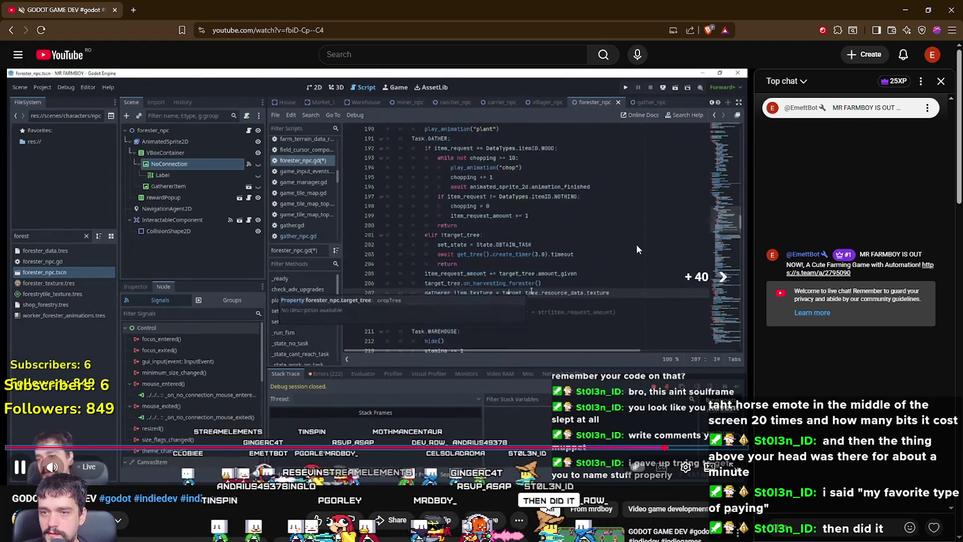
pyautogui.press('Right')
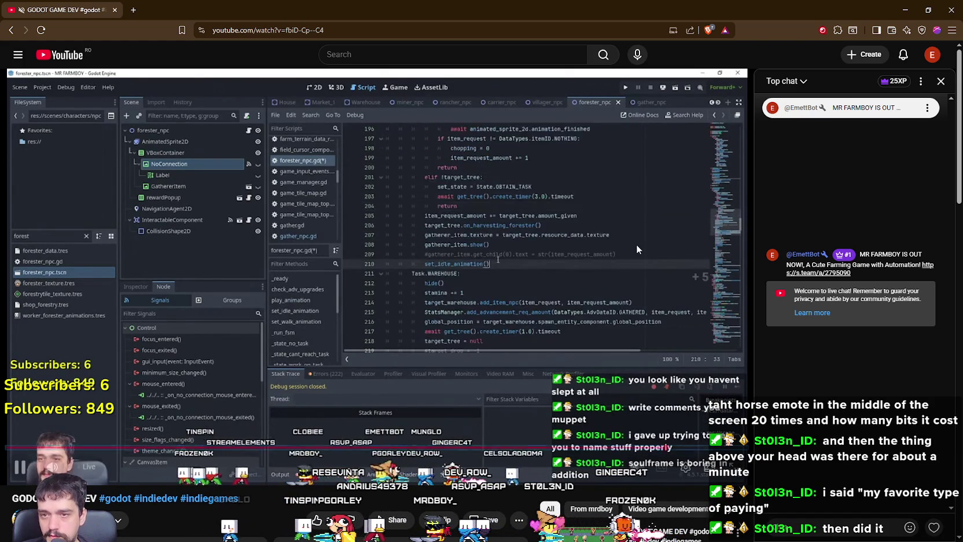
pyautogui.press('Right')
pyautogui.press('Right')
pyautogui.press('Right')
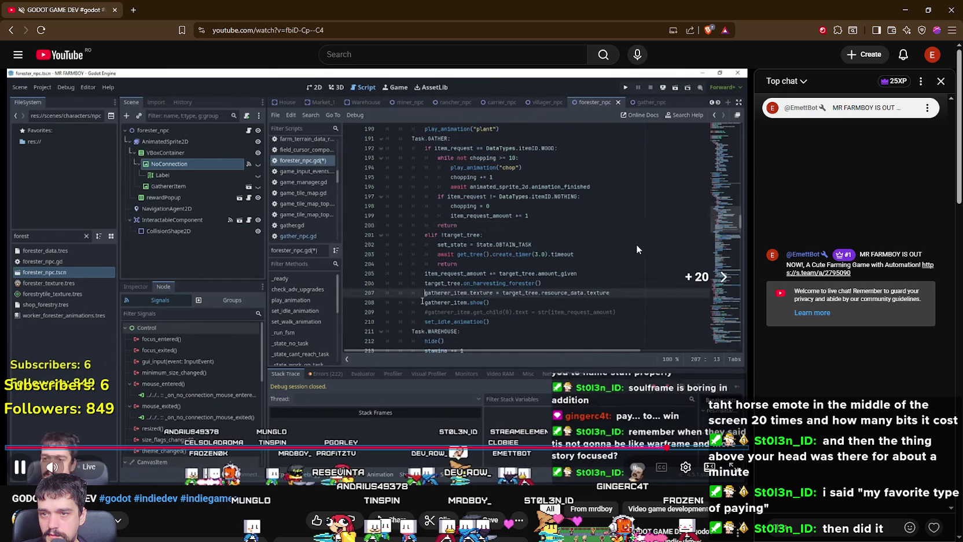
pyautogui.press('Right')
pyautogui.press('Right')
pyautogui.press('Right')
pyautogui.press('Right')
pyautogui.press('Right')
pyautogui.press('Right')
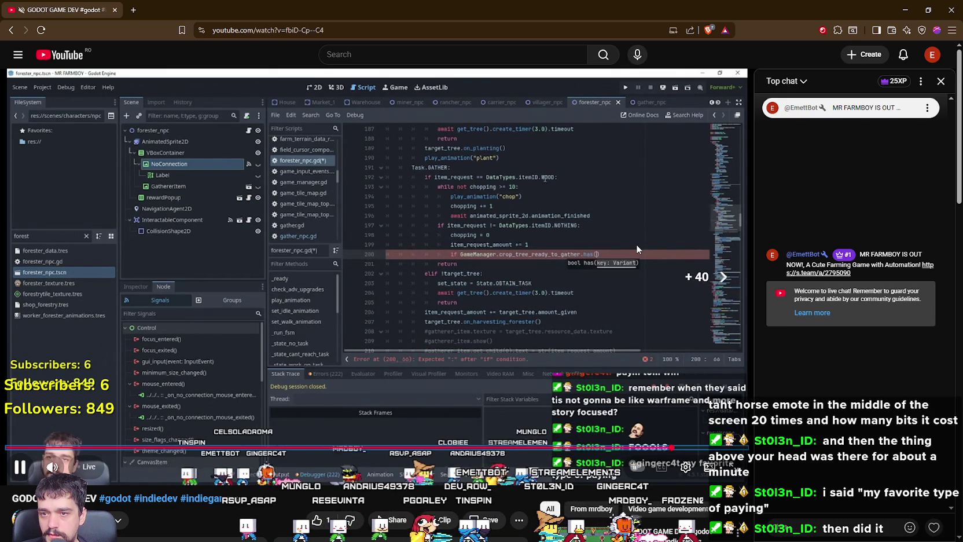
pyautogui.press('Right')
pyautogui.press('Right')
pyautogui.press('Right')
pyautogui.press('Right')
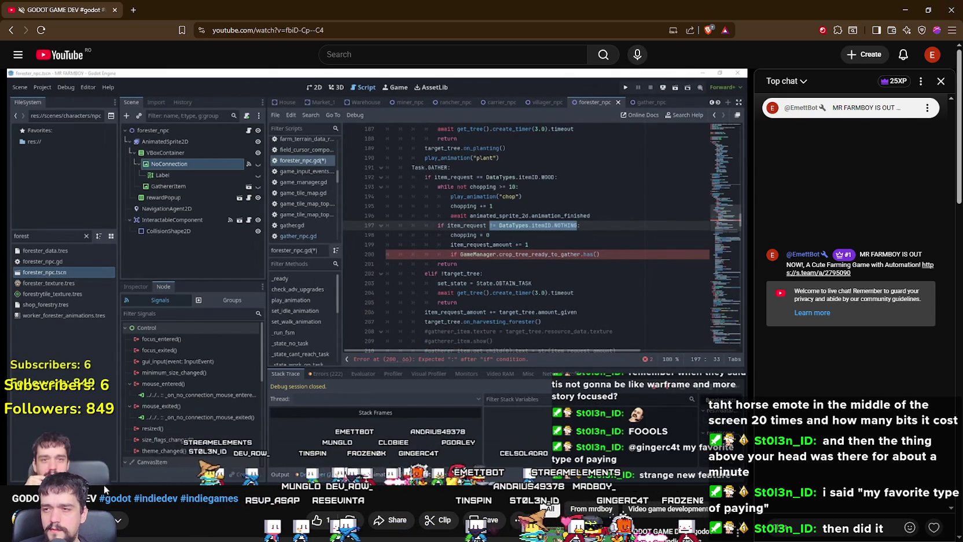
pyautogui.press('Left')
pyautogui.press('Left')
pyautogui.press('Left')
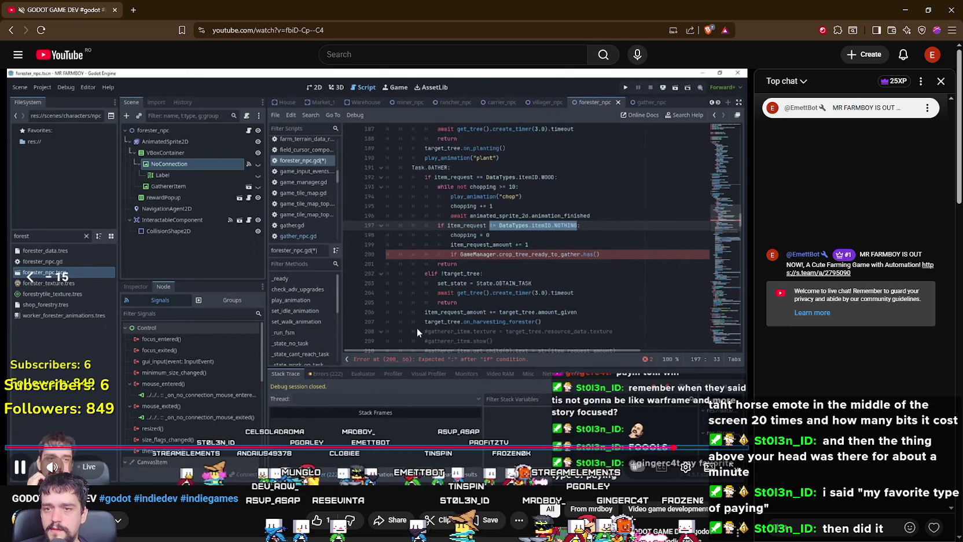
pyautogui.press('Left')
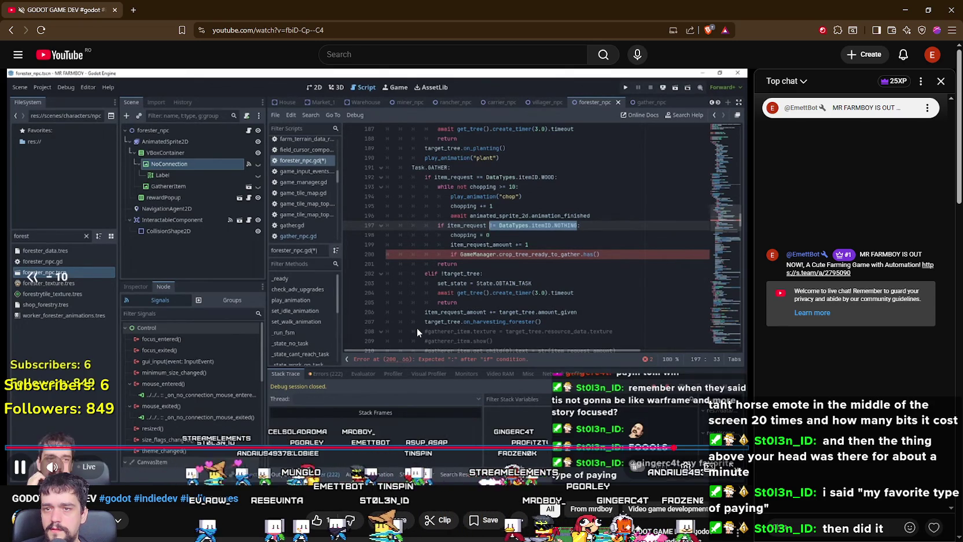
pyautogui.press('Right')
pyautogui.press('Right')
pyautogui.press('Right')
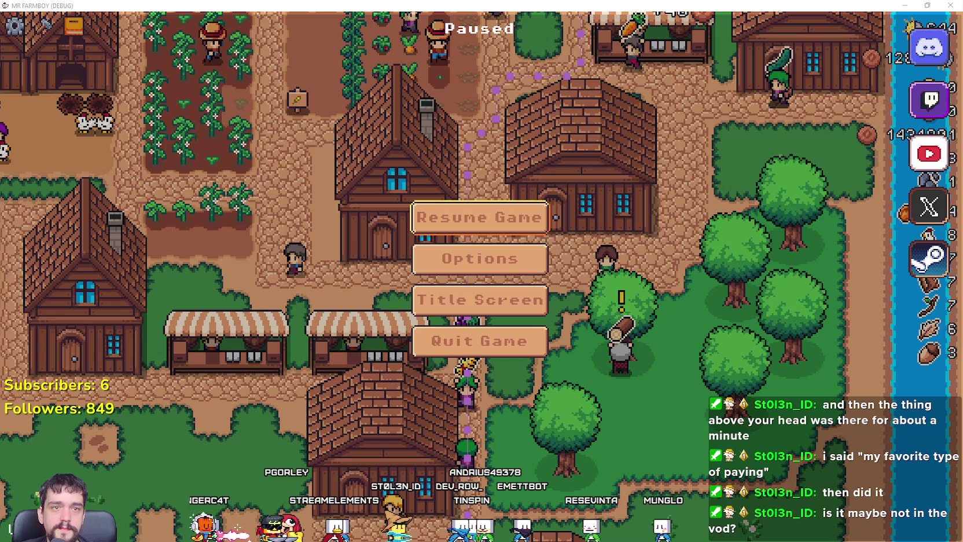
# - Set the Twitch stream's video quality to 720p
pyautogui.hotkey('alt', 'Tab')
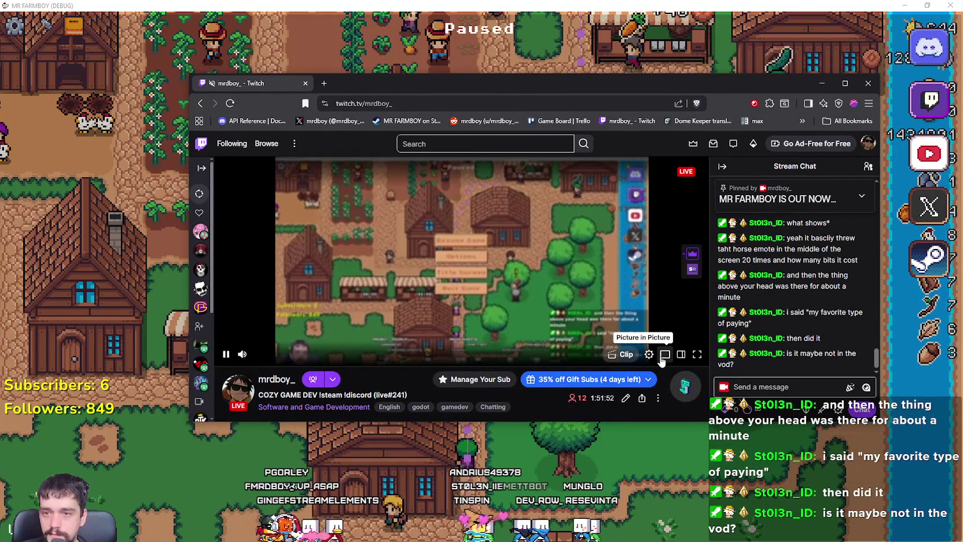
pyautogui.click(650, 354)
pyautogui.click(642, 224)
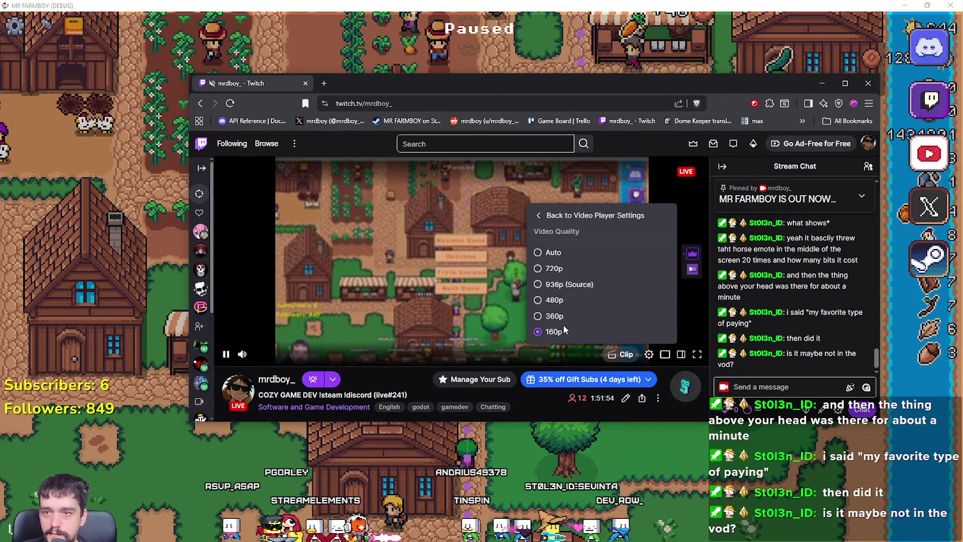
pyautogui.click(553, 270)
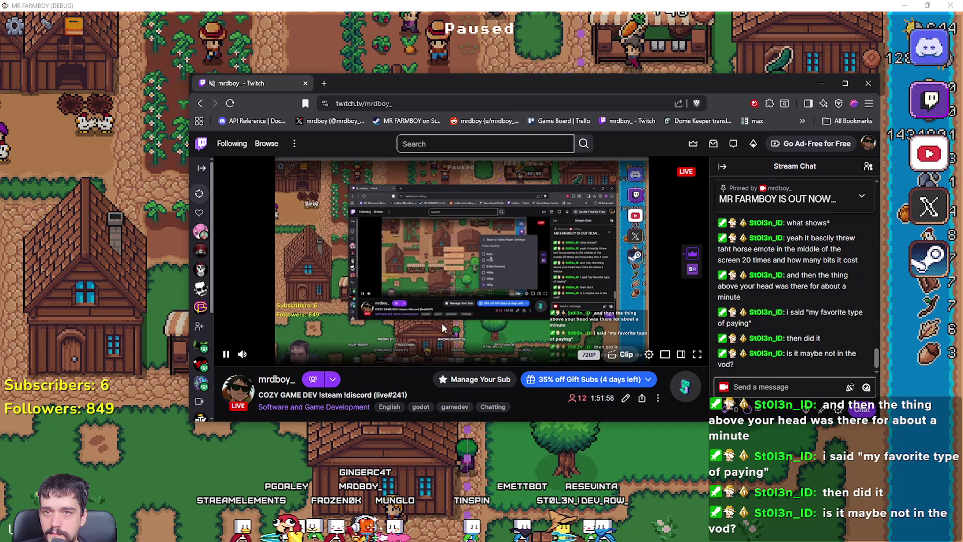
# - Dismiss the video's context menu and return to the paused game
pyautogui.rightClick(346, 333)
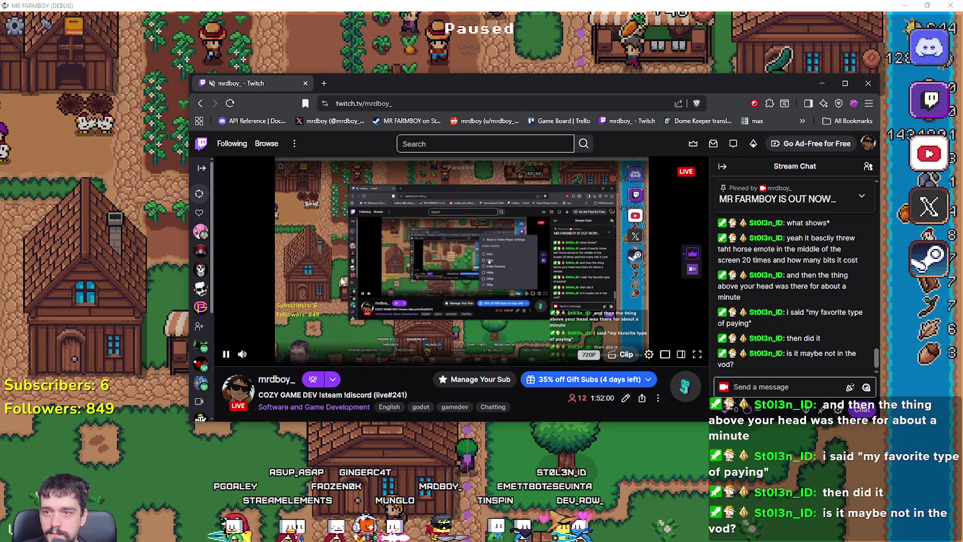
pyautogui.rightClick(377, 229)
pyautogui.press('Escape')
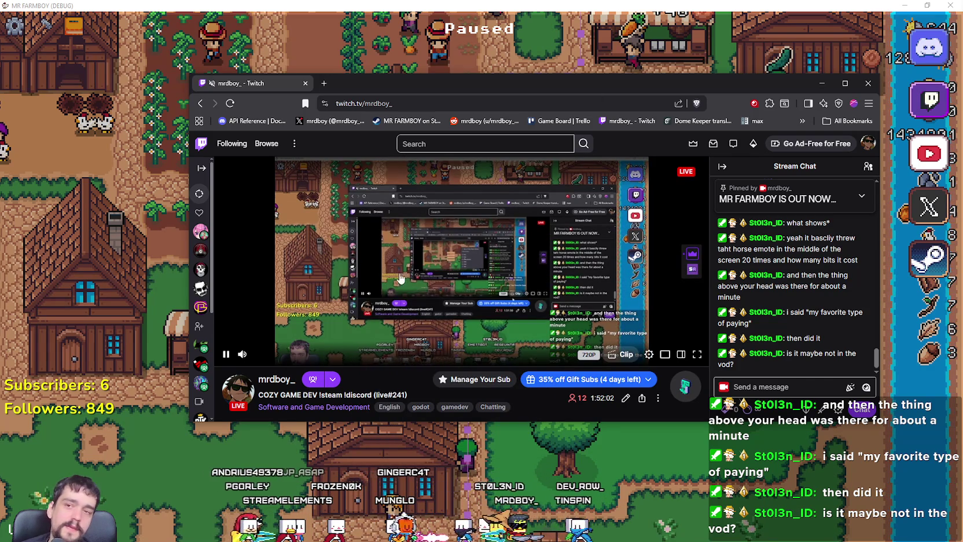
pyautogui.hotkey('alt', 'Tab')
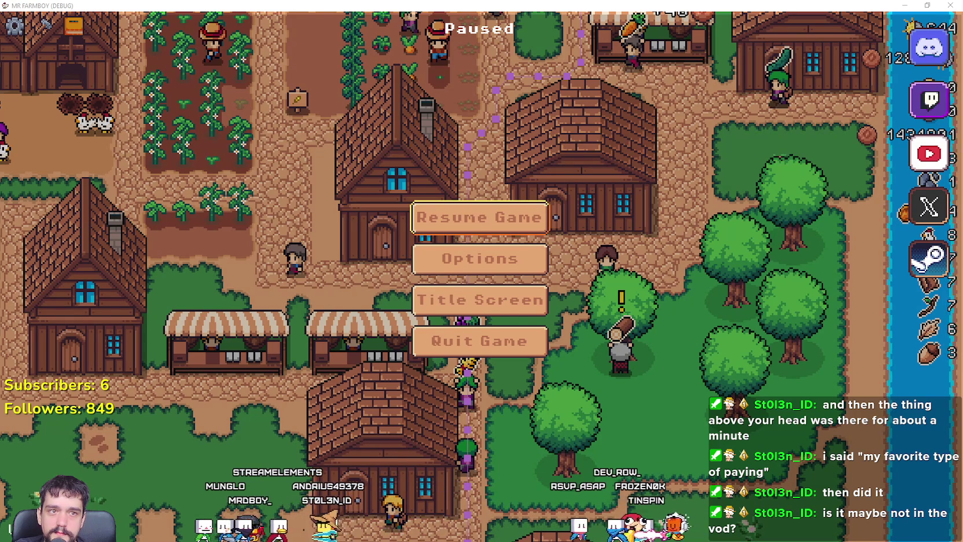
# - Rewind the Twitch replay step by step to 01:37:44, then return to the game
pyautogui.hotkey('alt', 'Tab')
pyautogui.moveTo(300, 68); pyautogui.dragTo(352, 72)
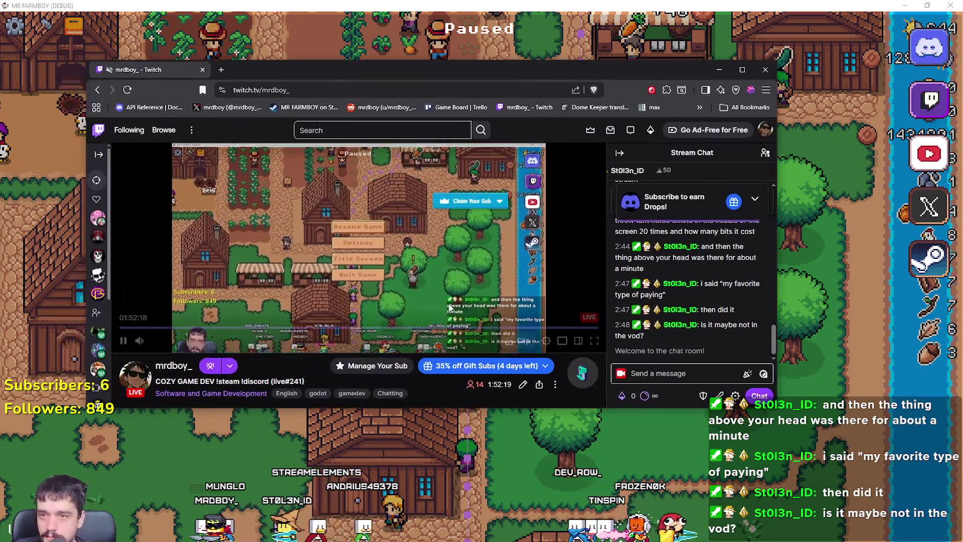
pyautogui.click(574, 328)
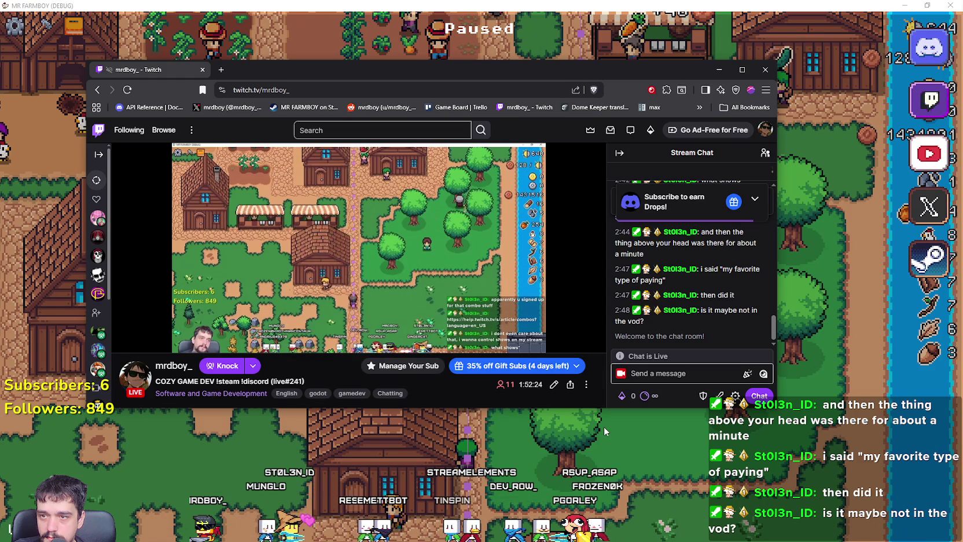
pyautogui.click(569, 329)
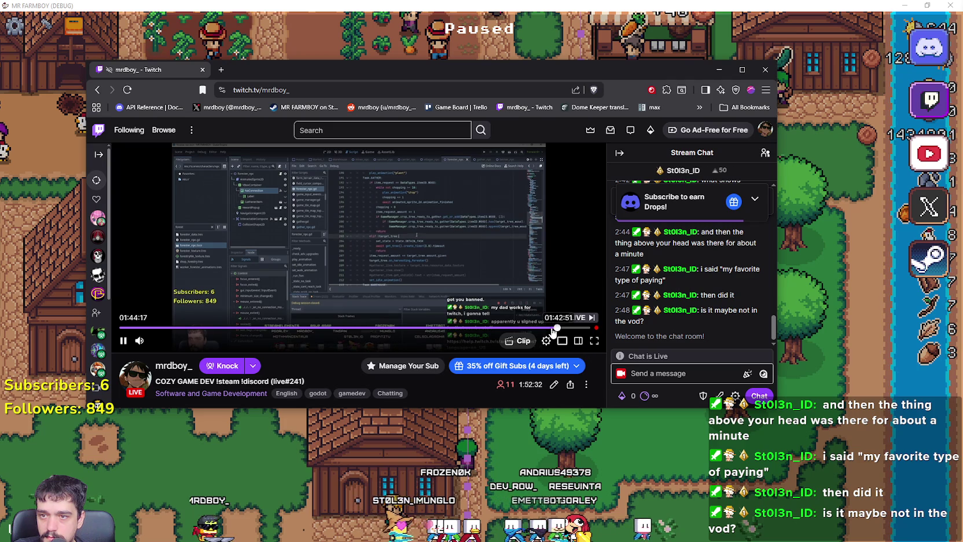
pyautogui.click(533, 327)
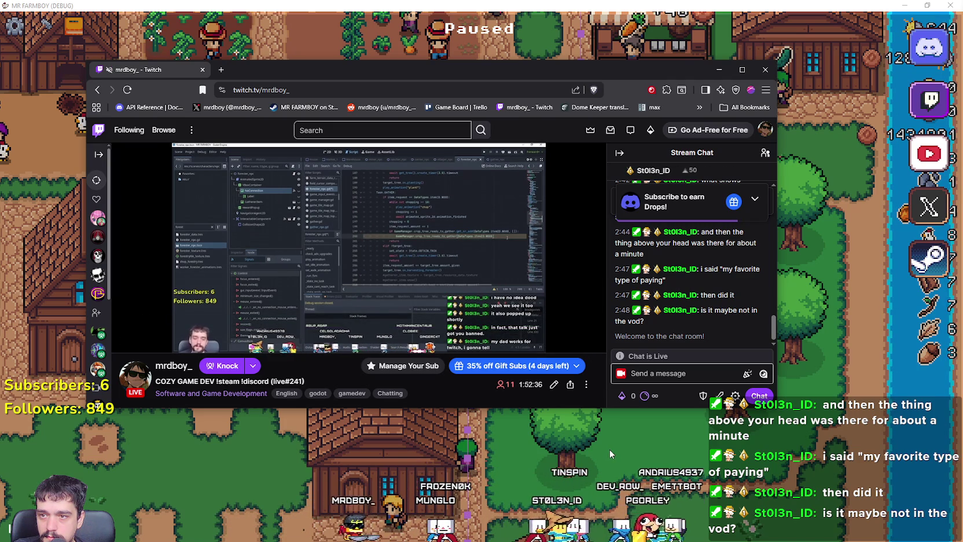
pyautogui.click(524, 327)
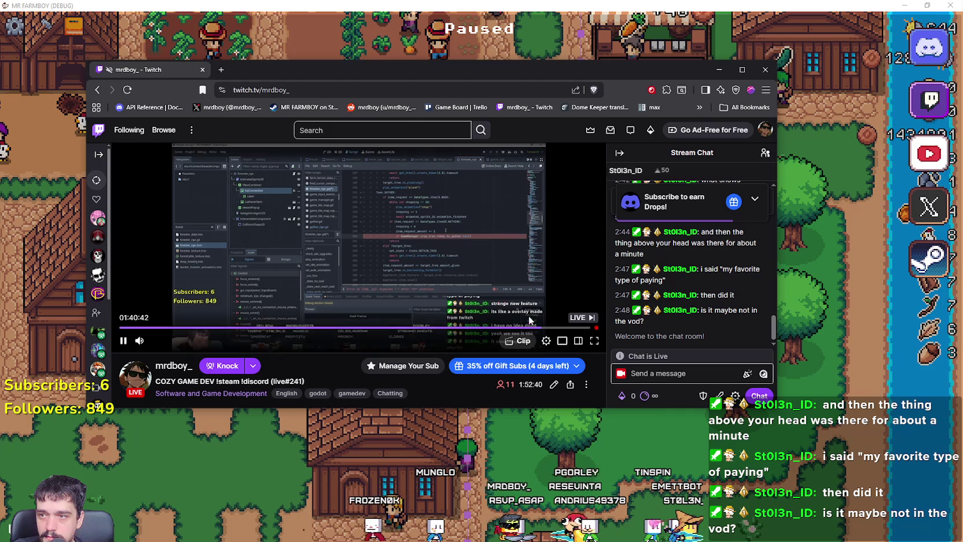
pyautogui.click(533, 327)
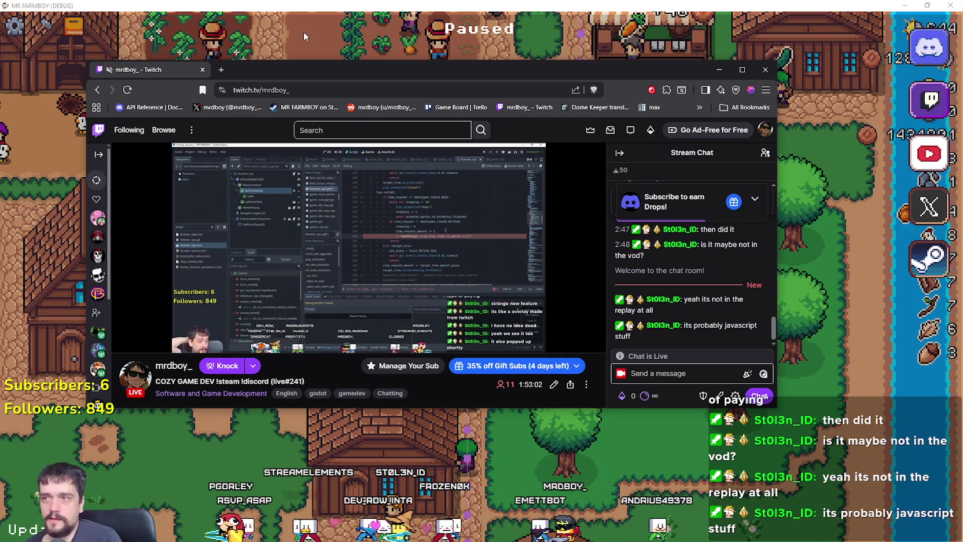
pyautogui.hotkey('alt', 'Tab')
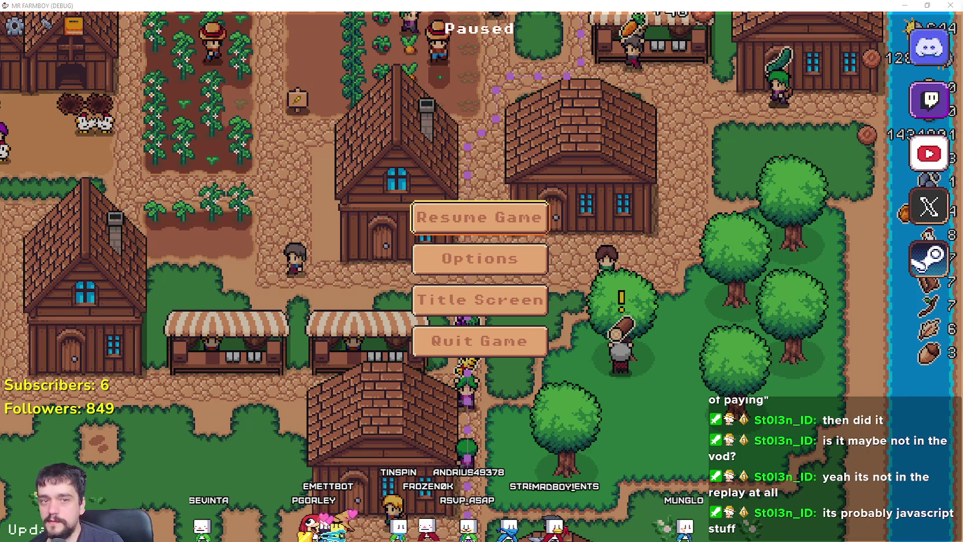
# - Resume the game and deposit the carried wood into the warehouse
pyautogui.click(519, 216)
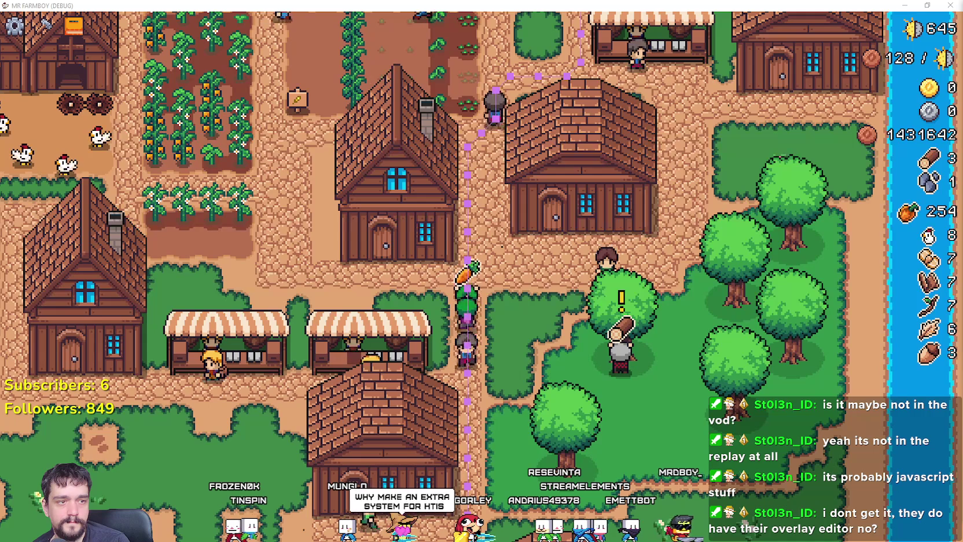
pyautogui.moveTo(618, 296)
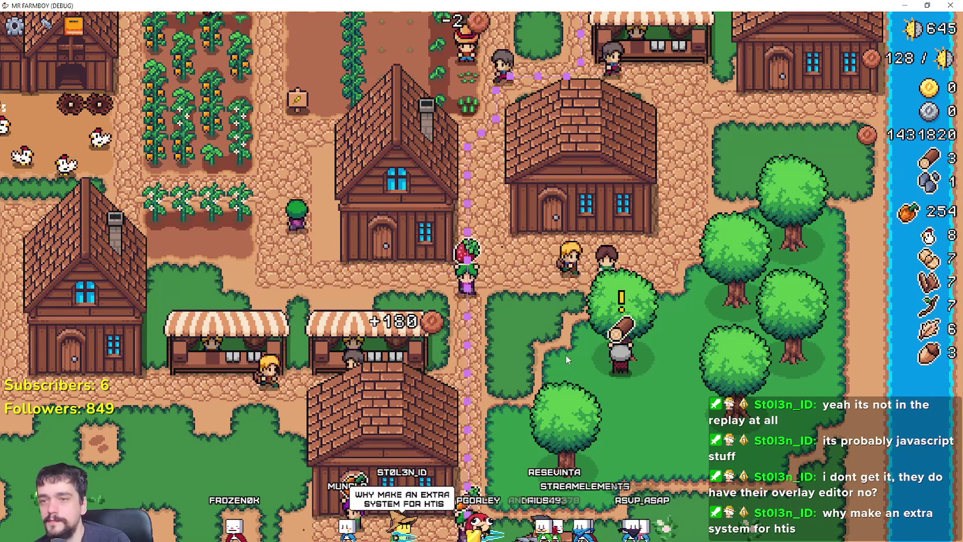
pyautogui.scroll(-3, 566, 355)
pyautogui.scroll(-5, 565, 357)
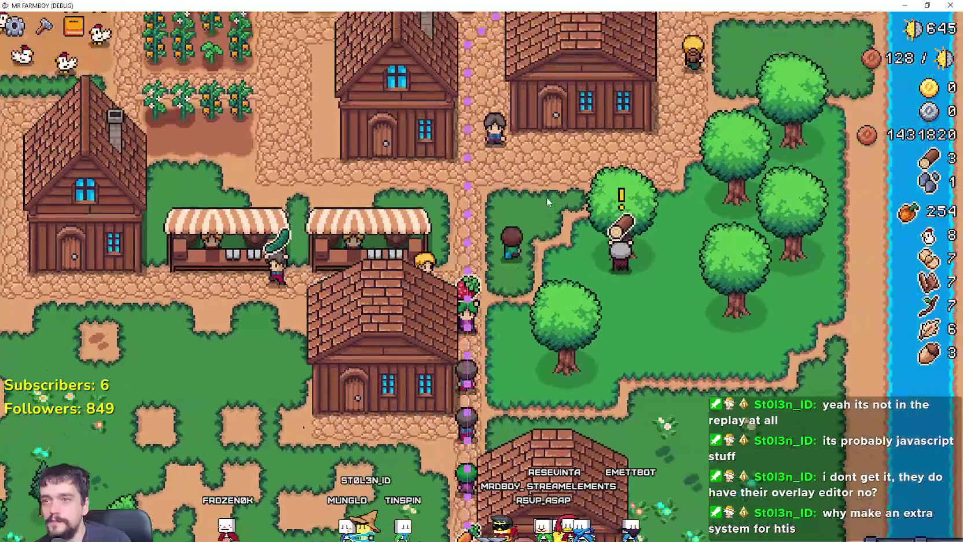
pyautogui.scroll(6, 547, 198)
pyautogui.click(599, 216)
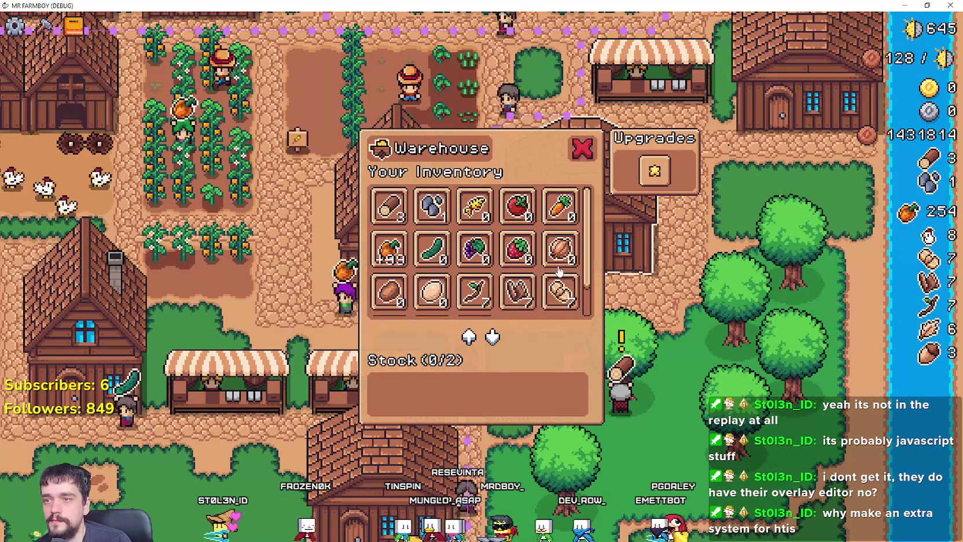
pyautogui.click(395, 207)
pyautogui.click(582, 148)
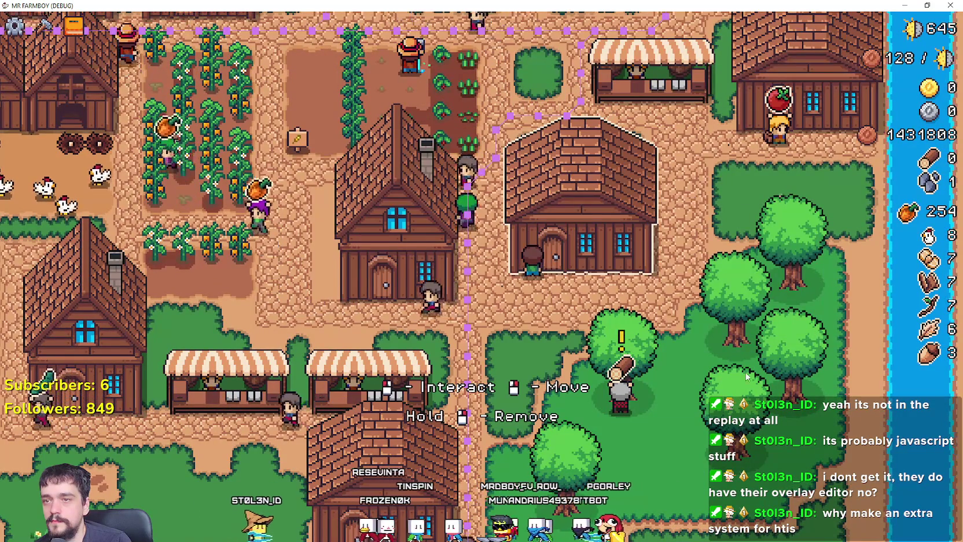
# - Try chopping a nearby tree, recheck the warehouse, and window the game over the editor
pyautogui.scroll(-2, 624, 308)
pyautogui.click(624, 304)
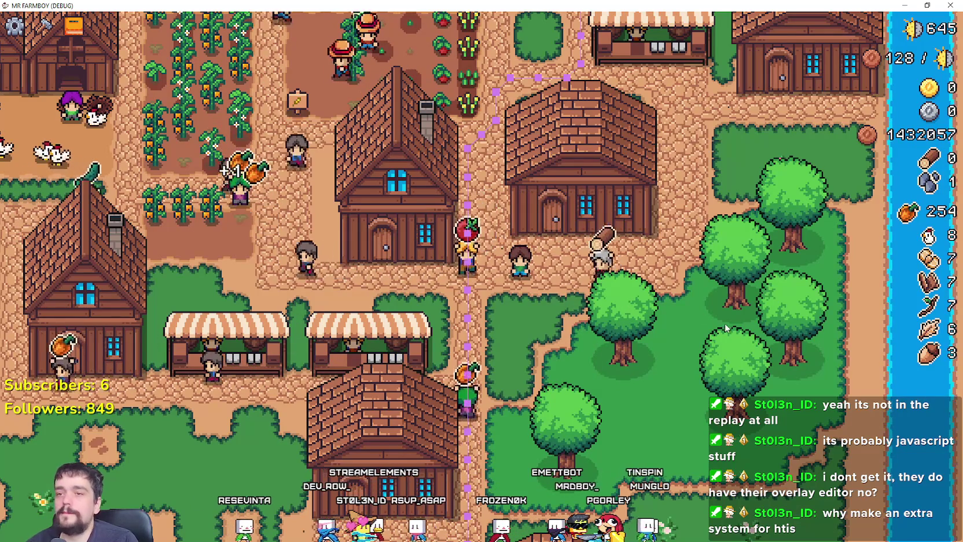
pyautogui.click(643, 224)
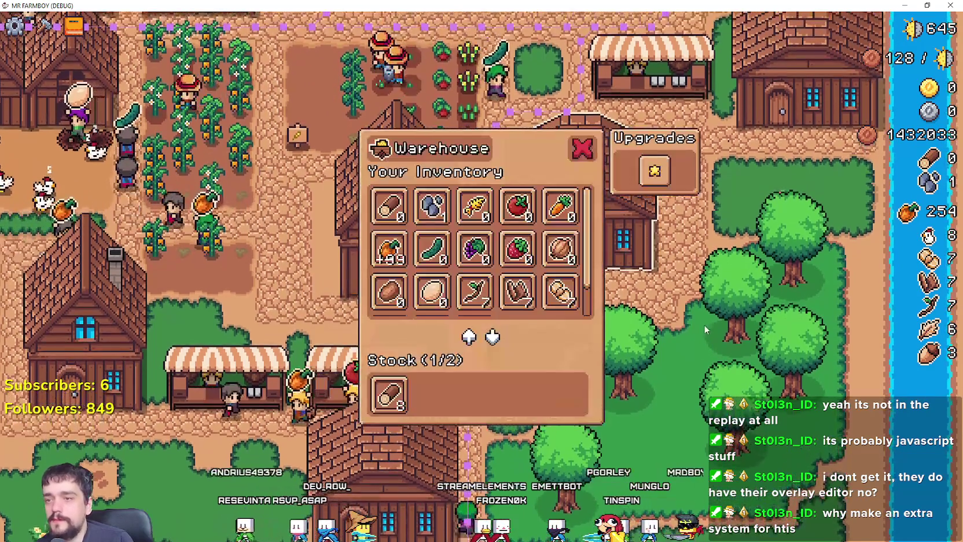
pyautogui.click(699, 319)
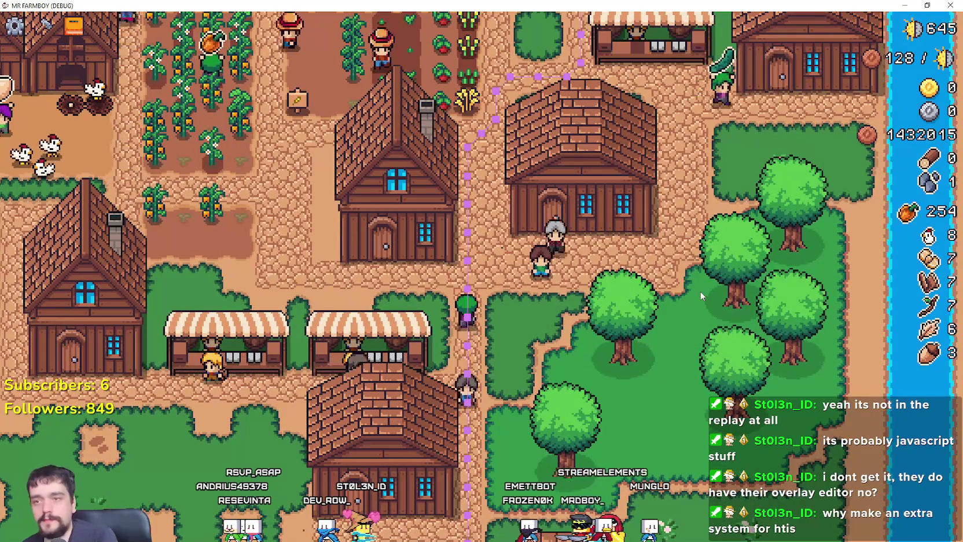
pyautogui.moveTo(480, 5)
pyautogui.mouseDown()
pyautogui.moveTo(479, 27)
pyautogui.moveTo(962, 116)
pyautogui.moveTo(774, 123)
pyautogui.mouseUp()
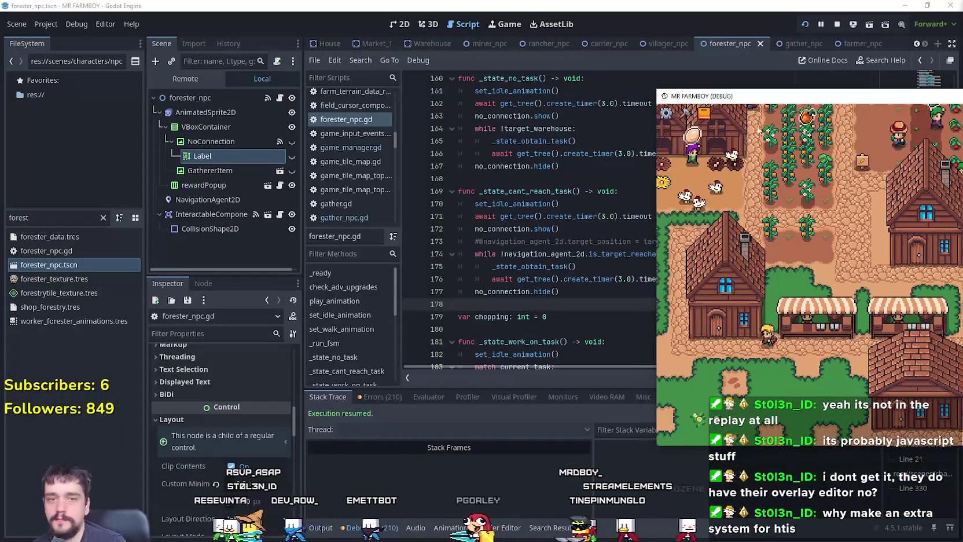
# - Select the live GameManager in the Remote scene tree and widen the docks
pyautogui.click(194, 82)
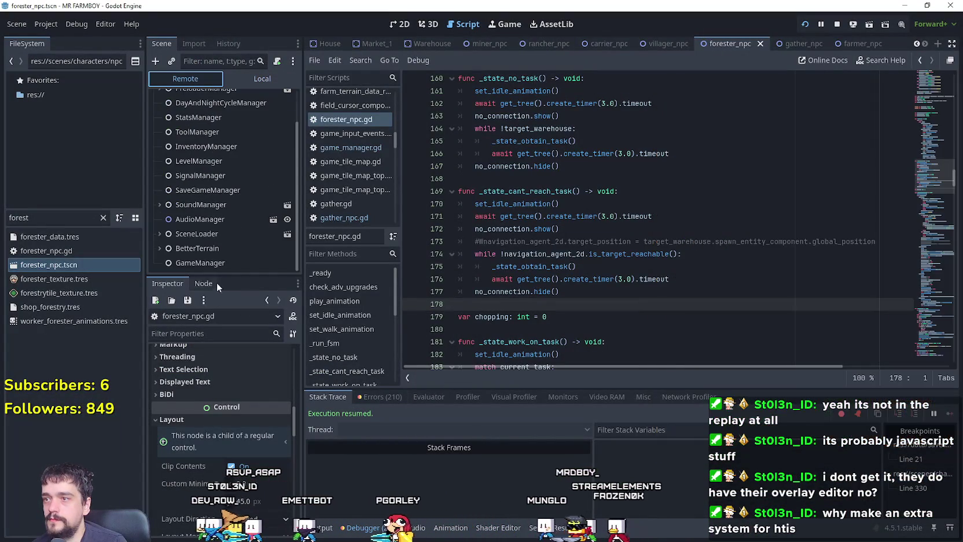
pyautogui.click(223, 262)
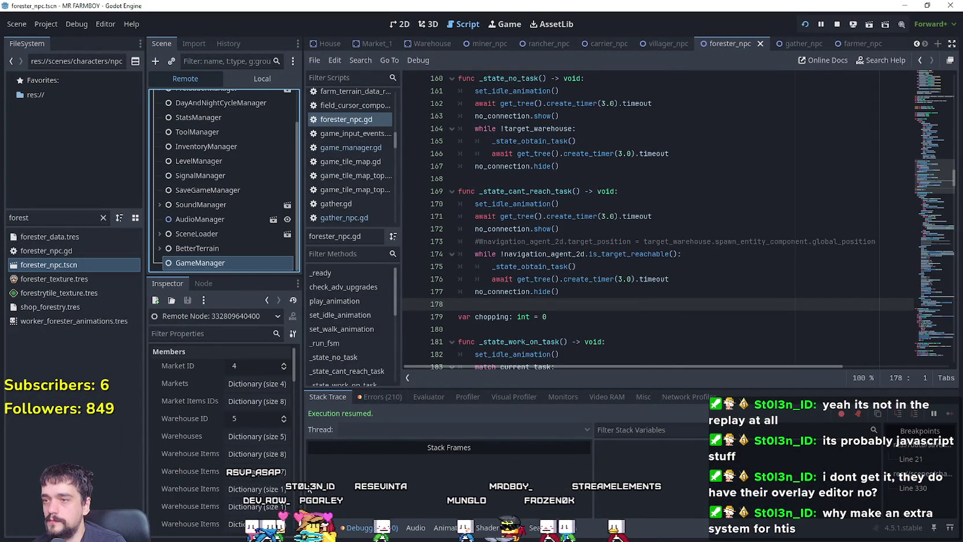
pyautogui.scroll(-2, 274, 479)
pyautogui.moveTo(300, 484); pyautogui.dragTo(406, 472)
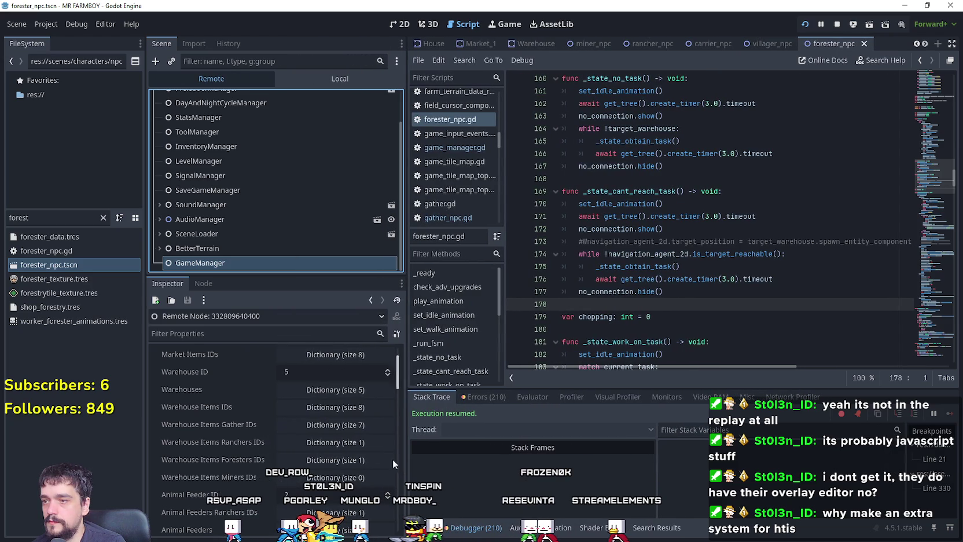
# - Expand Warehouse Items Foresters IDs and the five-entry Crop Tree Ready to Gather array
pyautogui.click(324, 460)
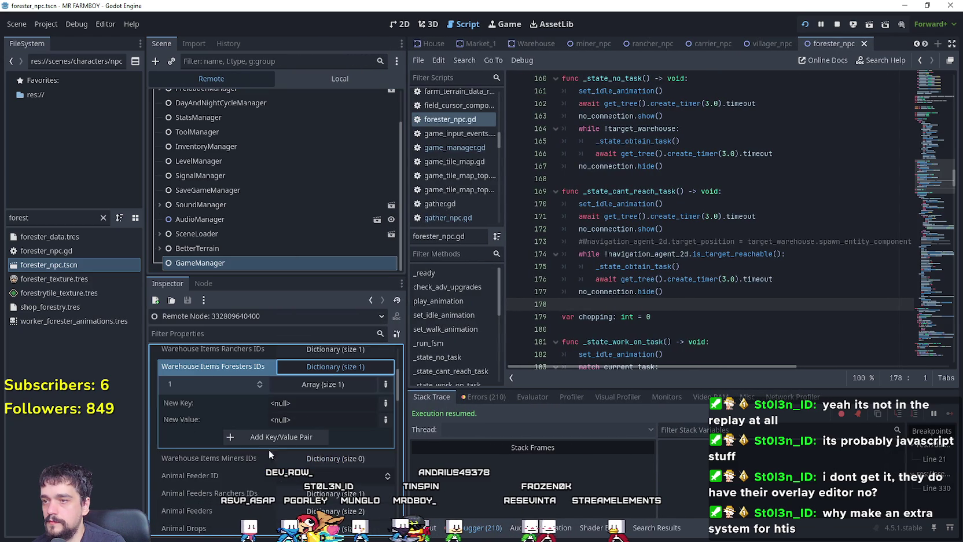
pyautogui.click(317, 385)
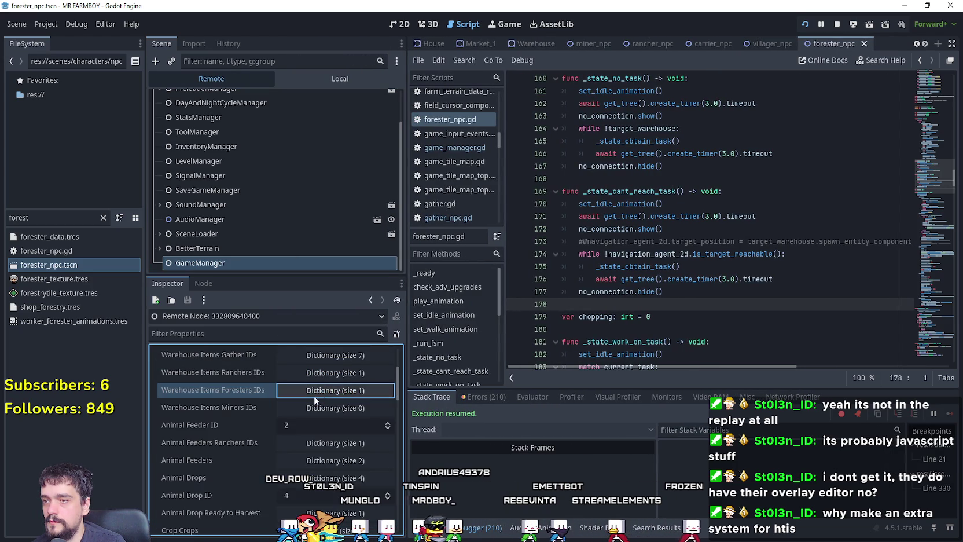
pyautogui.scroll(5, 270, 470)
pyautogui.scroll(-4, 270, 462)
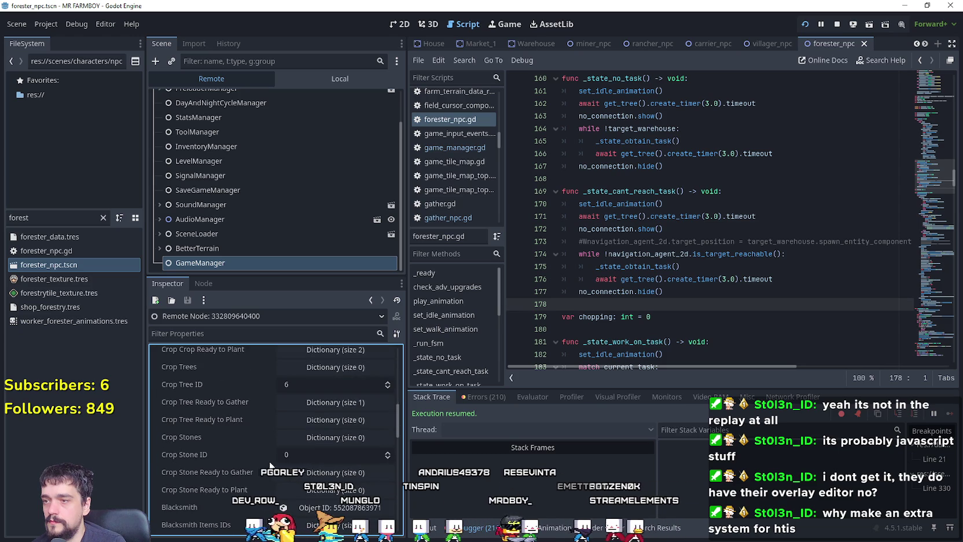
pyautogui.click(312, 406)
pyautogui.click(306, 420)
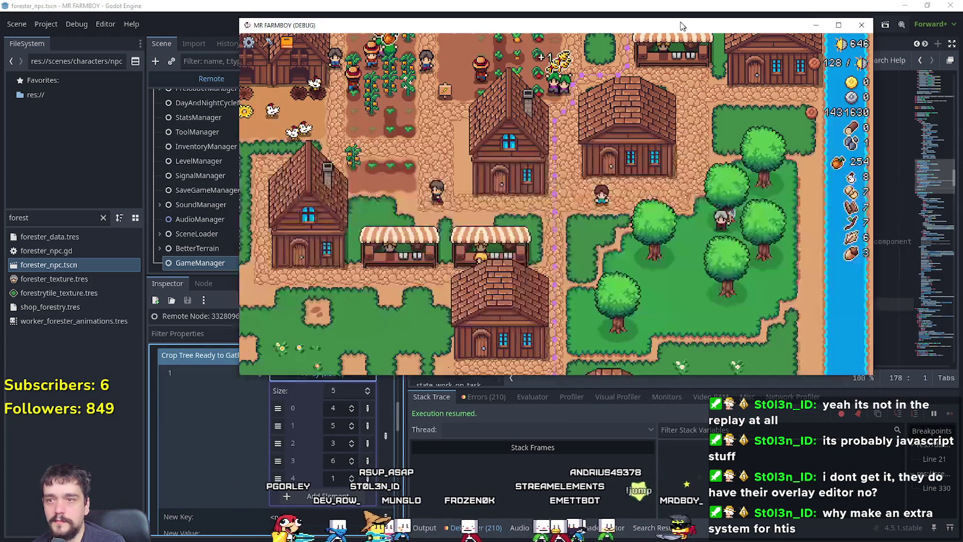
pyautogui.moveTo(680, 26); pyautogui.dragTo(755, 18)
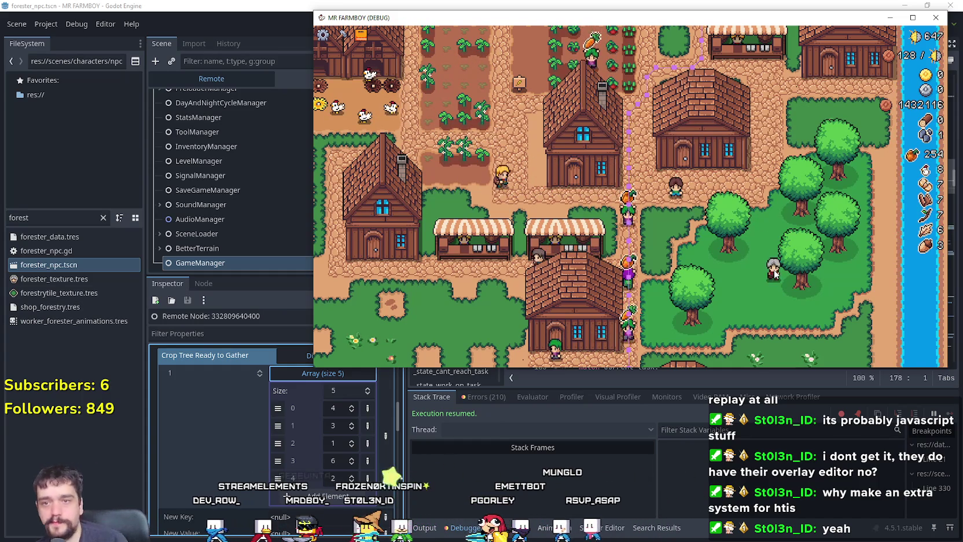
# - Hire another forester in the house's worker panel
pyautogui.click(593, 155)
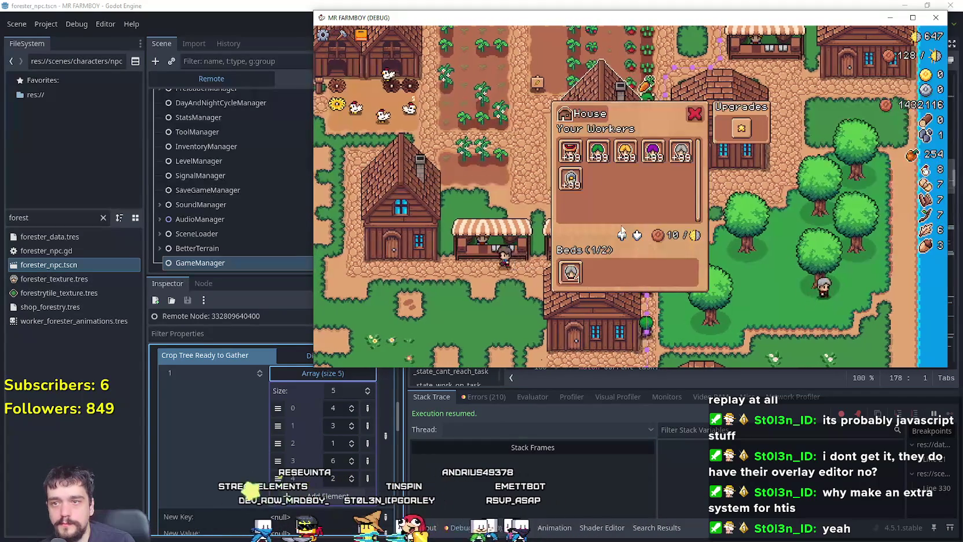
pyautogui.click(682, 153)
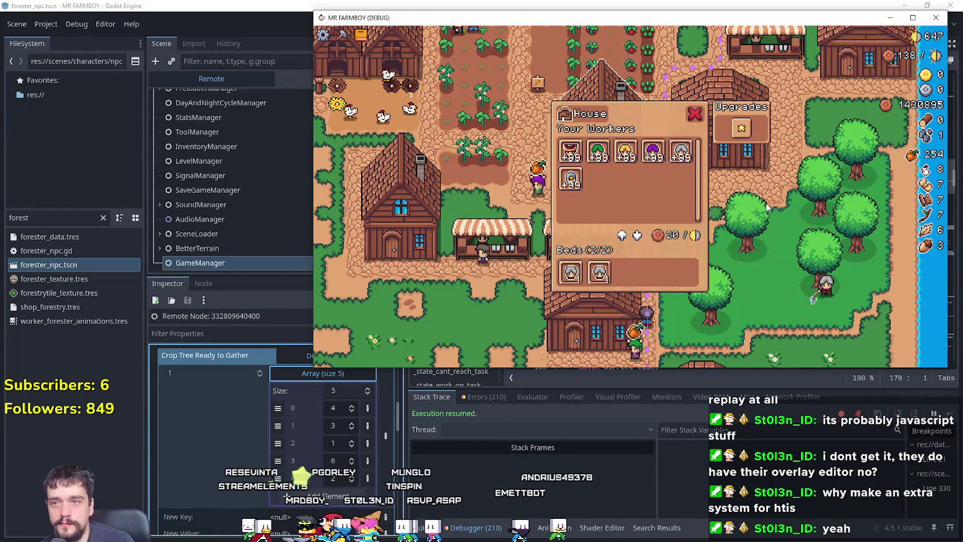
pyautogui.click(785, 209)
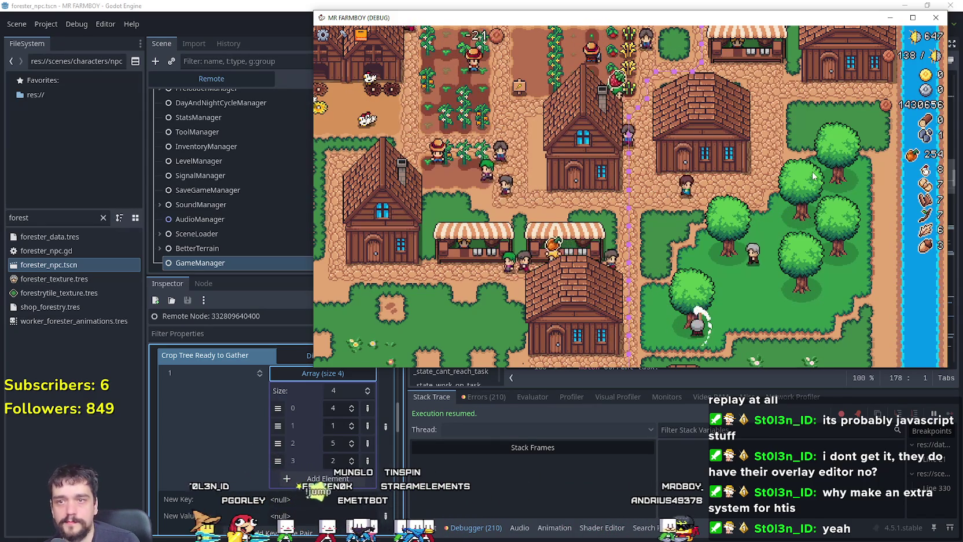
# - Pan the game camera to the merchant and buy one wood in the shop
pyautogui.press('w')
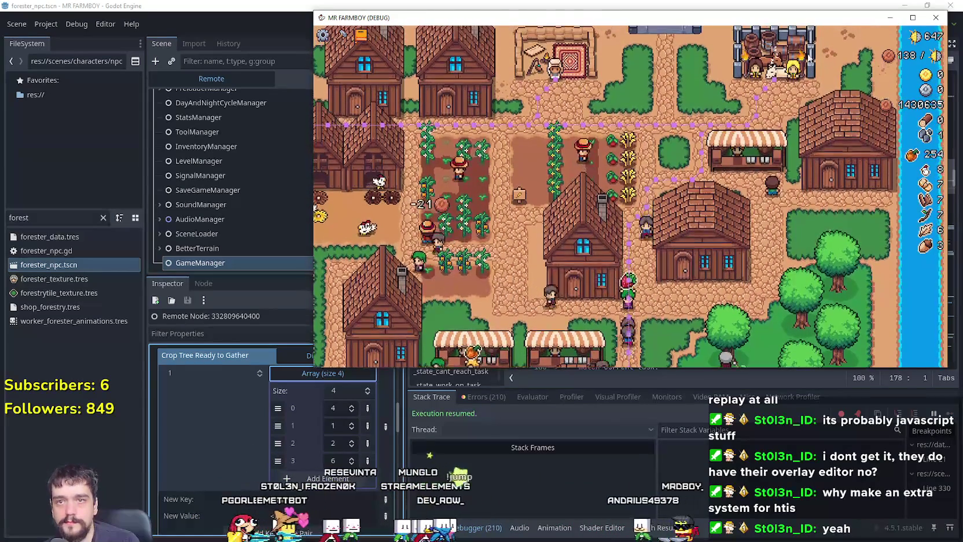
pyautogui.press('s')
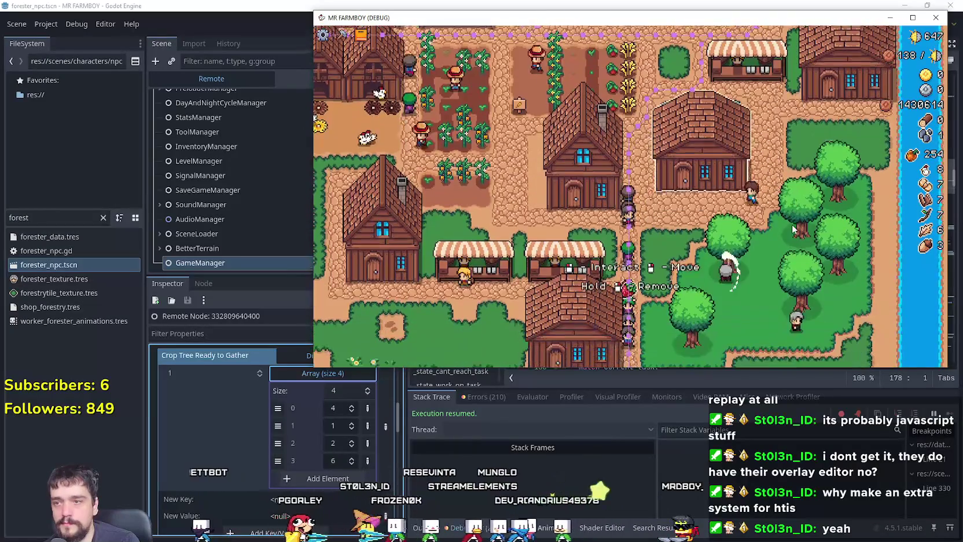
pyautogui.press('s')
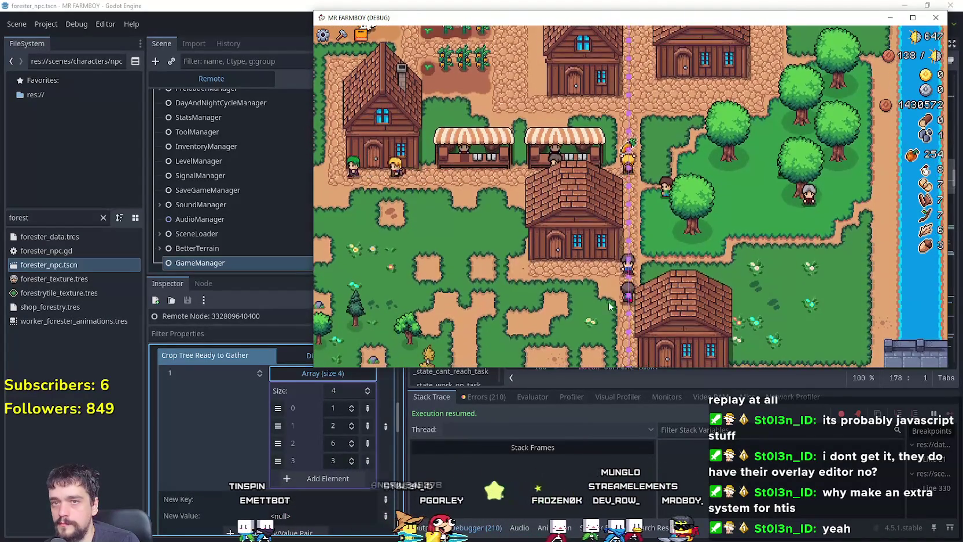
pyautogui.press('w')
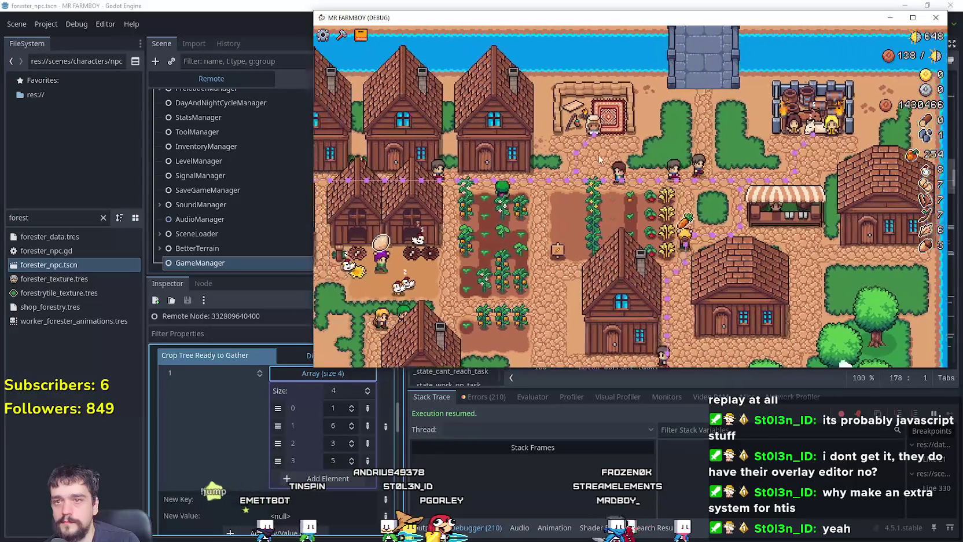
pyautogui.click(615, 213)
pyautogui.click(594, 174)
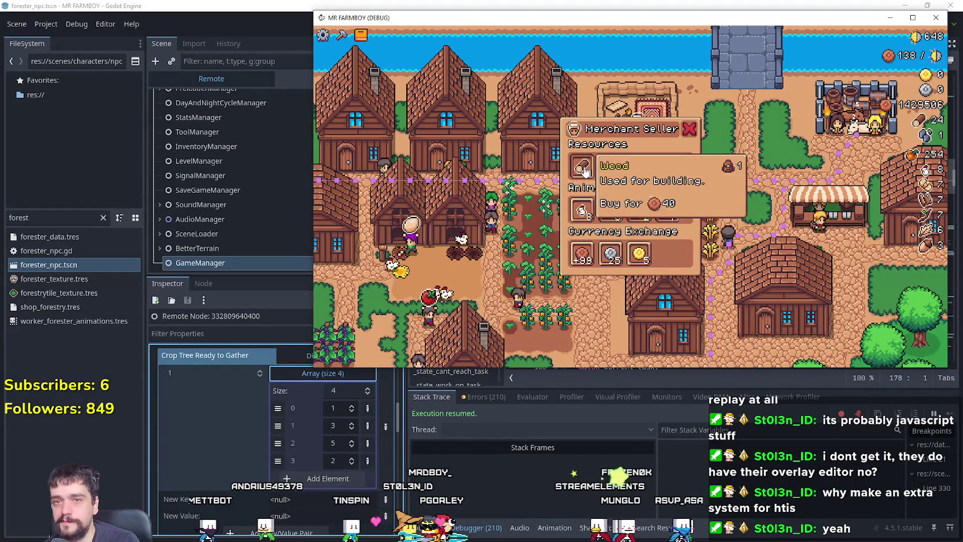
# - Buy all of the merchant's stone
pyautogui.click(601, 169)
pyautogui.click(602, 169)
pyautogui.click(602, 169)
pyautogui.click(602, 169)
pyautogui.click(602, 169)
pyautogui.click(601, 169)
pyautogui.click(602, 168)
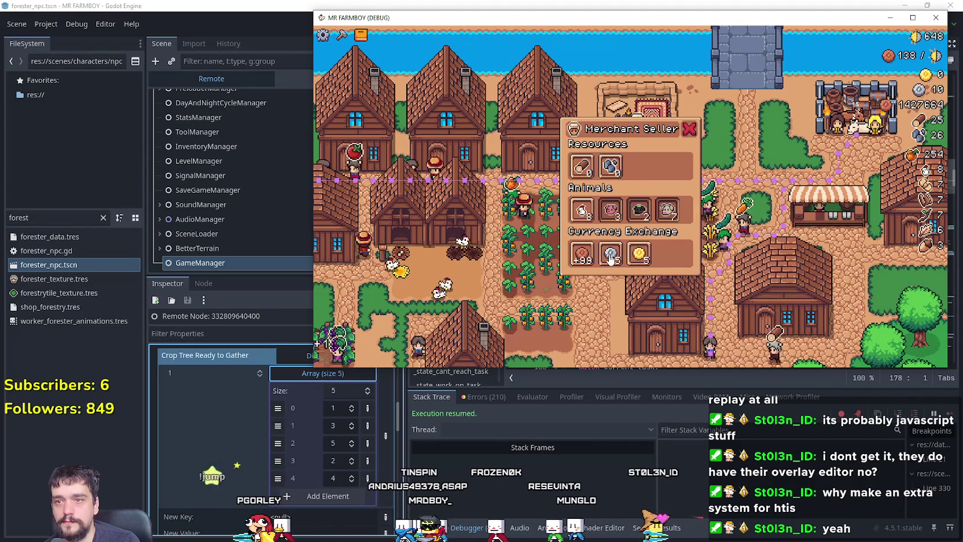
# - Exchange money for silver coins repeatedly
pyautogui.click(610, 256)
pyautogui.click(611, 257)
pyautogui.click(611, 256)
pyautogui.click(610, 256)
pyautogui.click(611, 256)
pyautogui.click(611, 255)
pyautogui.click(612, 255)
pyautogui.click(612, 256)
pyautogui.click(612, 255)
pyautogui.click(611, 256)
pyautogui.click(611, 255)
pyautogui.click(612, 255)
pyautogui.click(612, 255)
pyautogui.click(612, 255)
pyautogui.click(612, 255)
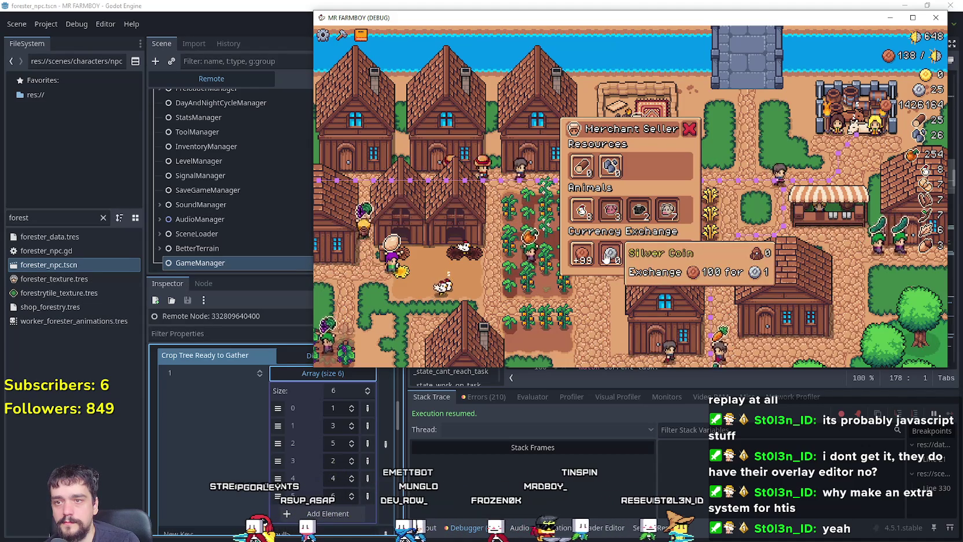
# - Close the shop, check the house's worker panel, and open the Crafting menu
pyautogui.press('s')
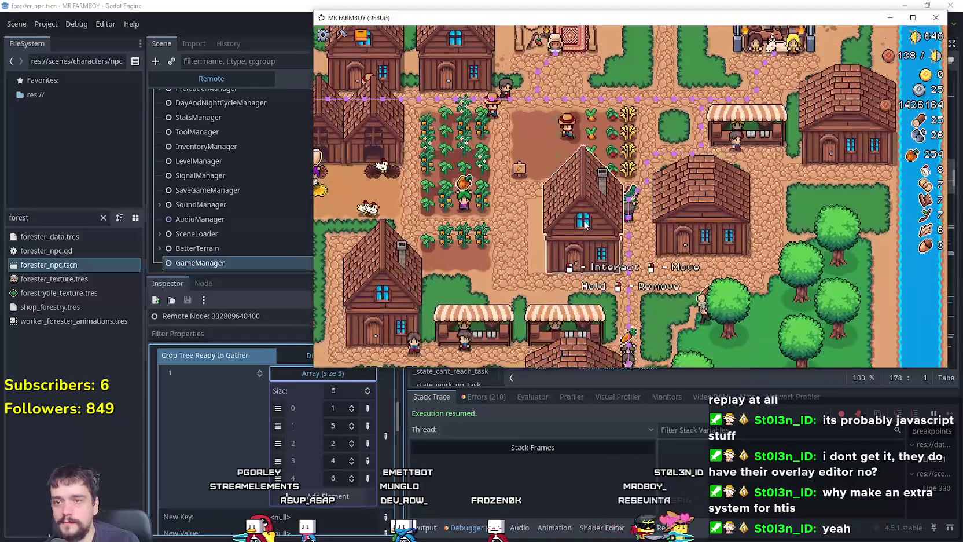
pyautogui.click(717, 174)
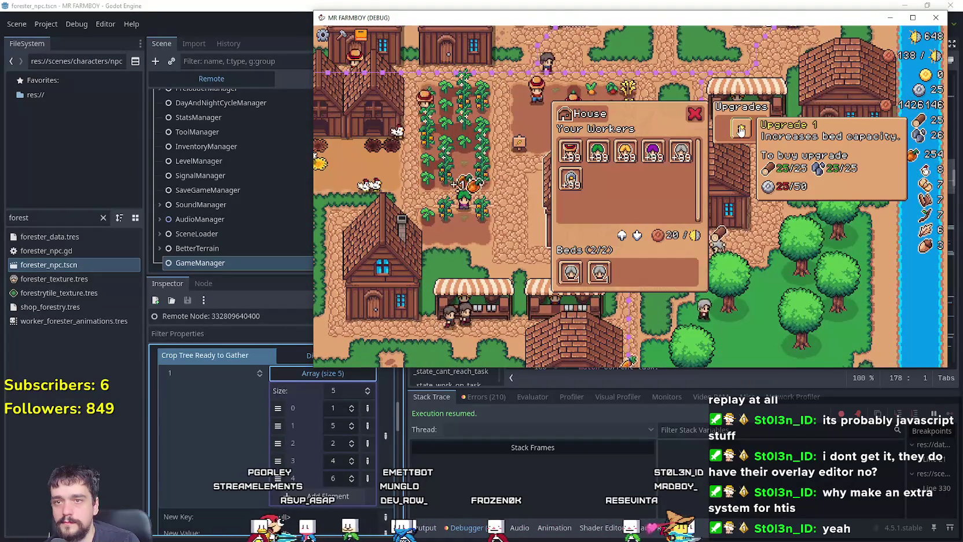
pyautogui.press('s')
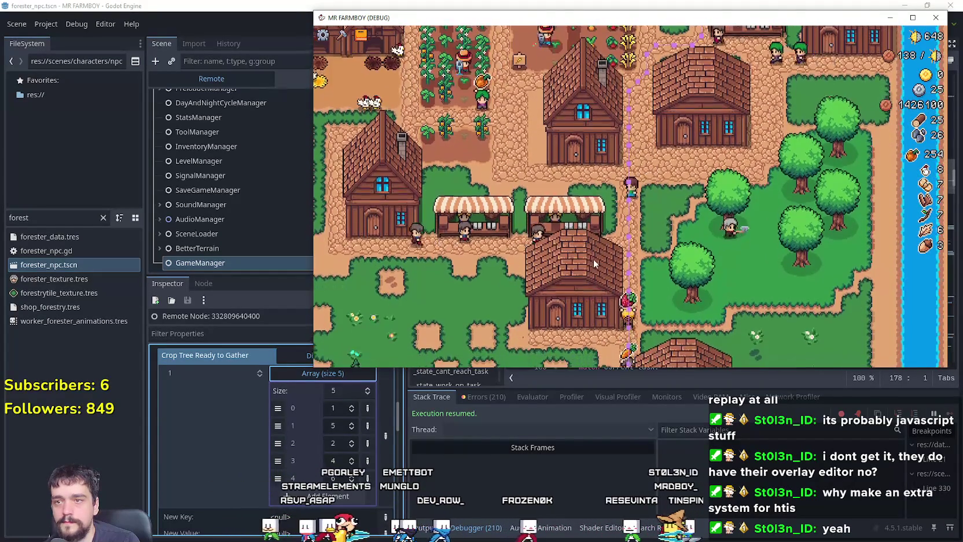
pyautogui.press('c')
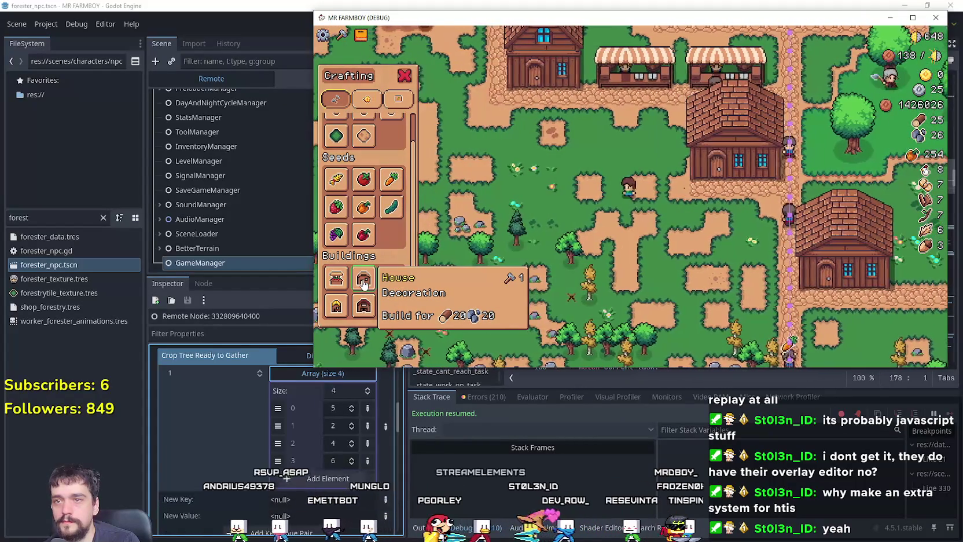
# - Place a new House on the map, cancel building, and check its workers
pyautogui.click(364, 280)
pyautogui.click(710, 302)
pyautogui.scroll(1, 348, 184)
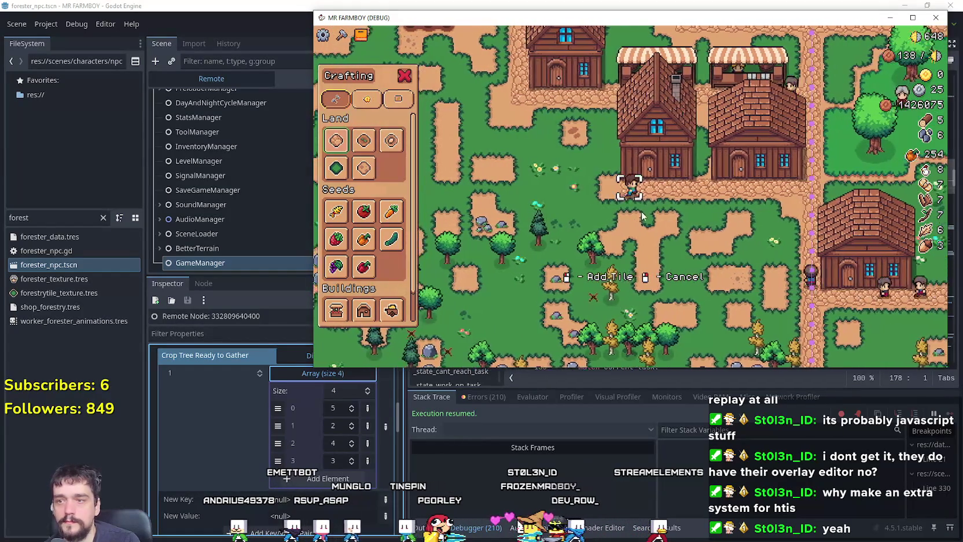
pyautogui.rightClick(636, 214)
pyautogui.click(659, 212)
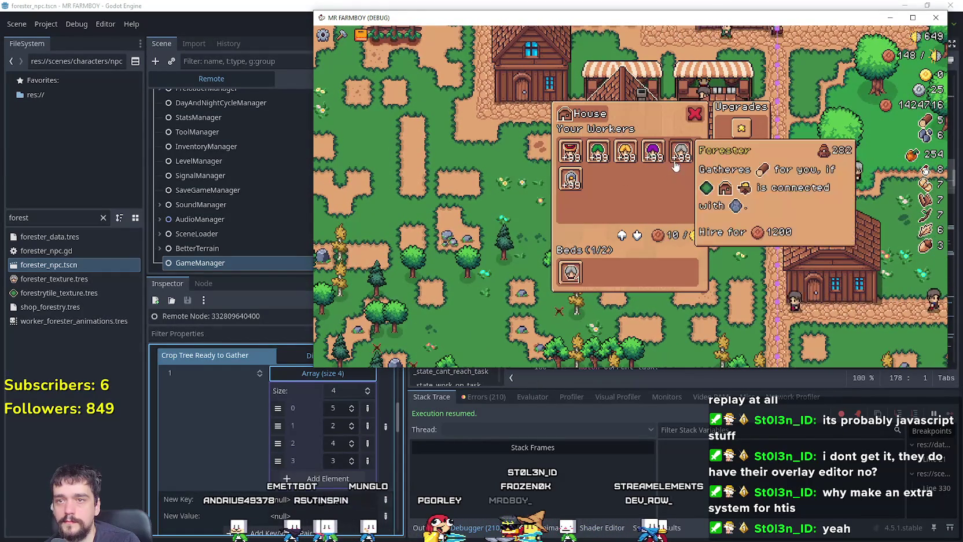
pyautogui.press('d')
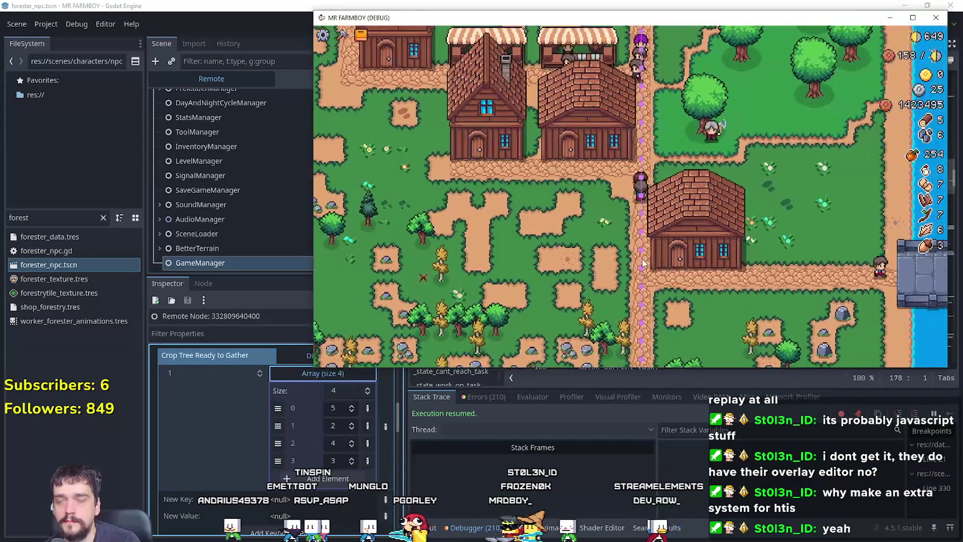
# - Pan over the village and watch the foresters chop trees
pyautogui.press('w')
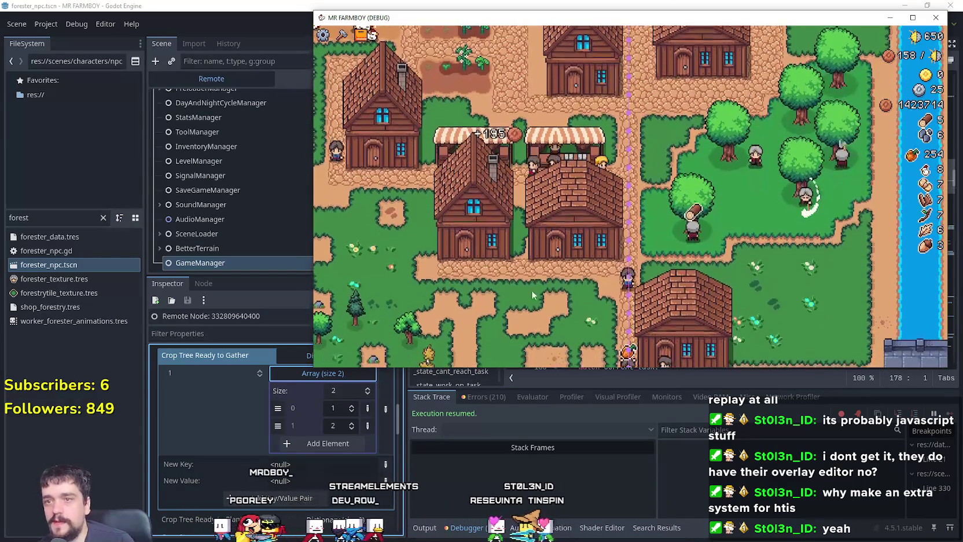
pyautogui.press('b')
pyautogui.scroll(-3, 618, 245)
pyautogui.press('b')
pyautogui.scroll(3, 617, 241)
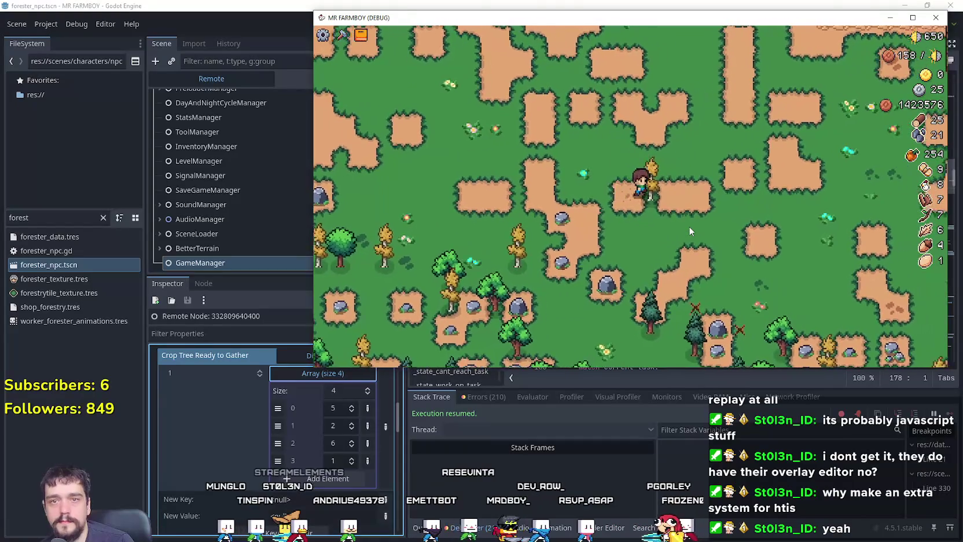
# - Build a house beside the current one for 20 wood
pyautogui.click(342, 35)
pyautogui.scroll(-3, 371, 243)
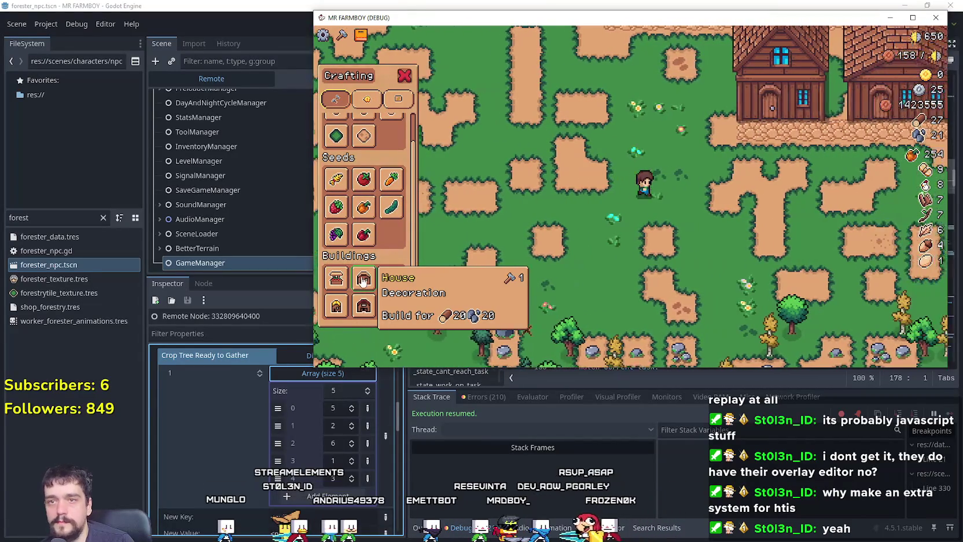
pyautogui.click(365, 278)
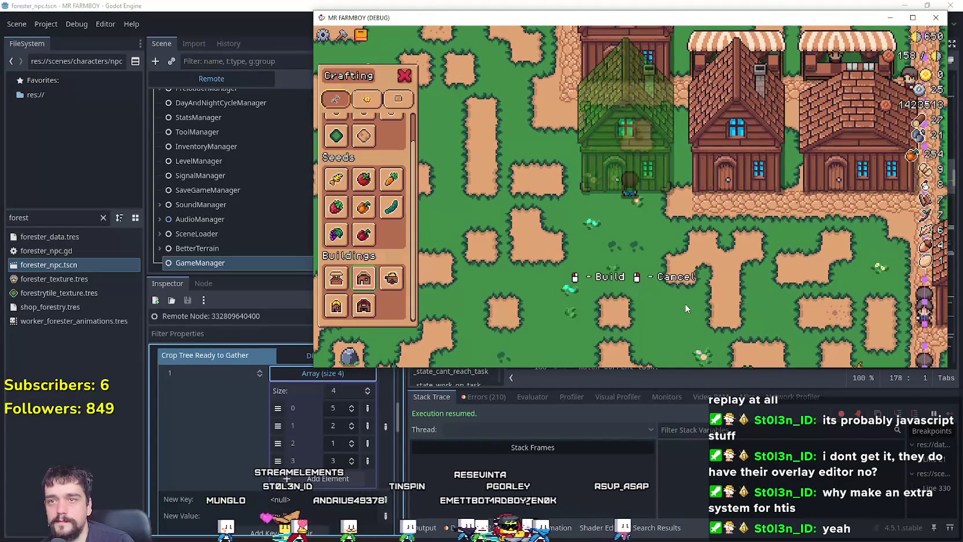
pyautogui.click(685, 303)
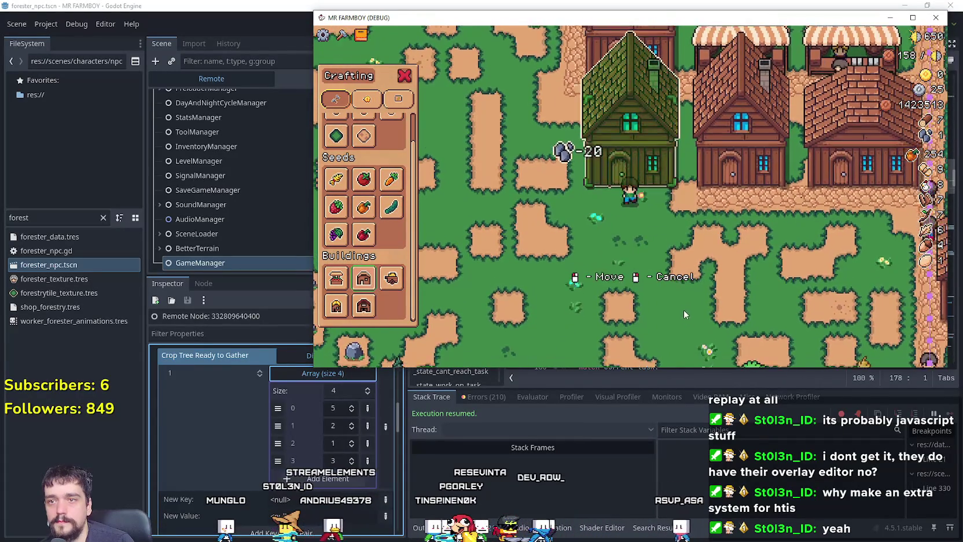
# - Cancel Road Tile placement and review the new house's workers panel, Beds 2/2
pyautogui.scroll(1, 342, 149)
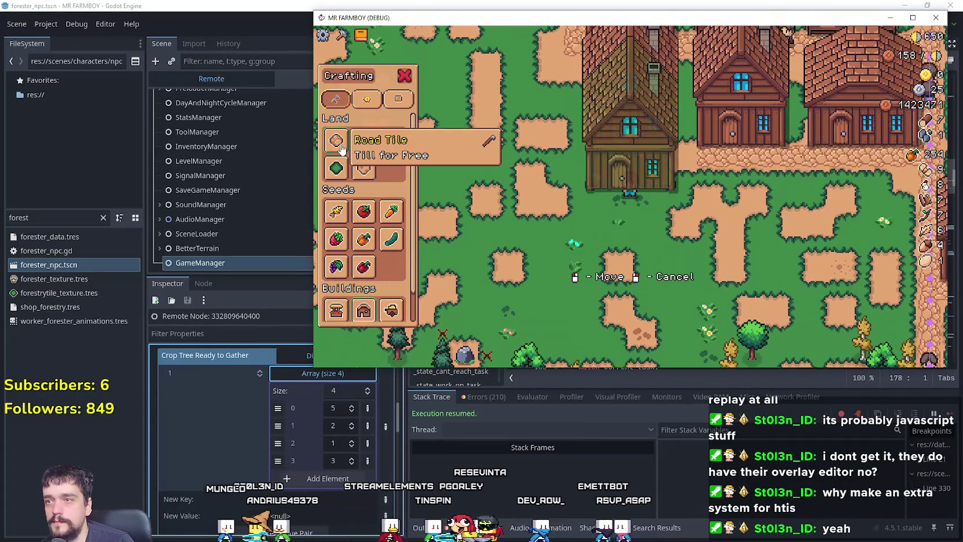
pyautogui.click(341, 149)
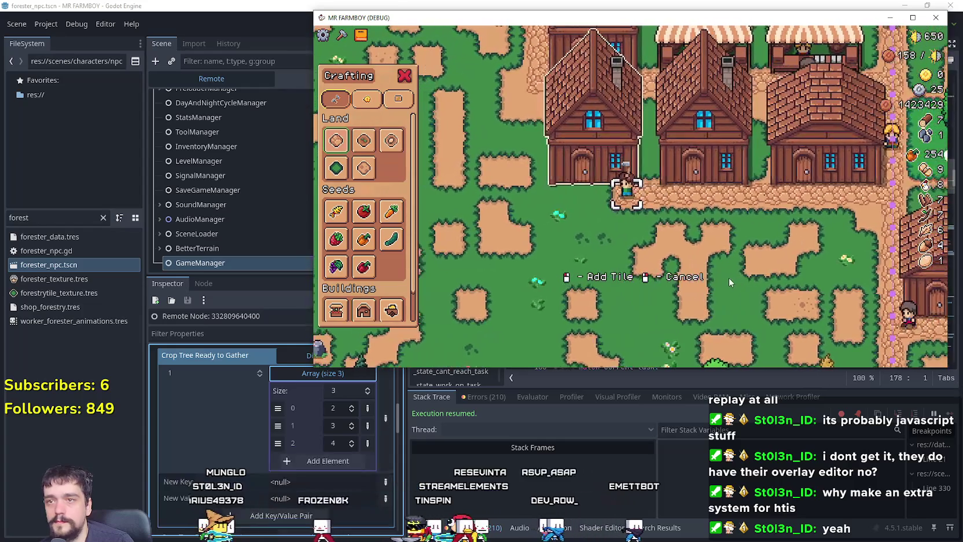
pyautogui.press('a')
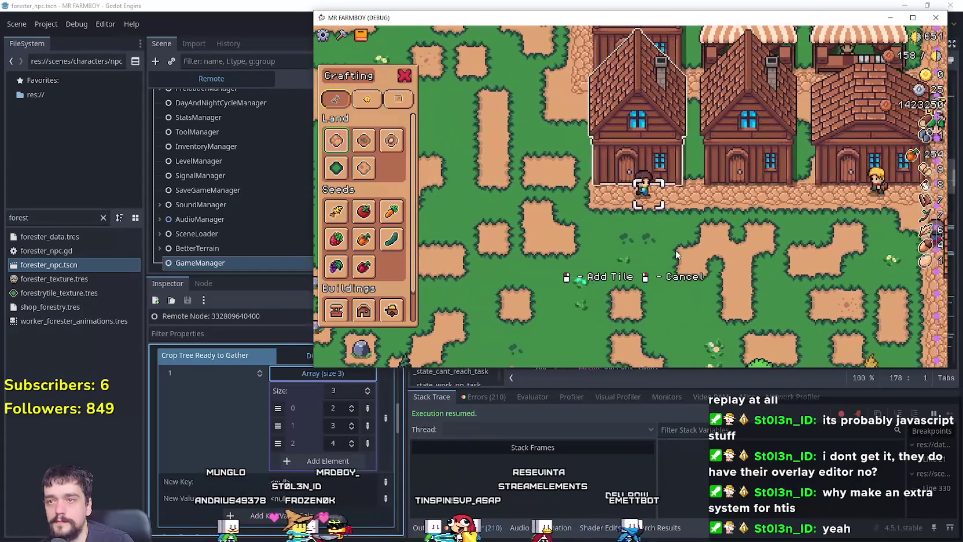
pyautogui.rightClick(676, 254)
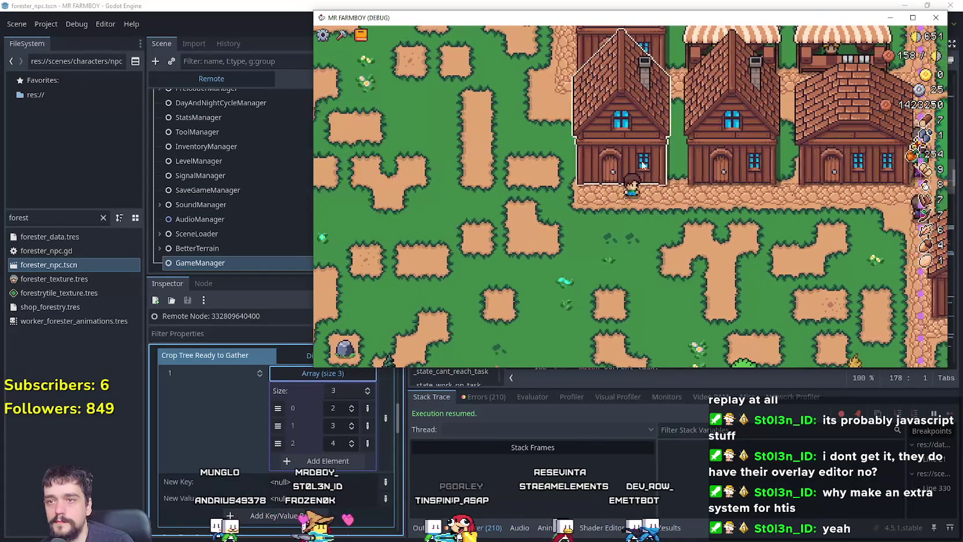
pyautogui.click(645, 170)
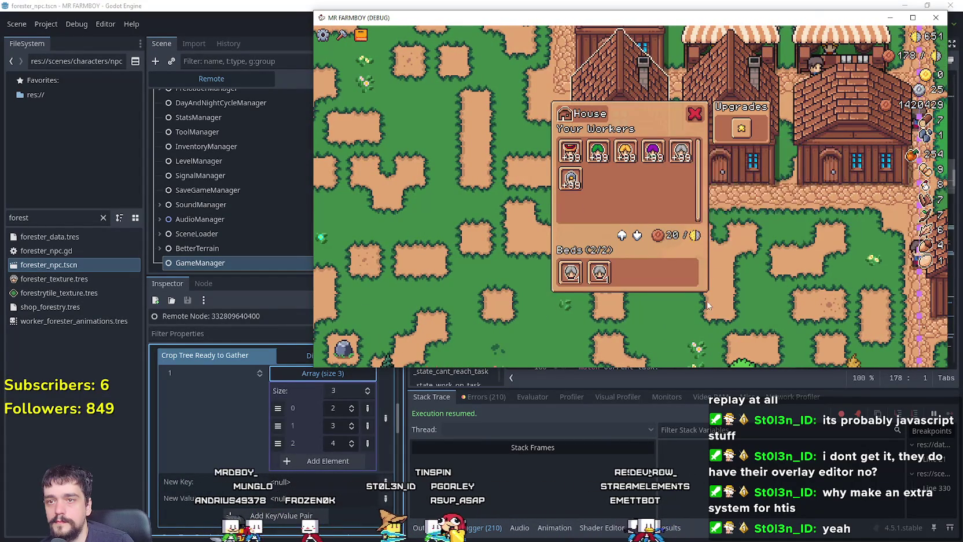
pyautogui.rightClick(702, 298)
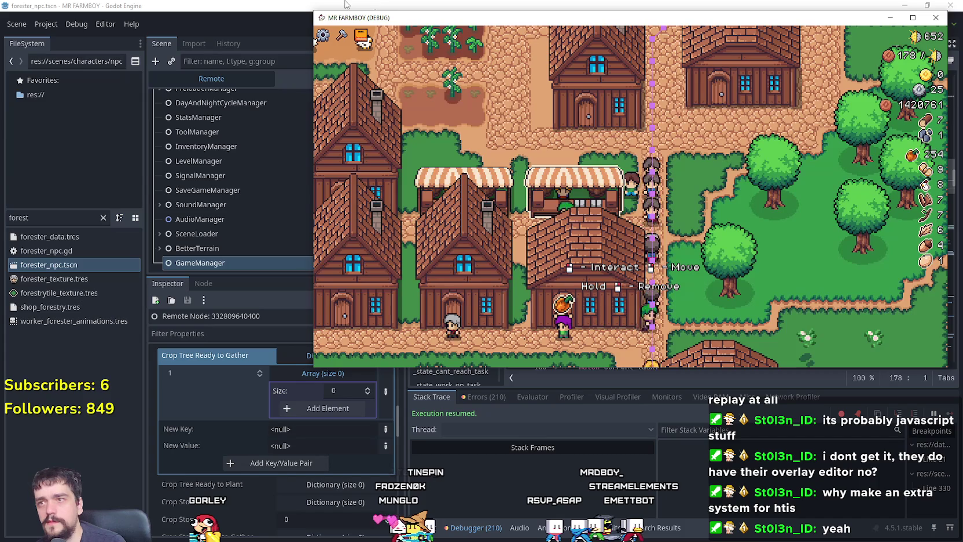
# - Bring the editor forward, show the forester_npc scene's Local tree, and narrow the docks to widen the code area
pyautogui.click(368, 7)
pyautogui.scroll(-2, 727, 300)
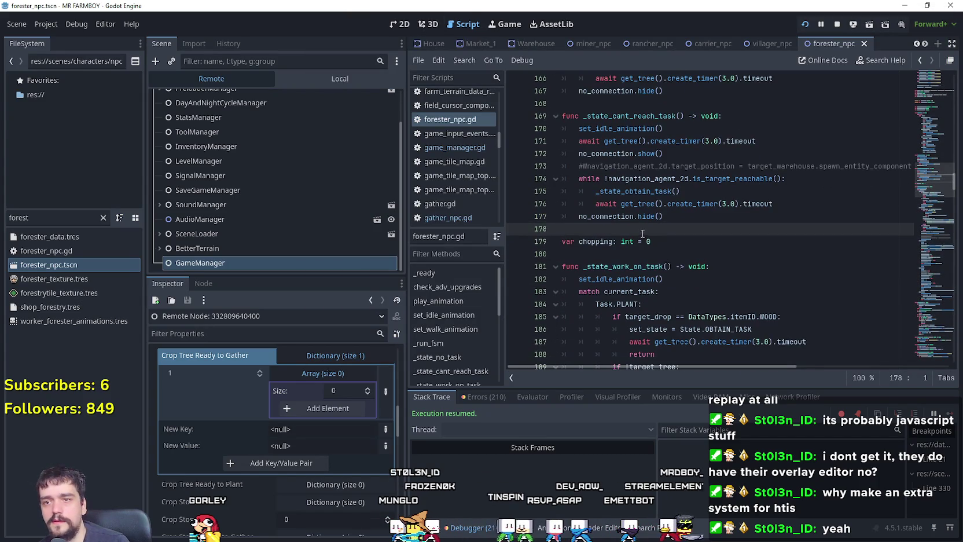
pyautogui.click(669, 258)
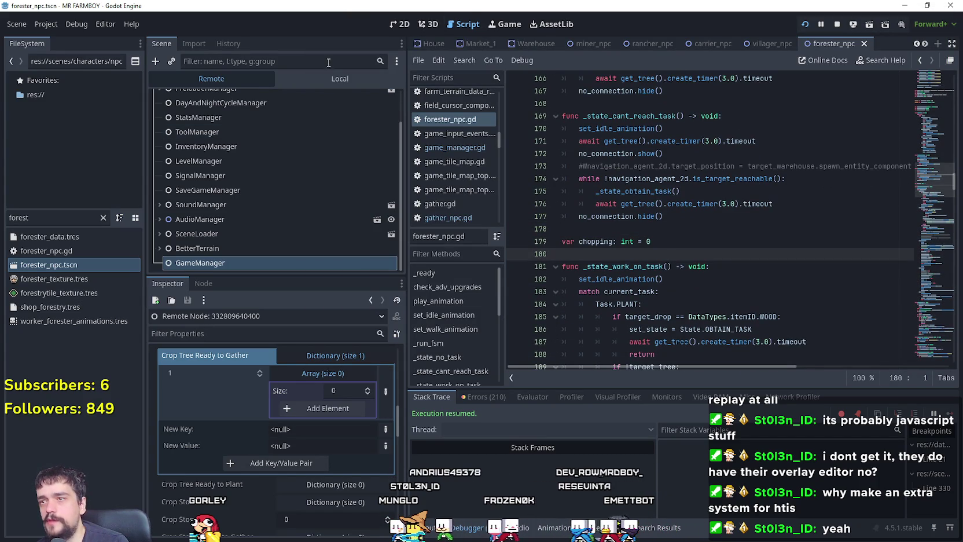
pyautogui.click(370, 79)
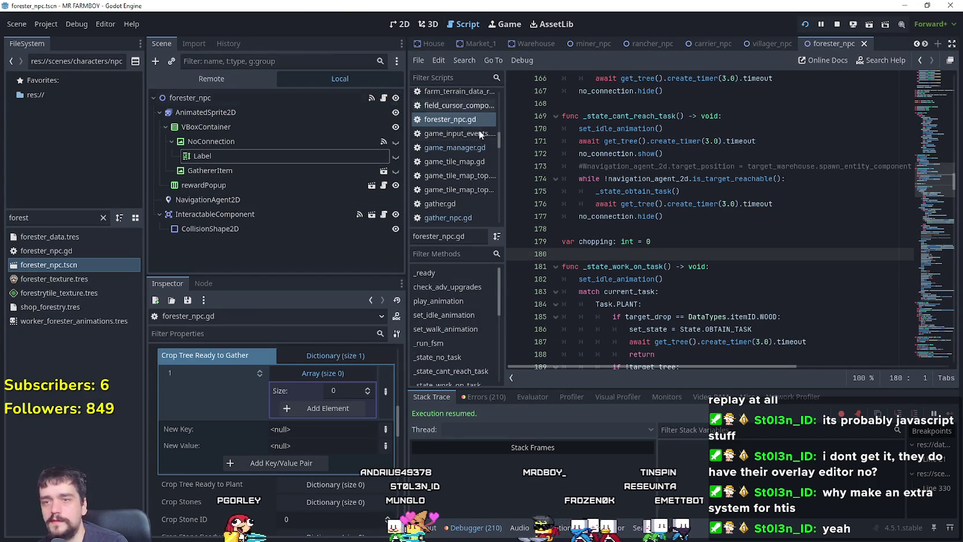
pyautogui.moveTo(957, 178)
pyautogui.mouseDown()
pyautogui.moveTo(945, 174)
pyautogui.moveTo(938, 204)
pyautogui.mouseUp()
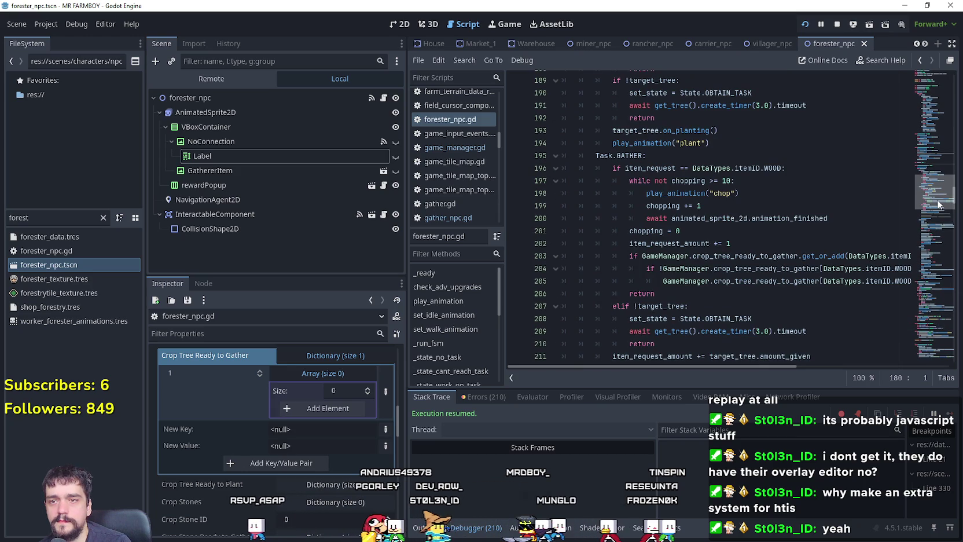
pyautogui.moveTo(939, 203); pyautogui.dragTo(939, 208)
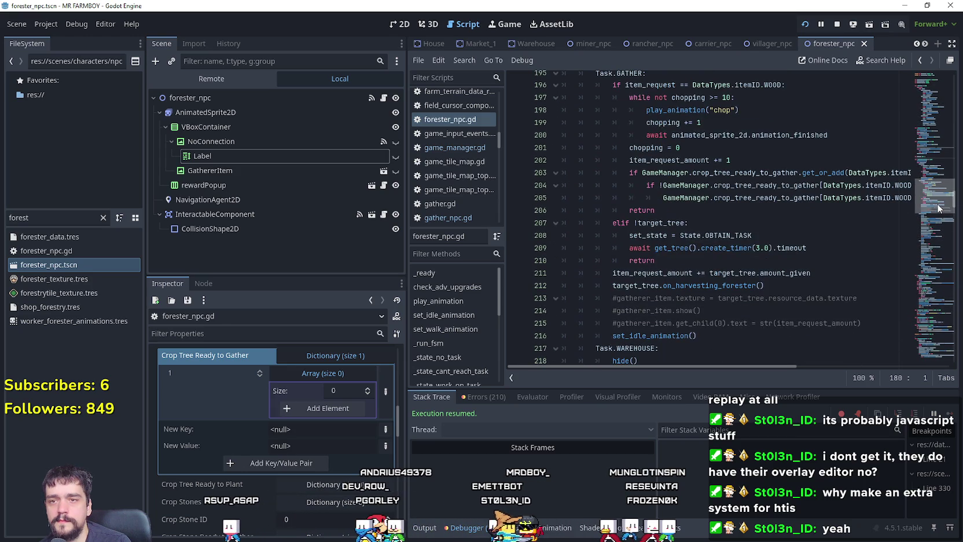
pyautogui.moveTo(406, 237); pyautogui.dragTo(339, 236)
# - Select lines 203–205 in the Task.GATHER code that add the tree to crop_tree_ready_to_gather
pyautogui.doubleClick(855, 178)
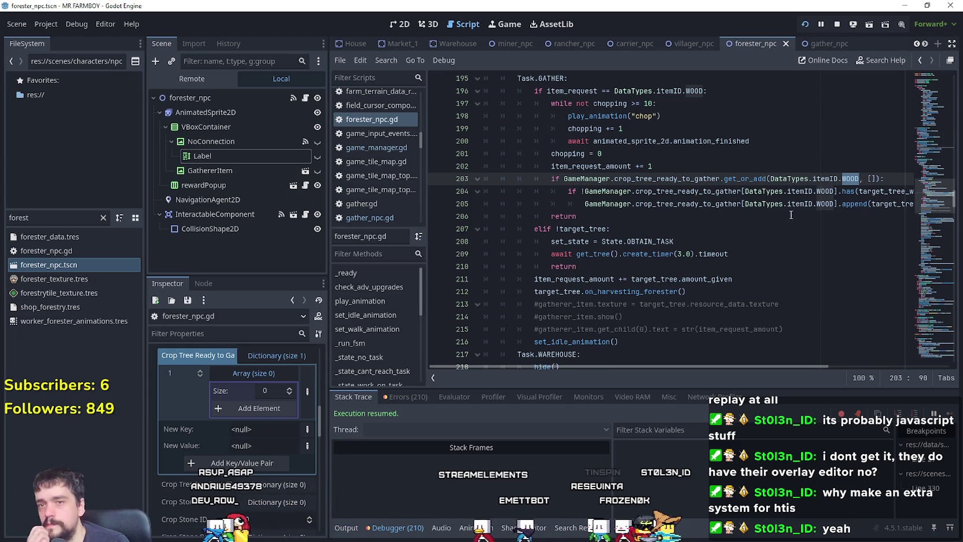
pyautogui.moveTo(785, 366); pyautogui.dragTo(829, 367)
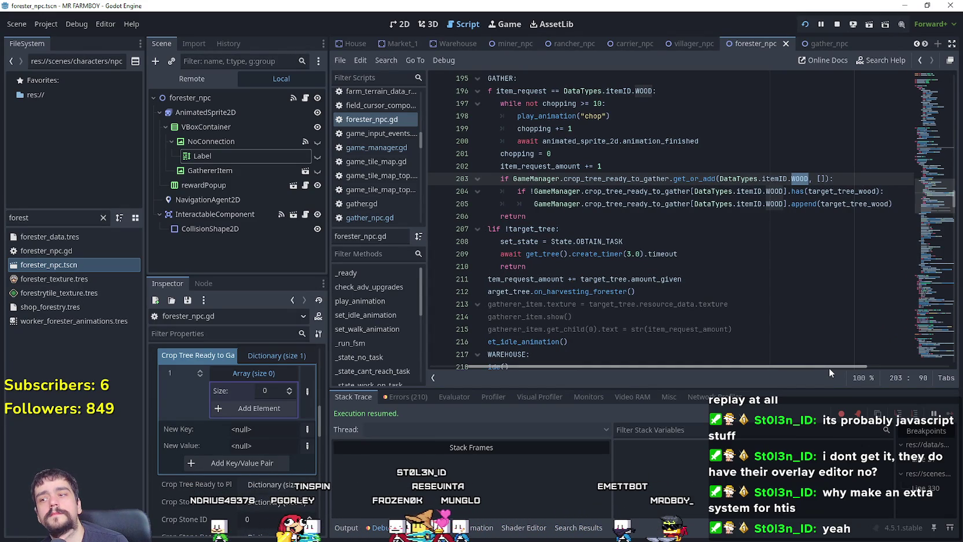
pyautogui.moveTo(829, 366); pyautogui.dragTo(864, 368)
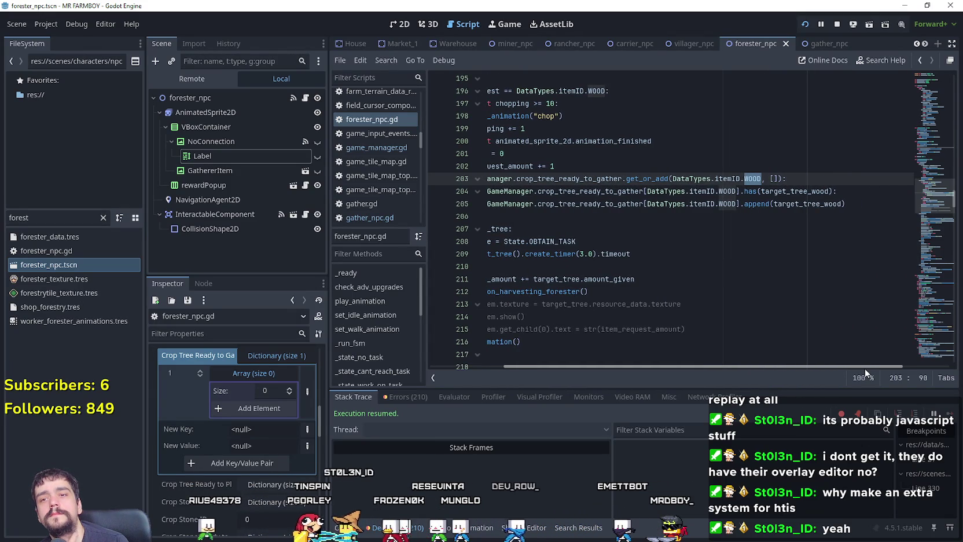
pyautogui.click(819, 191)
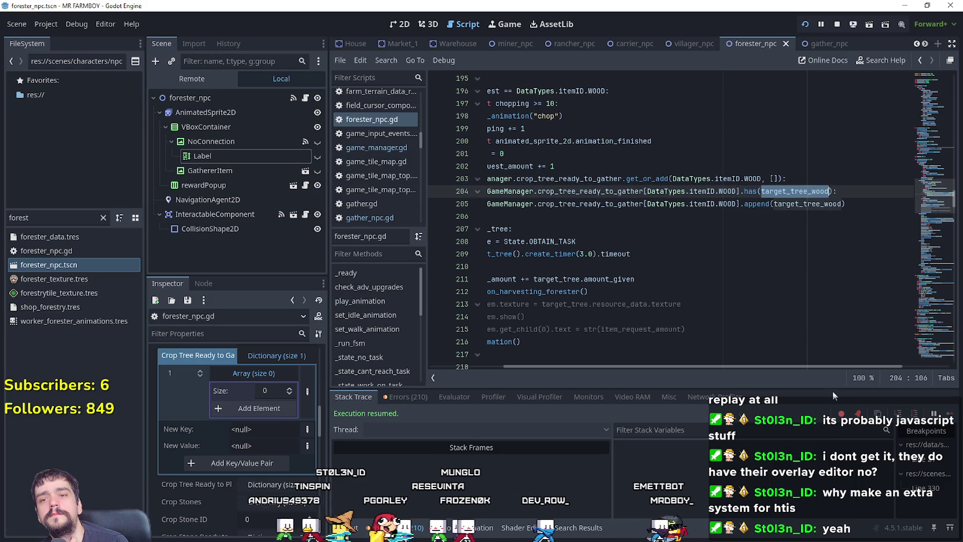
pyautogui.moveTo(840, 366); pyautogui.dragTo(633, 353)
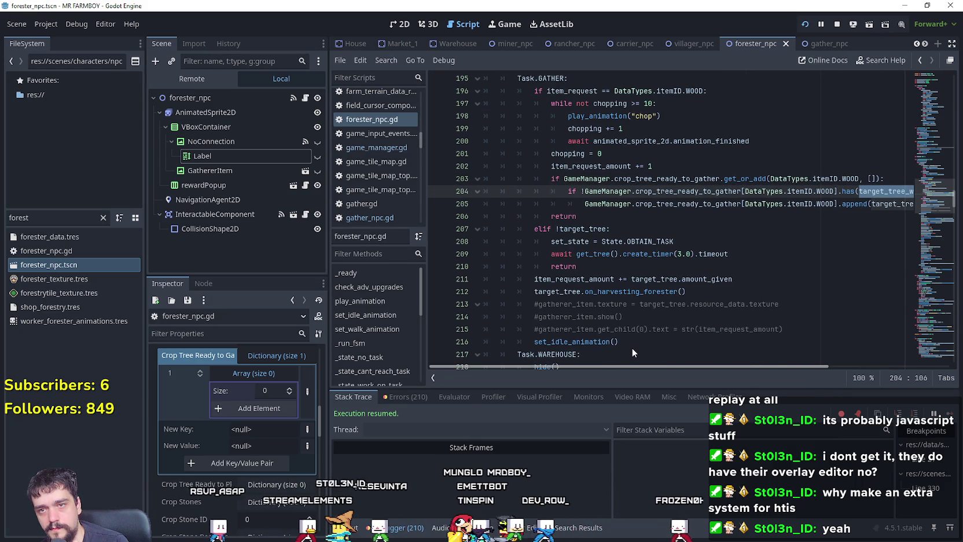
pyautogui.moveTo(633, 351)
pyautogui.mouseDown()
pyautogui.moveTo(822, 357)
pyautogui.moveTo(566, 345)
pyautogui.mouseUp()
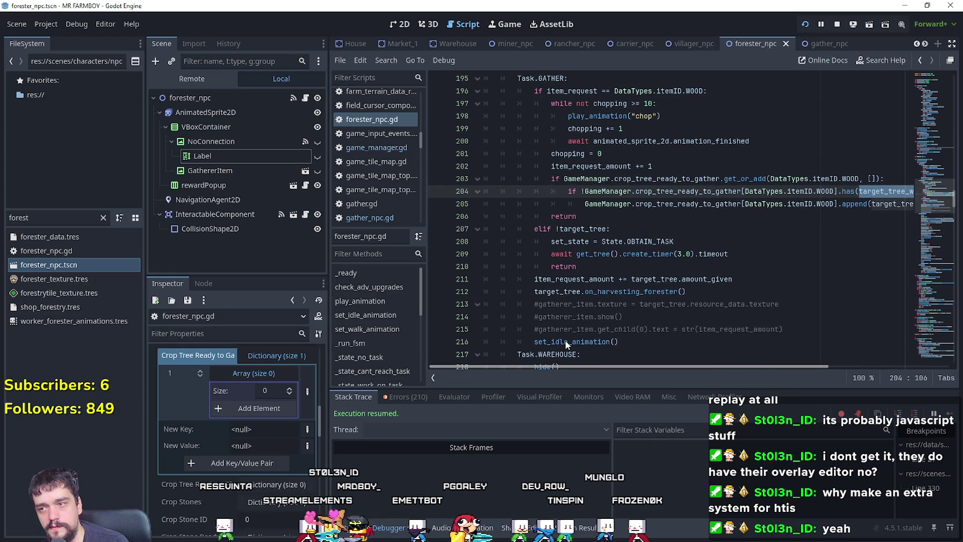
pyautogui.hscroll(5, 876, 348)
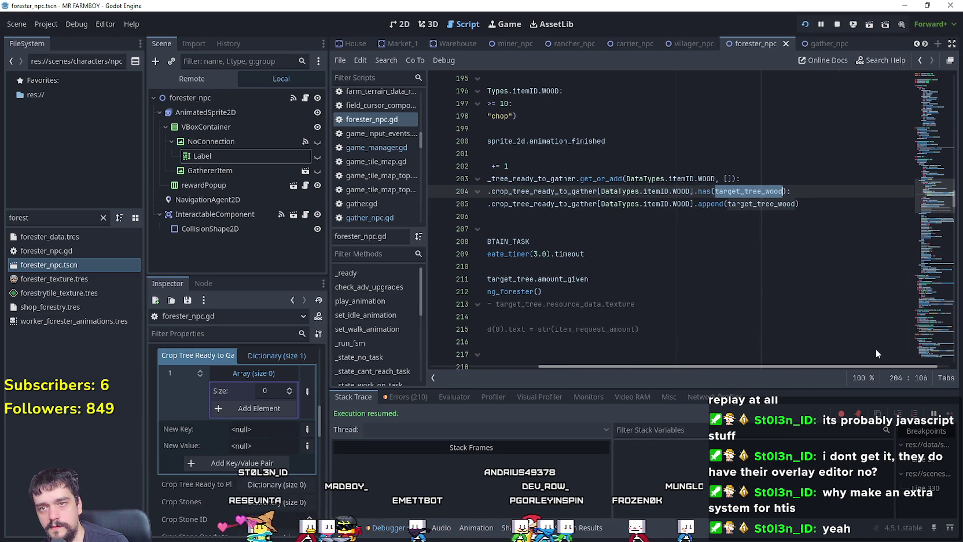
pyautogui.click(847, 204)
pyautogui.moveTo(846, 209); pyautogui.dragTo(441, 173)
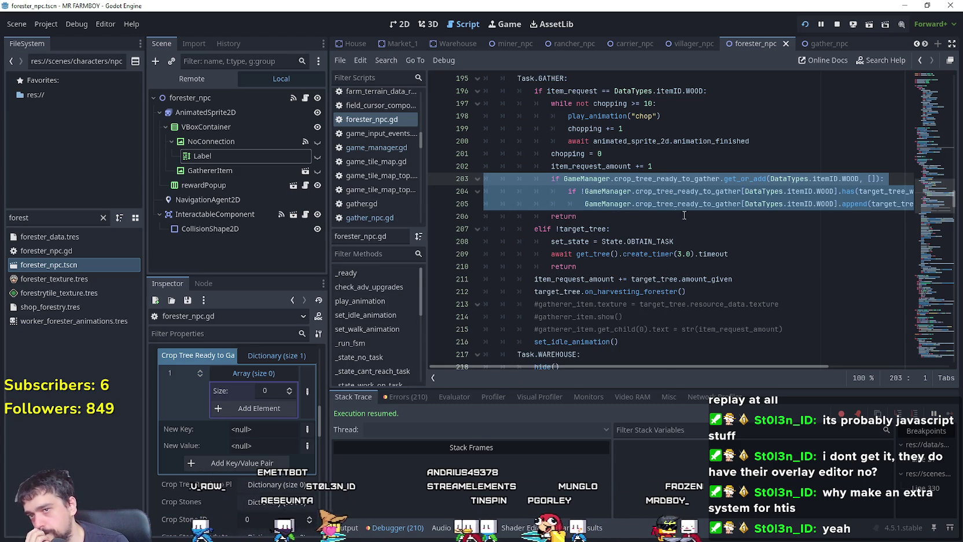
# - Copy the selected gather code and scroll down to the WAREHOUSE and HOUSE task code
pyautogui.rightClick(647, 201)
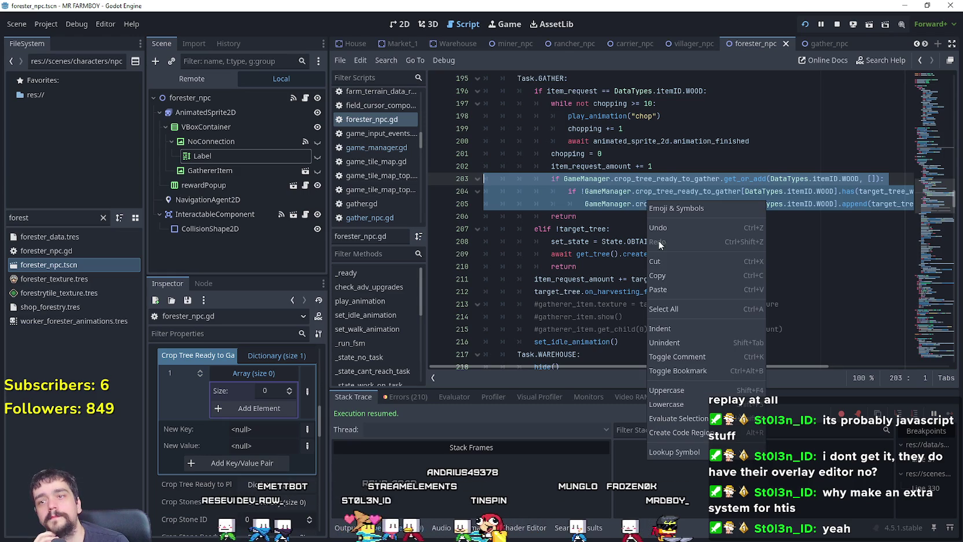
pyautogui.click(679, 274)
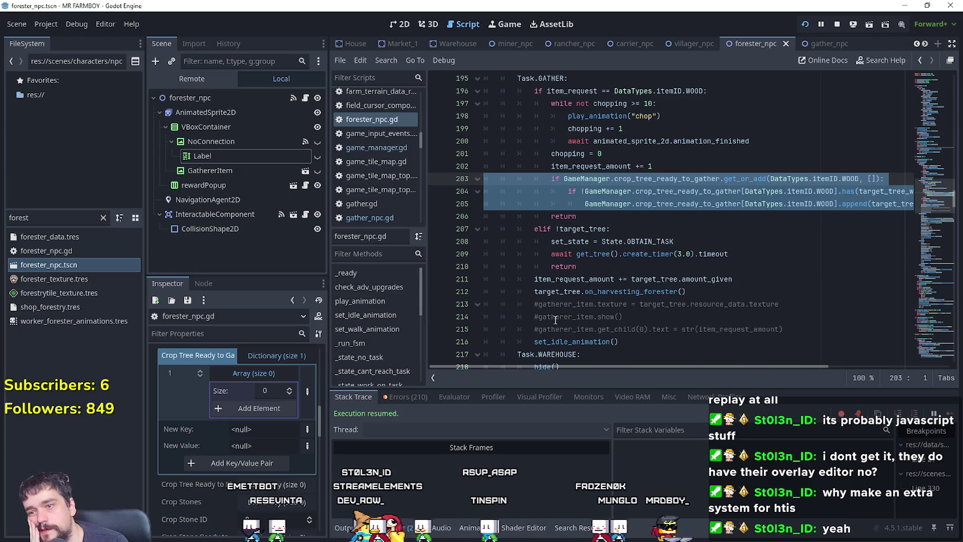
pyautogui.scroll(-1, 554, 319)
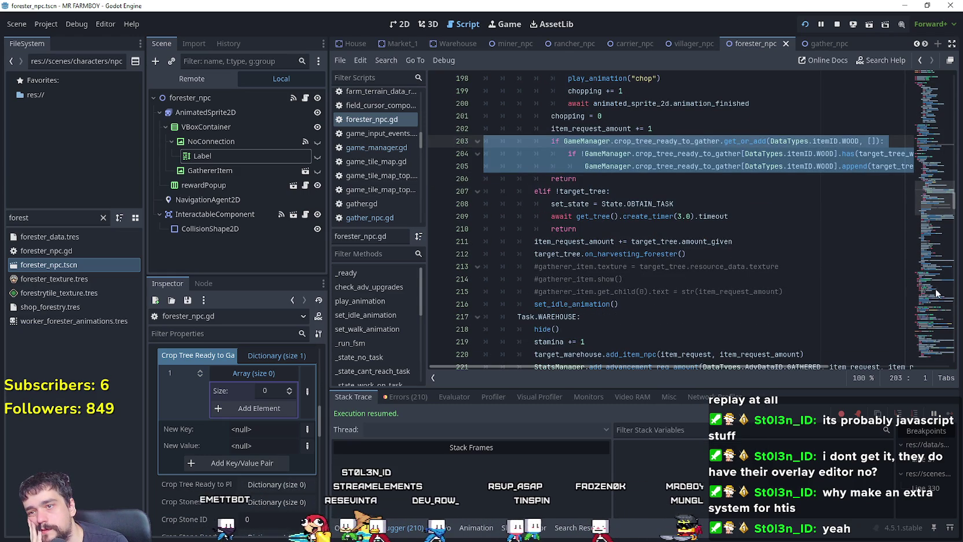
pyautogui.scroll(2, 832, 260)
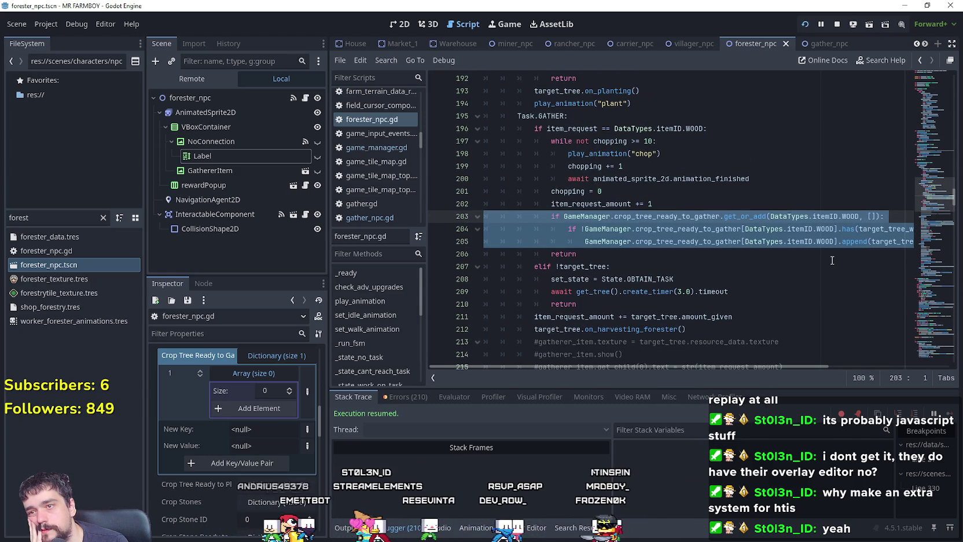
pyautogui.moveTo(940, 214); pyautogui.dragTo(943, 235)
pyautogui.click(935, 214)
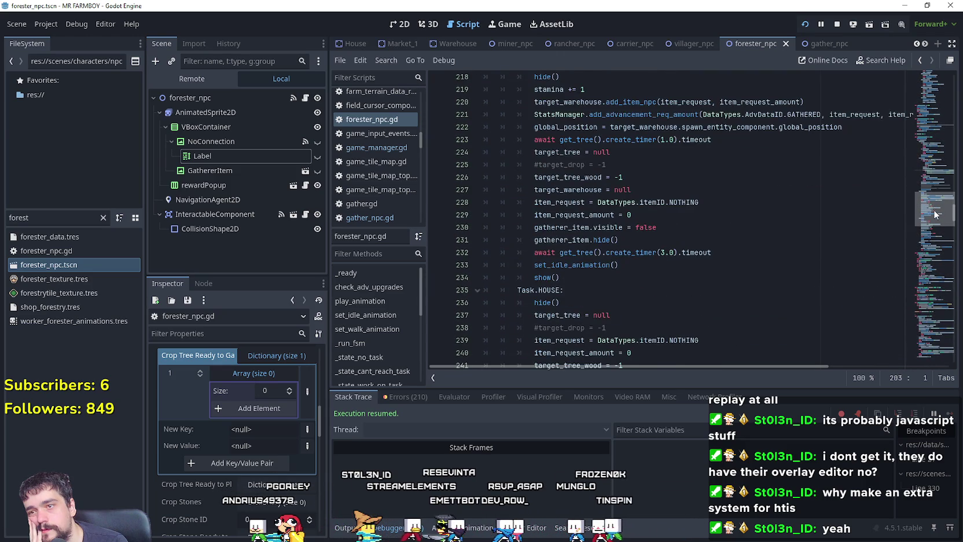
pyautogui.scroll(1, 935, 214)
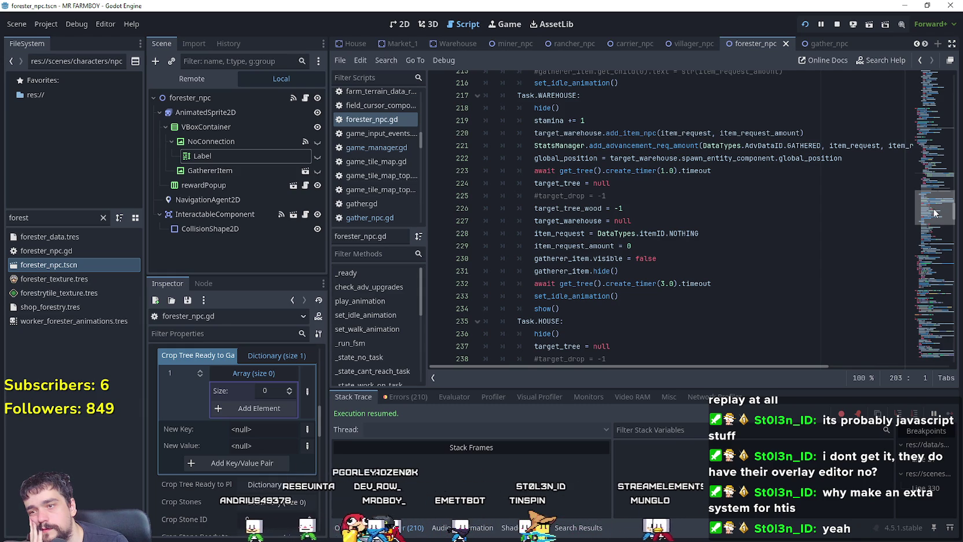
pyautogui.scroll(-4, 751, 261)
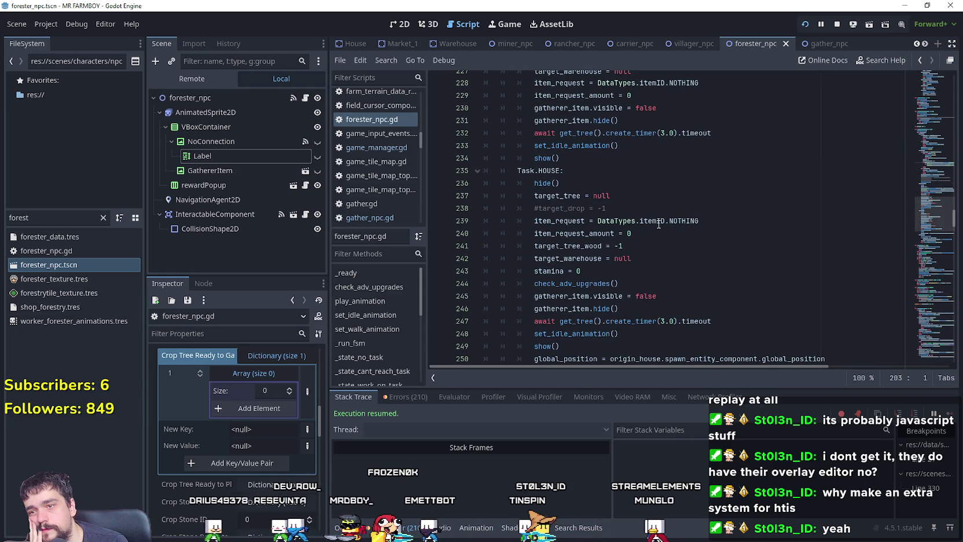
# - Select the HOUSE task's reset lines 239–241, then reselect gather lines 203–206
pyautogui.click(648, 246)
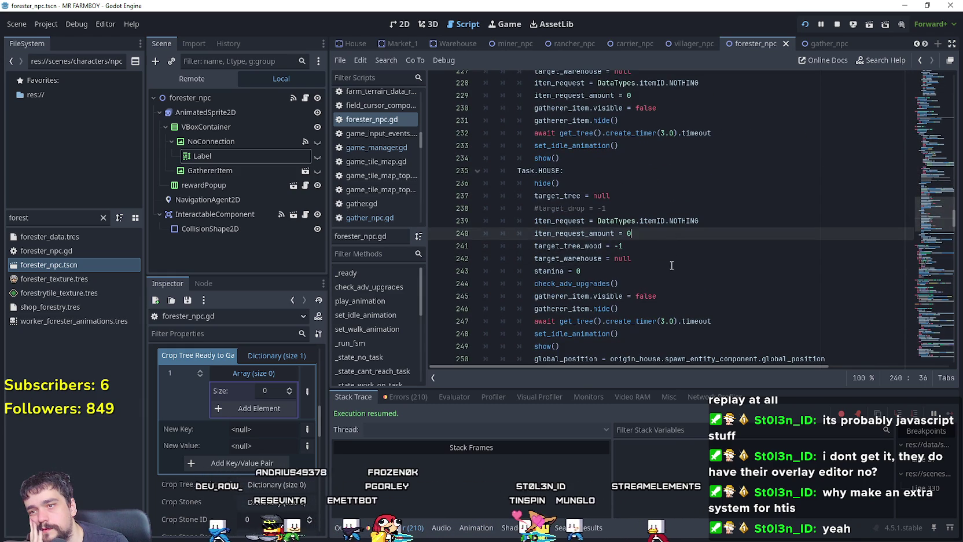
pyautogui.moveTo(657, 250); pyautogui.dragTo(439, 228)
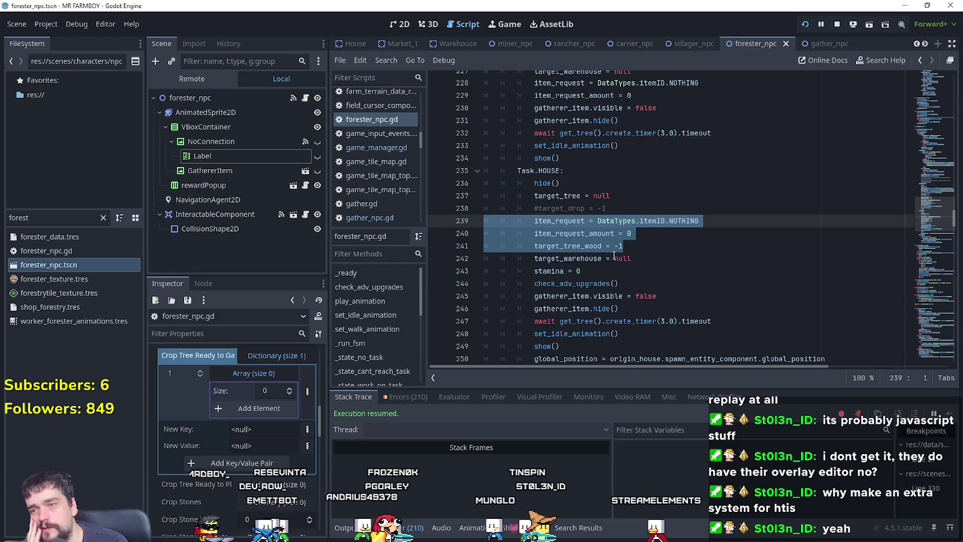
pyautogui.scroll(10, 604, 260)
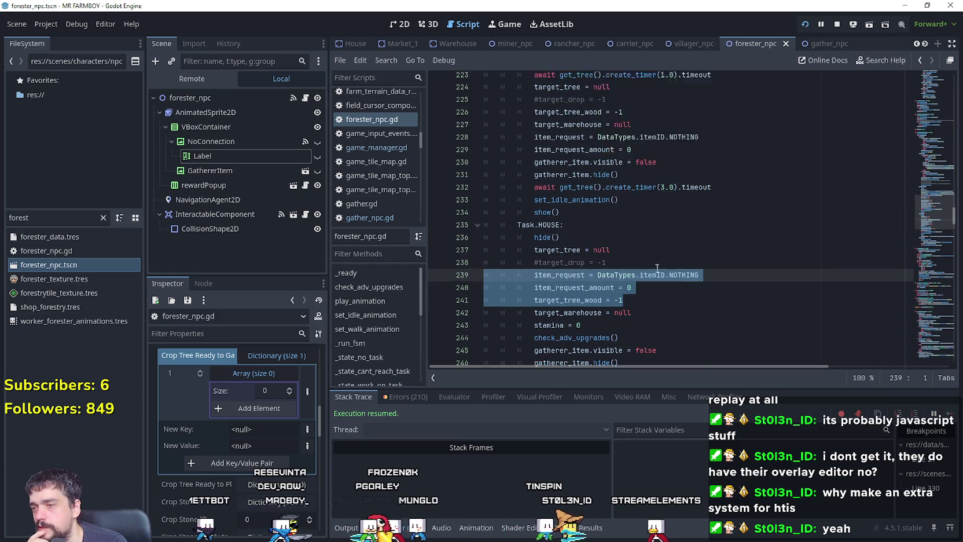
pyautogui.scroll(3, 658, 265)
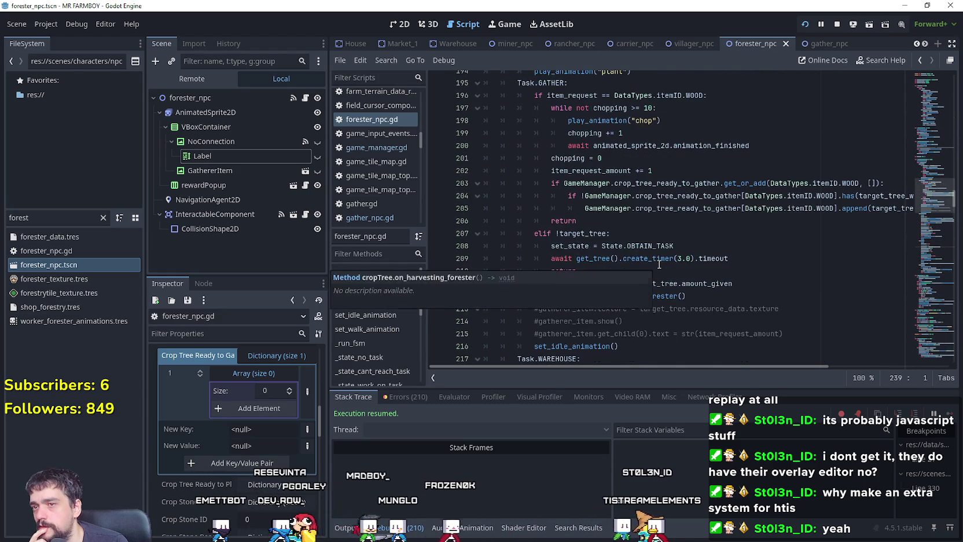
pyautogui.moveTo(576, 296); pyautogui.dragTo(474, 255)
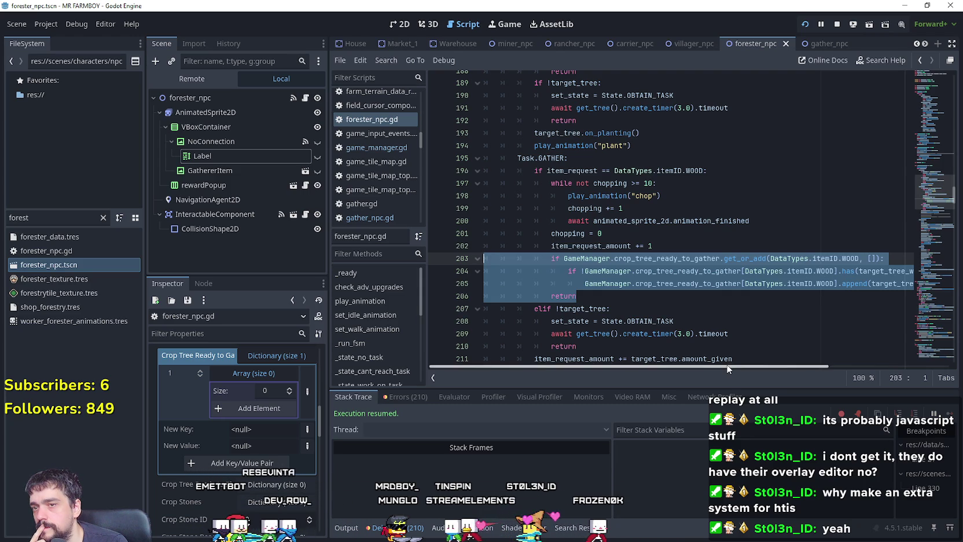
pyautogui.hscroll(4, 798, 368)
pyautogui.hscroll(-3, 704, 358)
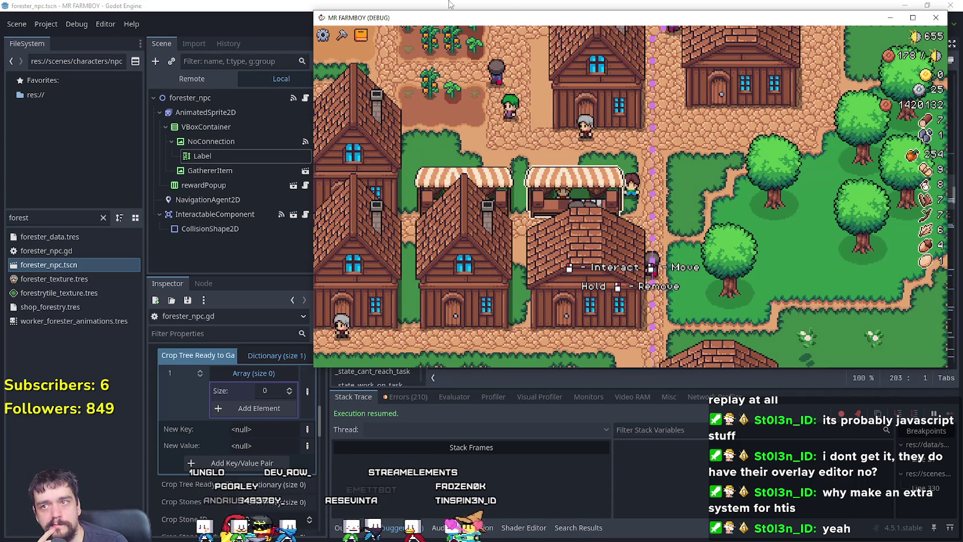
# - Return to the script editor over the game and locate the get_or_add line 203 in GATHER
pyautogui.hotkey('alt', 'Tab')
pyautogui.click(638, 295)
pyautogui.scroll(-3, 631, 236)
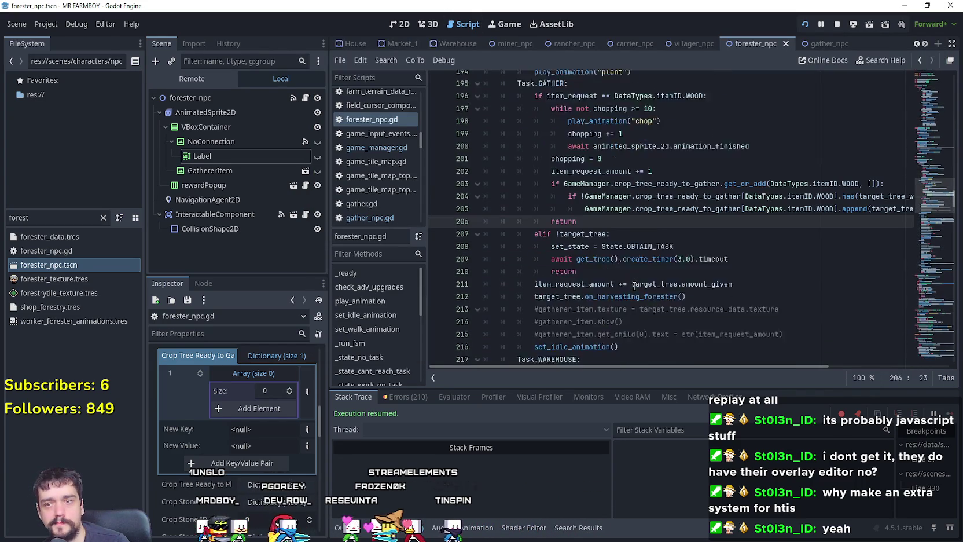
pyautogui.scroll(1, 637, 205)
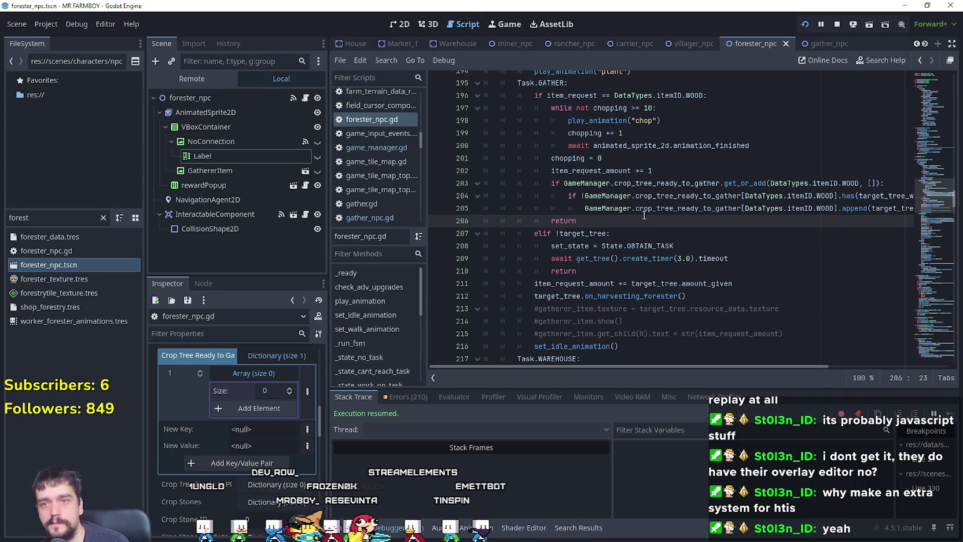
pyautogui.moveTo(645, 212)
pyautogui.click(646, 183)
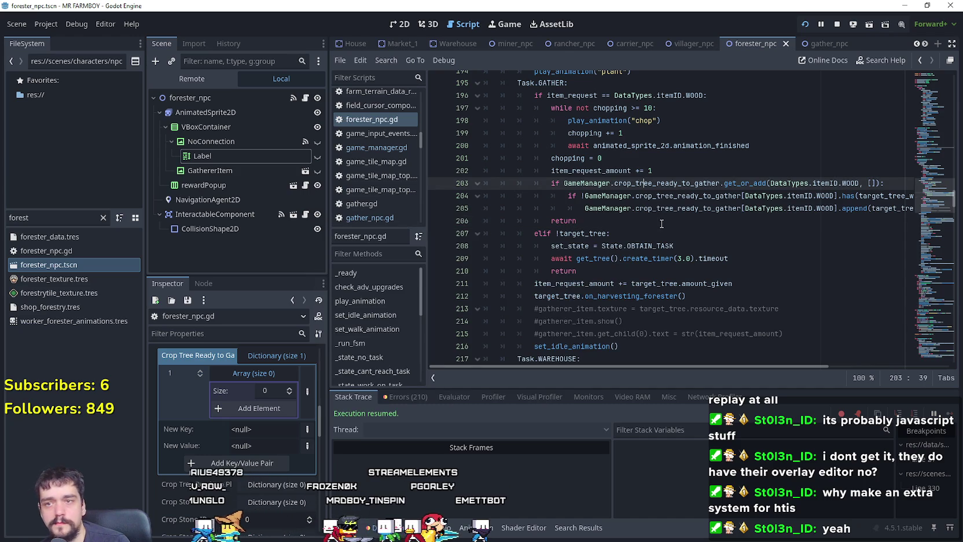
pyautogui.scroll(-3, 659, 220)
pyautogui.scroll(-3, 662, 223)
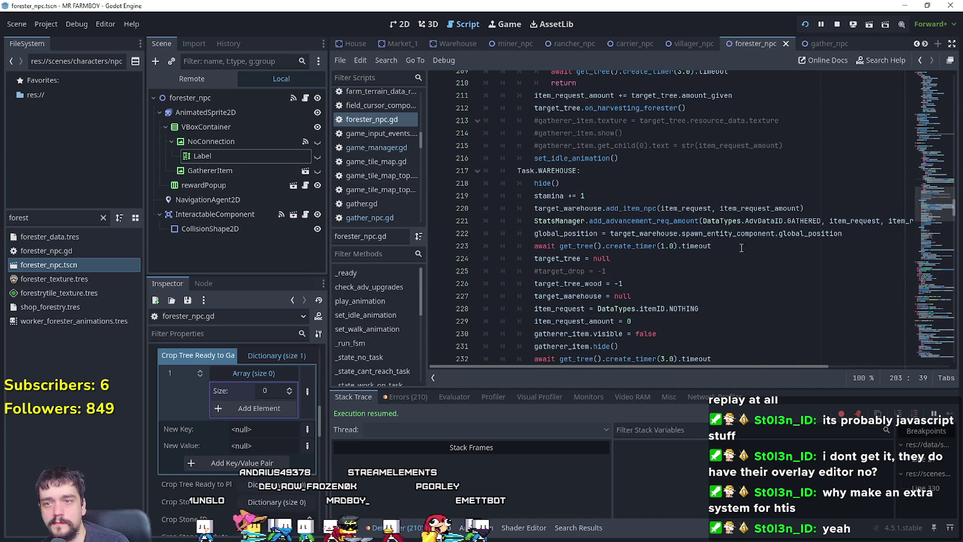
pyautogui.scroll(3, 752, 241)
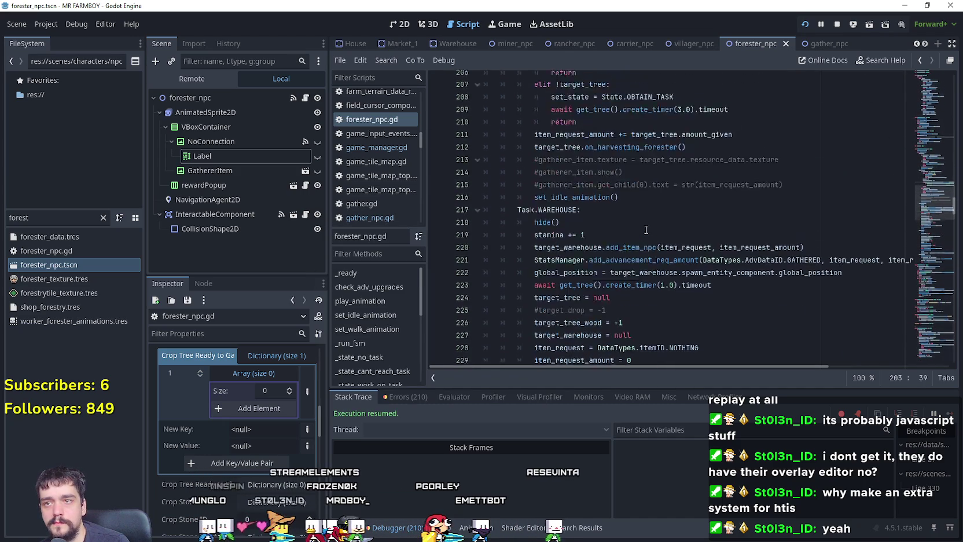
# - Select the get_or_add WOOD condition on line 203, extending the selection up to line 202
pyautogui.click(723, 193)
pyautogui.scroll(3, 752, 243)
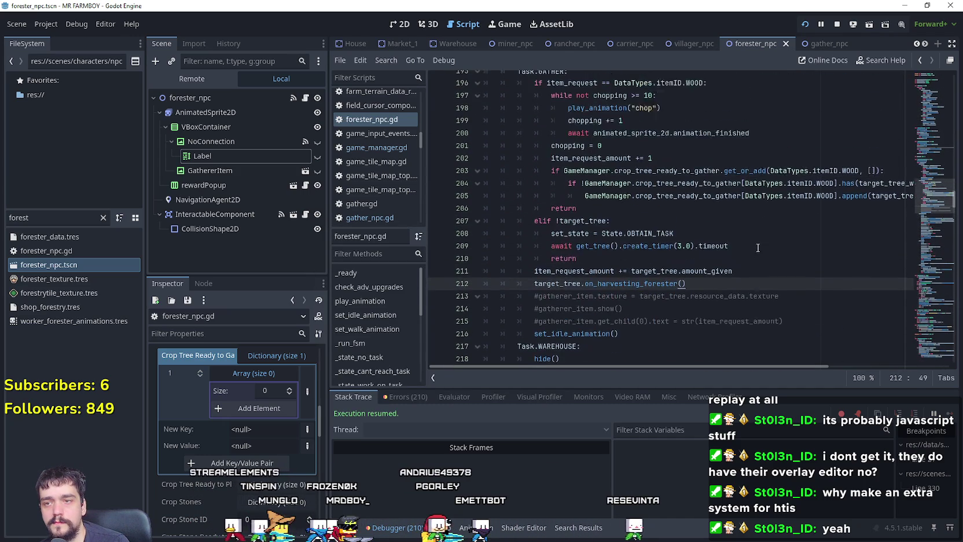
pyautogui.scroll(1, 759, 264)
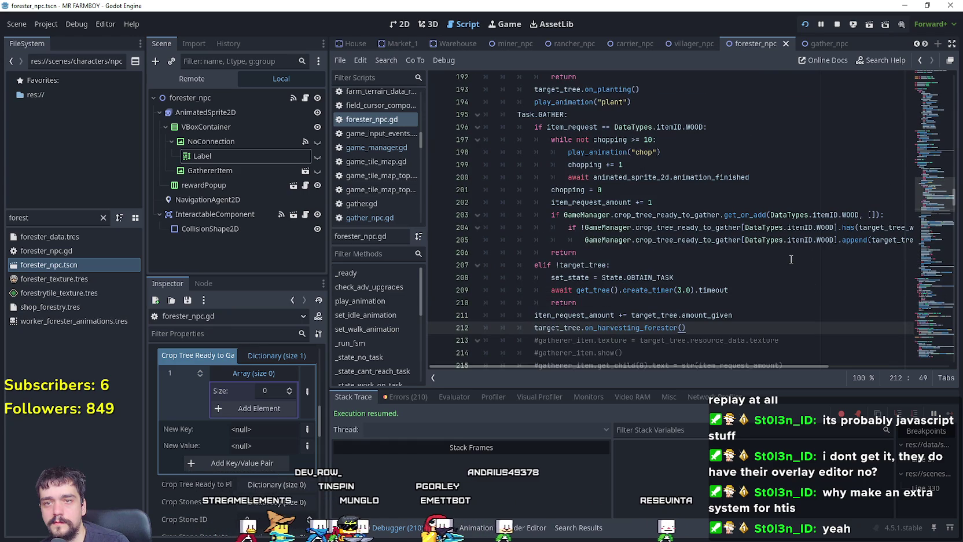
pyautogui.moveTo(551, 214); pyautogui.dragTo(889, 211)
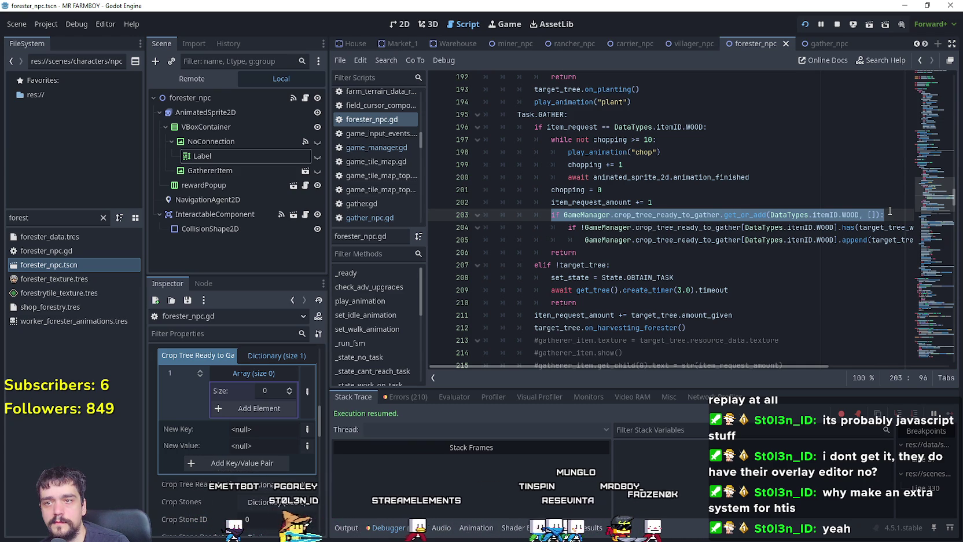
pyautogui.hotkey('shift', 'Up')
# - Add a new get_trees line assigned the copied GameManager get_or_add expression
pyautogui.click(885, 214)
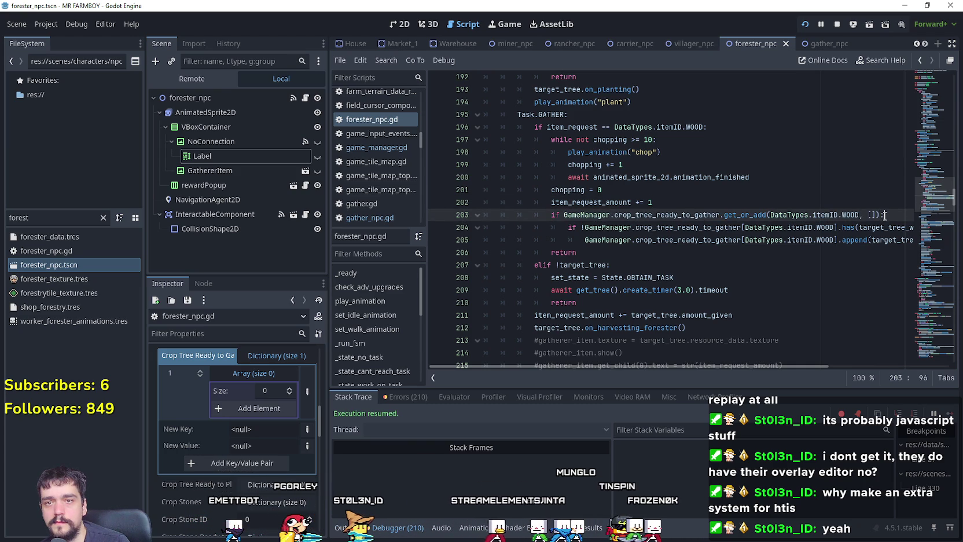
pyautogui.click(741, 206)
pyautogui.press('Return')
pyautogui.write('var get_trees')
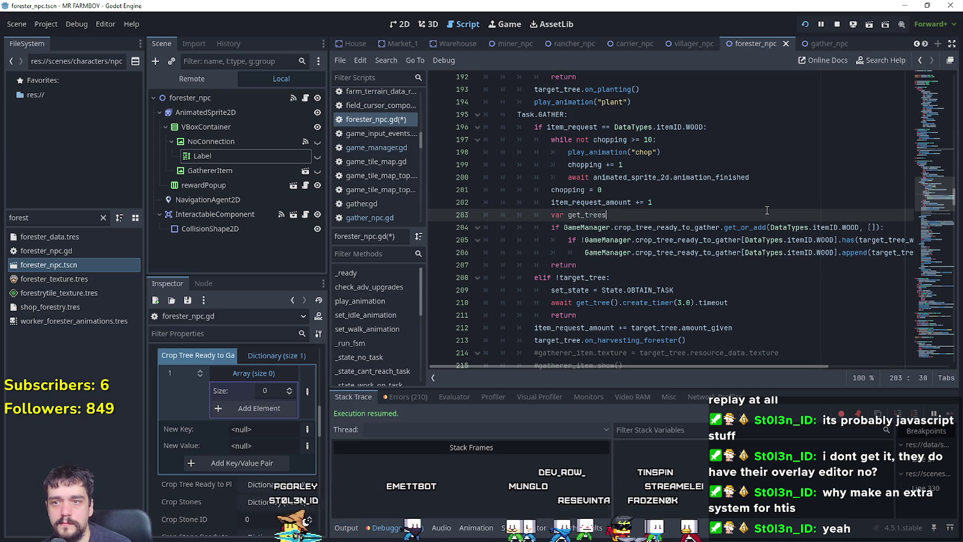
pyautogui.write(' =')
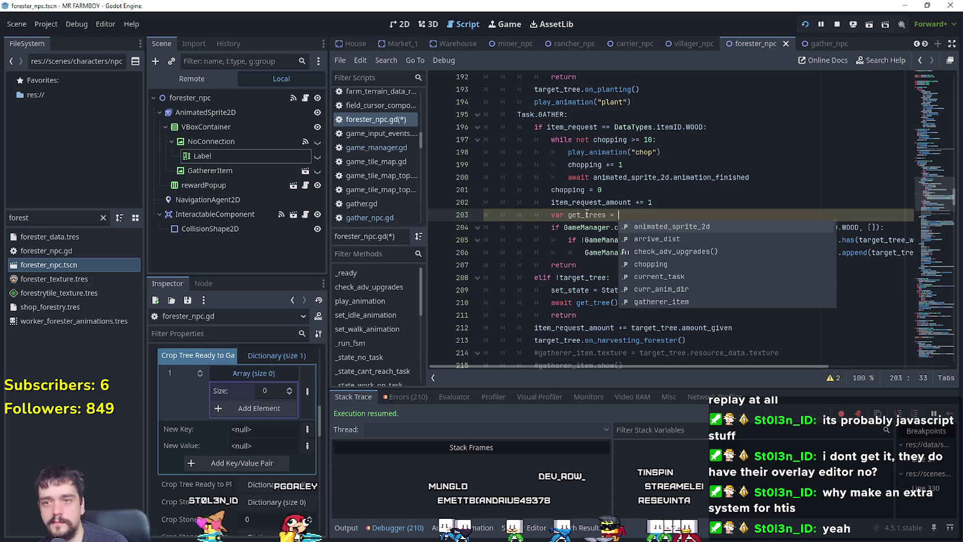
pyautogui.click(585, 214)
pyautogui.moveTo(564, 227); pyautogui.dragTo(881, 227)
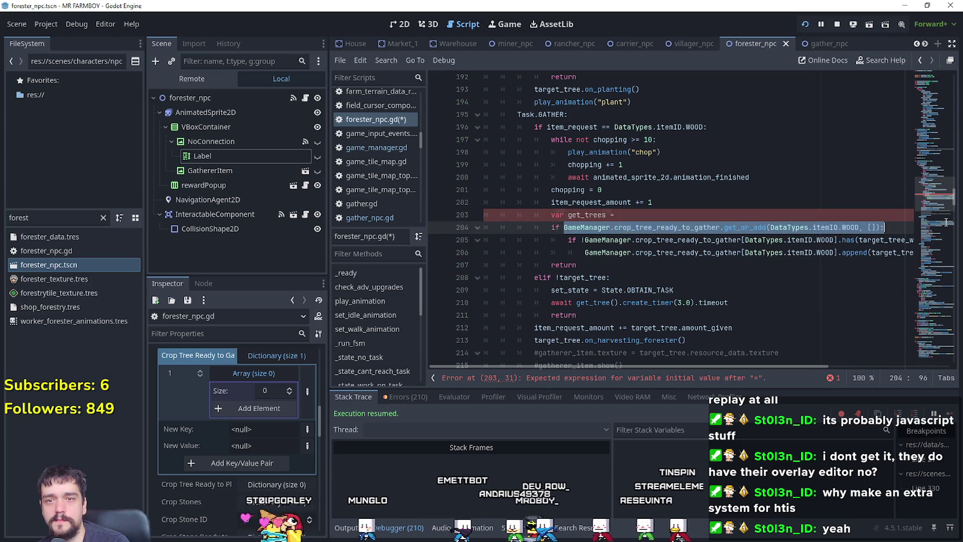
pyautogui.hotkey('ctrl', 'c')
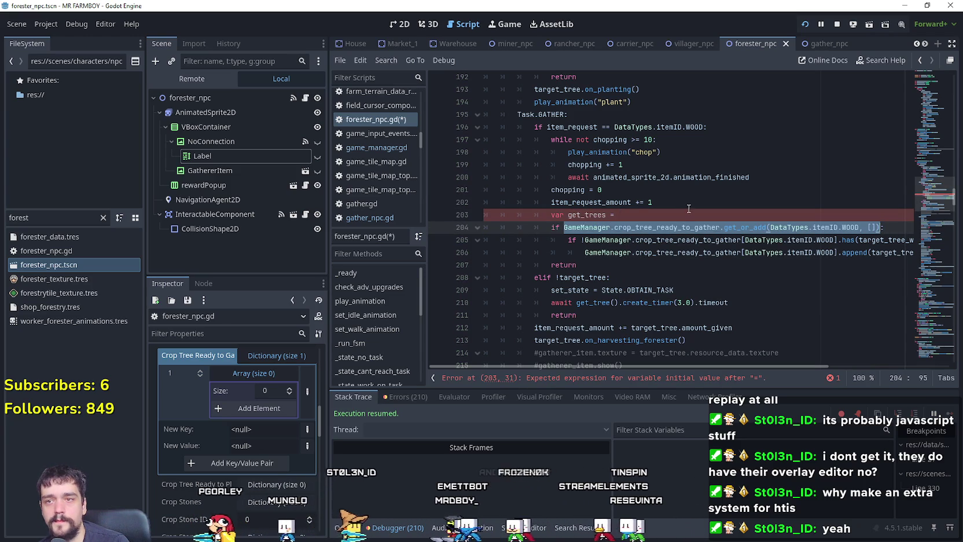
pyautogui.press('Up')
pyautogui.hotkey('ctrl', 'v')
pyautogui.press('BackSpace')
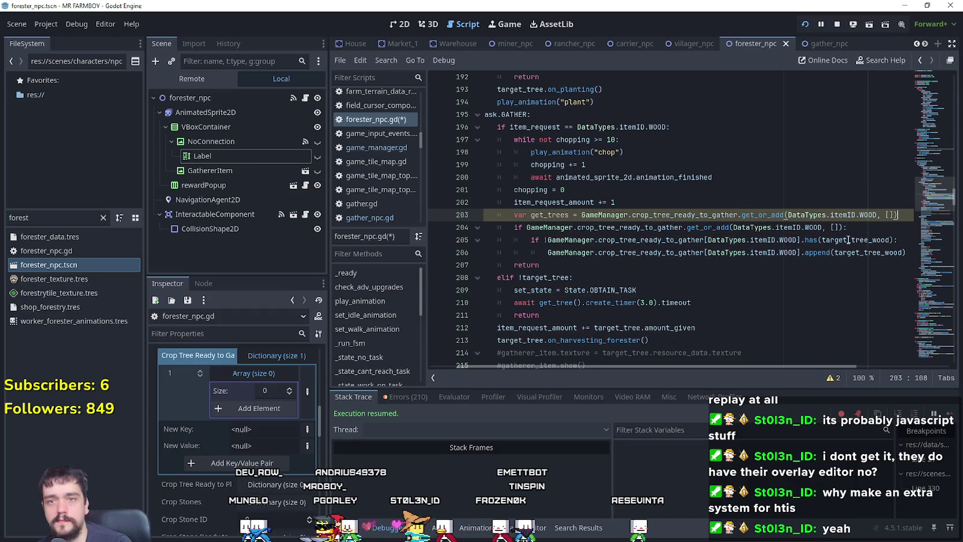
# - Undo the old if-line edit and declare get_trees as Array[int]
pyautogui.click(741, 227)
pyautogui.moveTo(846, 222); pyautogui.dragTo(457, 219)
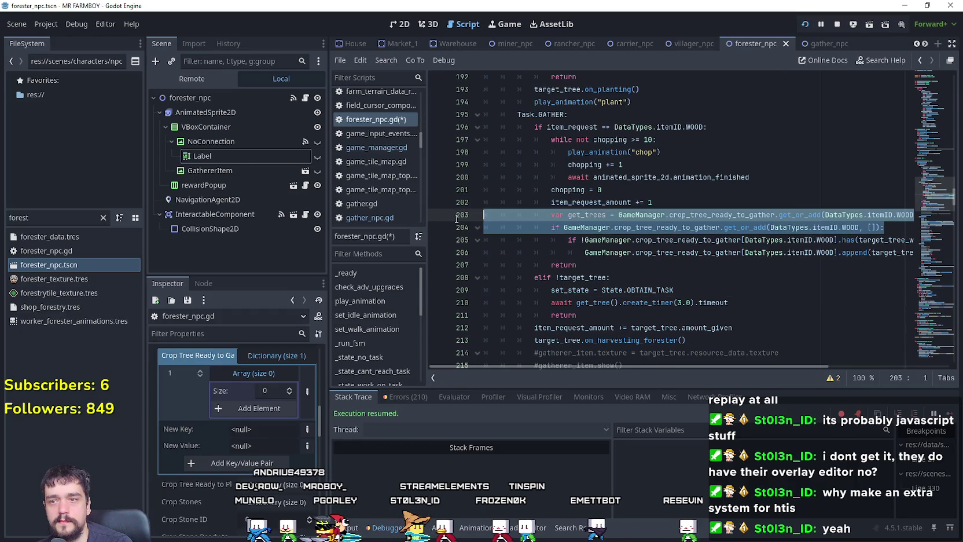
pyautogui.hotkey('ctrl', 'z')
pyautogui.hotkey('ctrl', 'z')
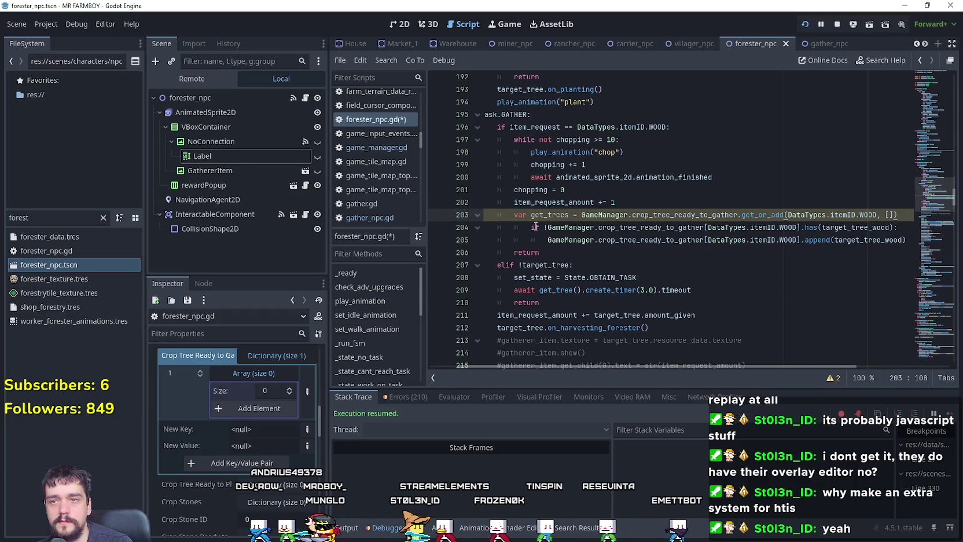
pyautogui.doubleClick(567, 215)
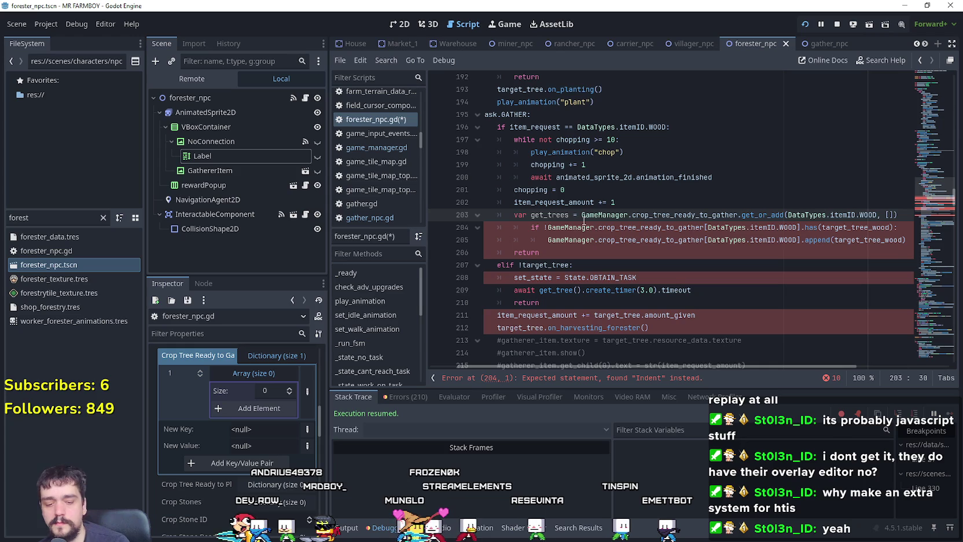
pyautogui.write(': Array[')
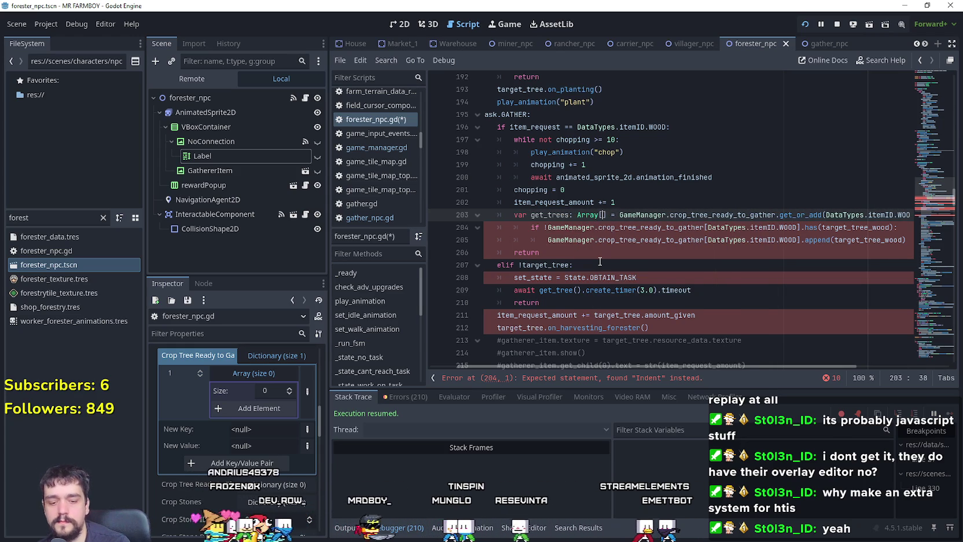
pyautogui.write('int')
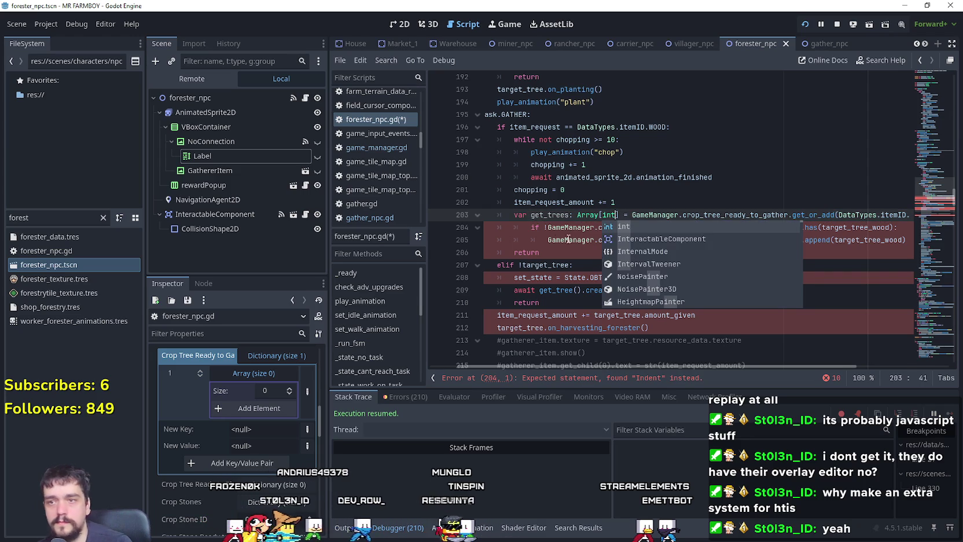
pyautogui.click(549, 214)
# - Replace the dictionary lookups on lines 204 and 205 with get_trees, checking the reported error
pyautogui.click(544, 227)
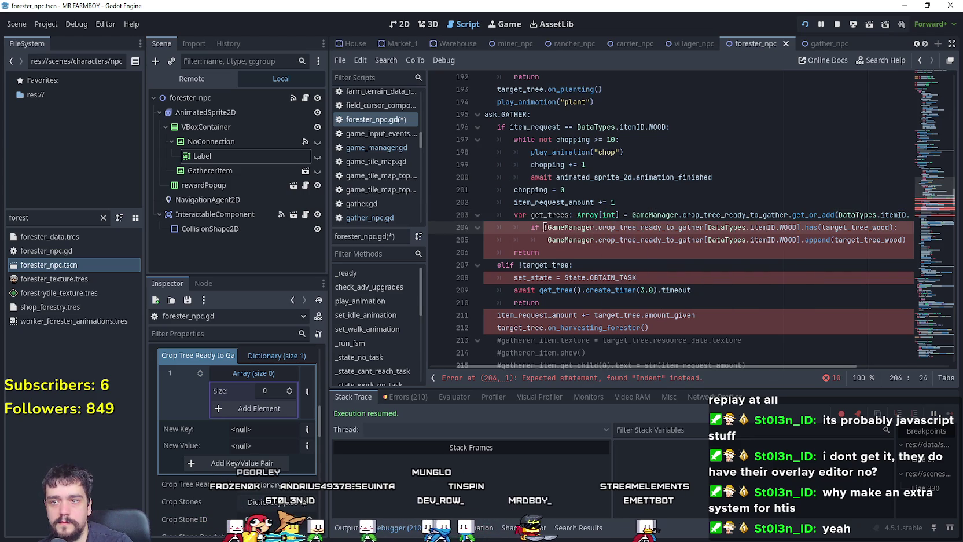
pyautogui.moveTo(547, 227); pyautogui.dragTo(799, 227)
pyautogui.write('get_trees')
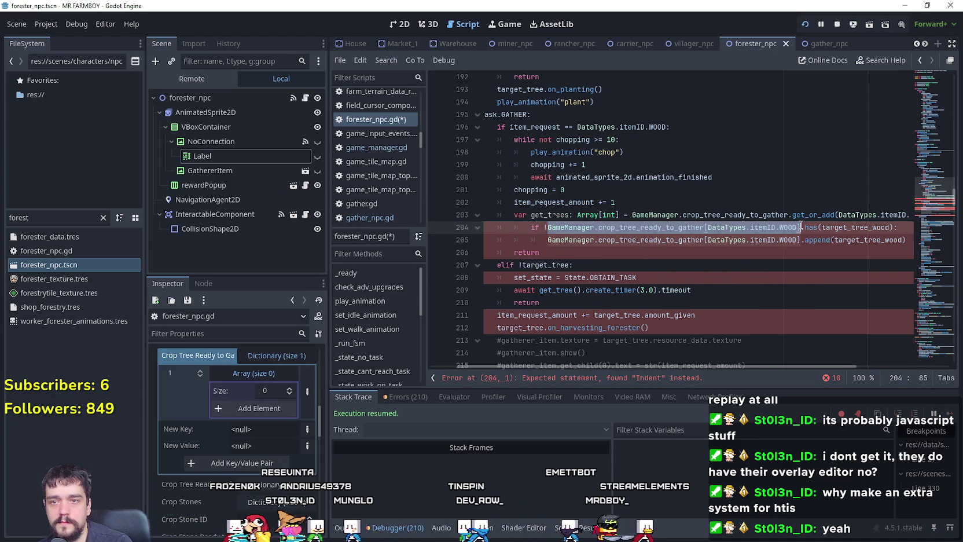
pyautogui.moveTo(547, 240); pyautogui.dragTo(805, 246)
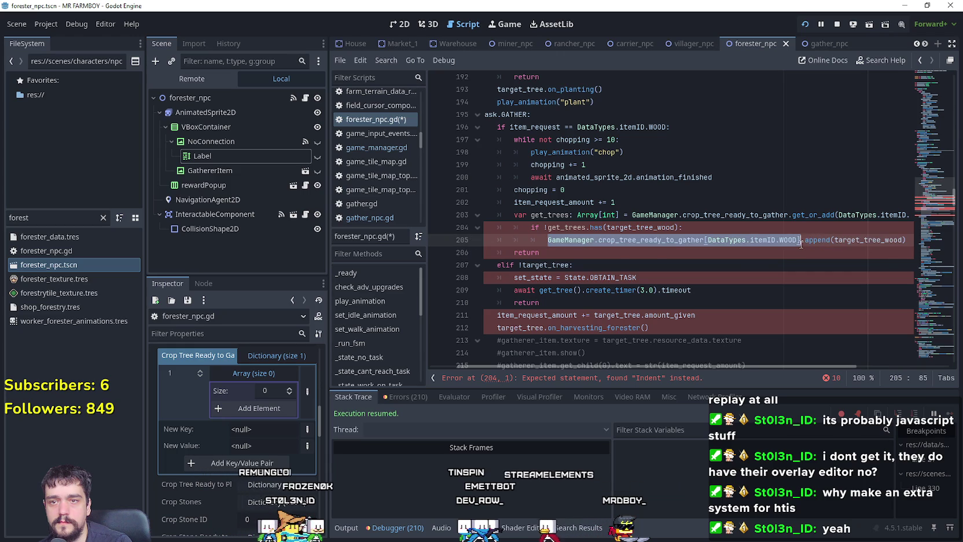
pyautogui.hotkey('ctrl', 'v')
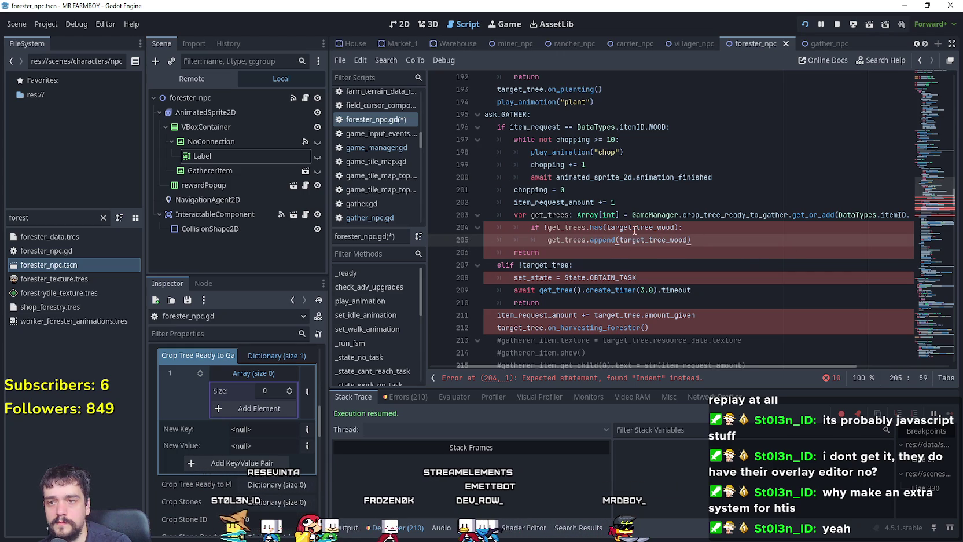
pyautogui.click(747, 256)
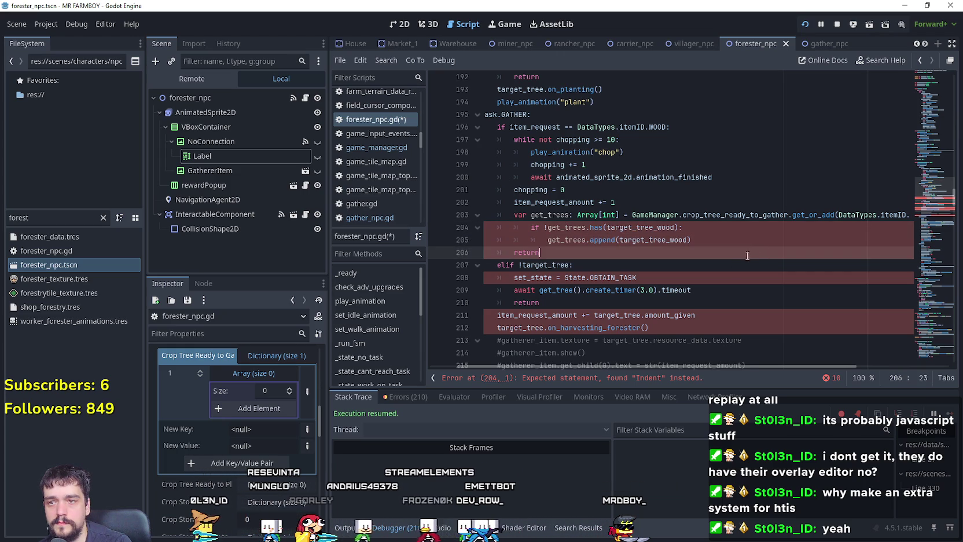
pyautogui.click(605, 379)
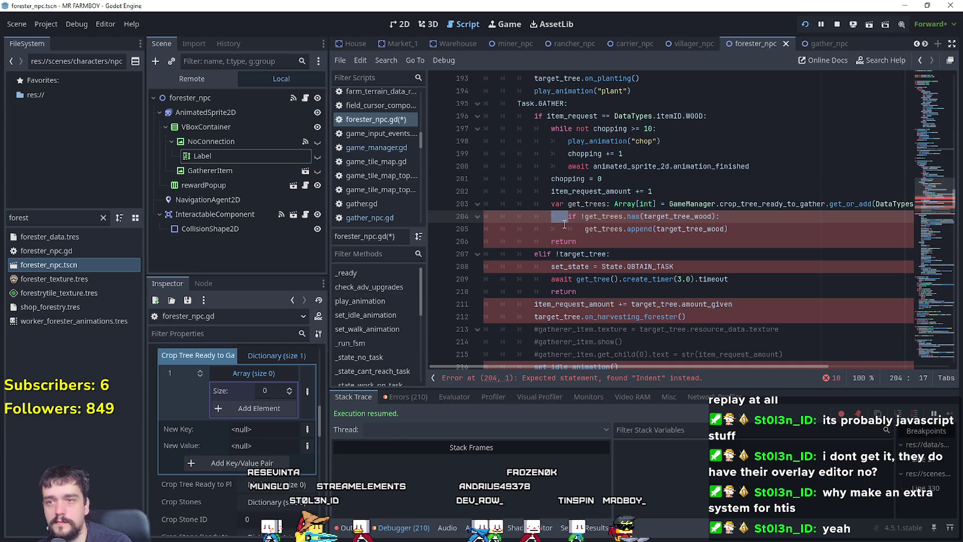
# - Review the new lines 203–205 and save forester_npc.gd
pyautogui.click(584, 230)
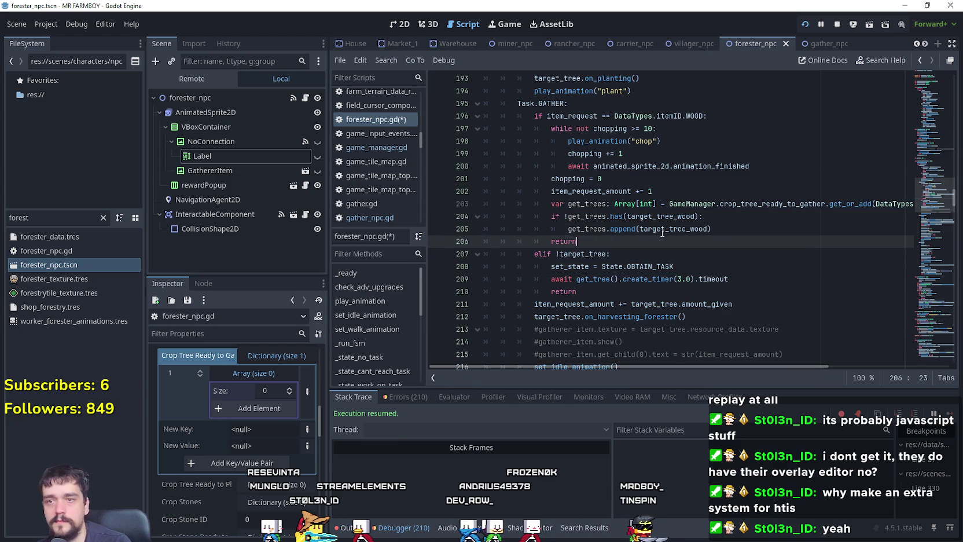
pyautogui.click(639, 253)
pyautogui.press('Up')
pyautogui.press('Up')
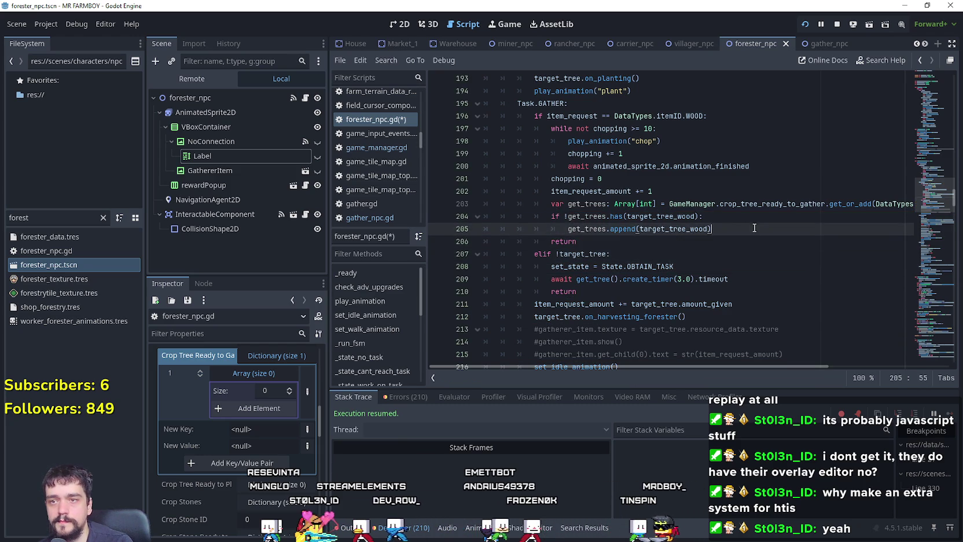
pyautogui.press('End')
pyautogui.hotkey('shift', 'Up')
pyautogui.hotkey('shift', 'Up')
pyautogui.hotkey('shift', 'Home')
pyautogui.hotkey('shift', 'Home')
pyautogui.moveTo(618, 365)
pyautogui.mouseDown()
pyautogui.moveTo(731, 365)
pyautogui.moveTo(618, 365)
pyautogui.mouseUp()
pyautogui.click(649, 241)
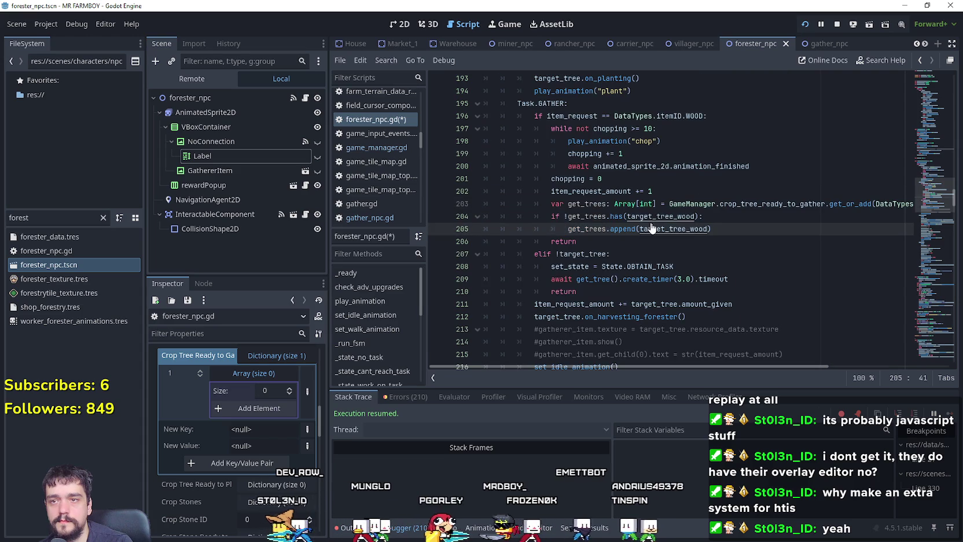
pyautogui.hotkey('ctrl', 's')
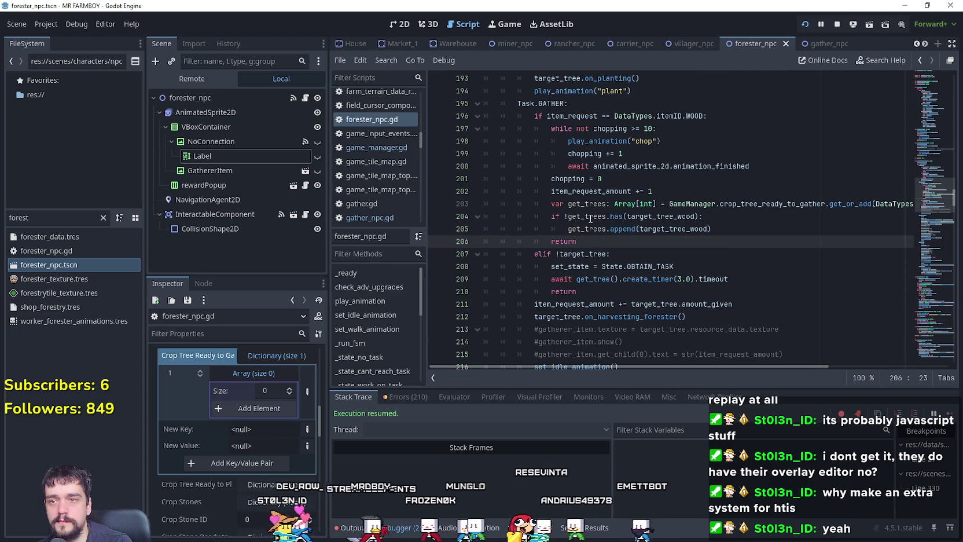
# - Stop the running Mr Farmboy debug game
pyautogui.click(590, 218)
pyautogui.click(665, 216)
pyautogui.click(715, 229)
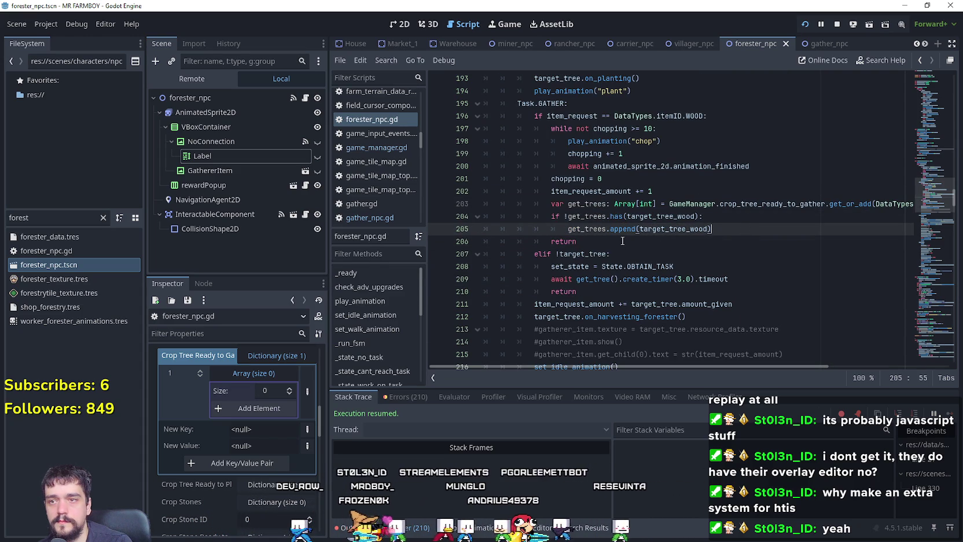
pyautogui.click(836, 25)
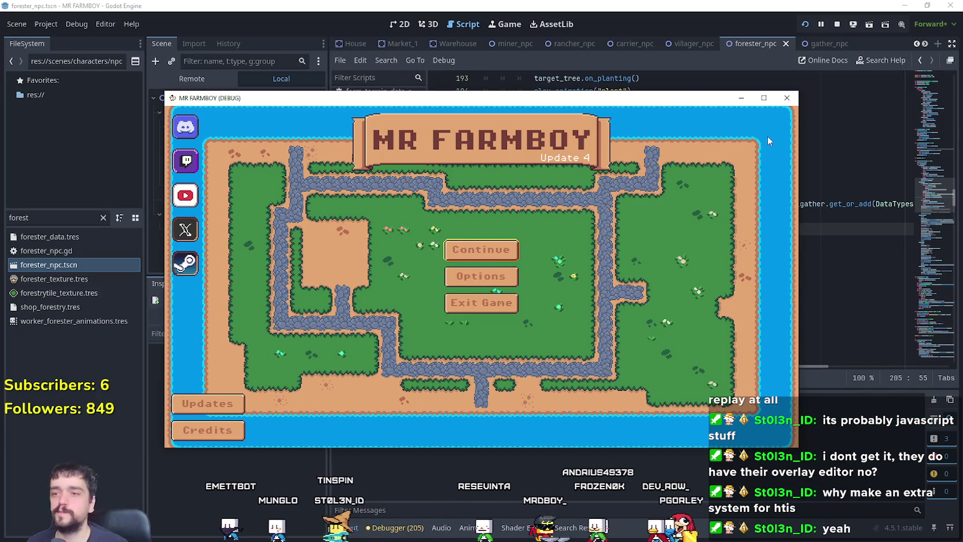
# - Load Save 2 from the running game's save list
pyautogui.click(483, 251)
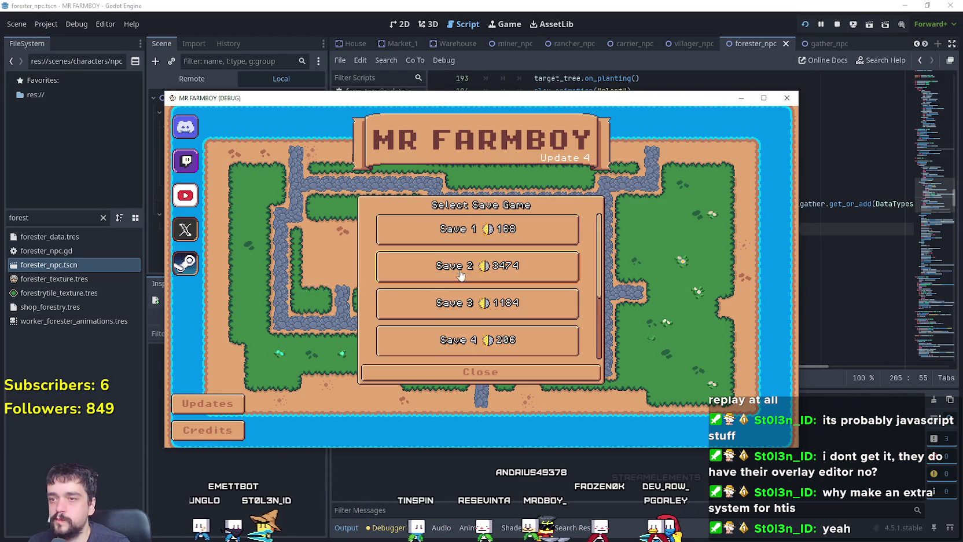
pyautogui.scroll(-3, 468, 289)
pyautogui.click(457, 306)
pyautogui.click(408, 311)
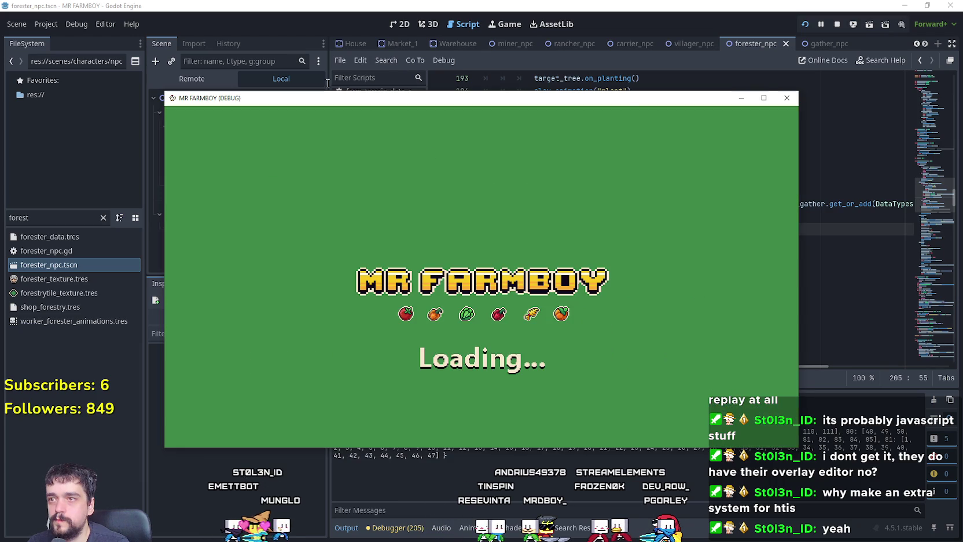
# - In the Remote tree, inspect GameManager's Crop Tree Ready to Gather dictionary and its 6-element array
pyautogui.click(344, 78)
pyautogui.click(191, 78)
pyautogui.scroll(-2, 259, 257)
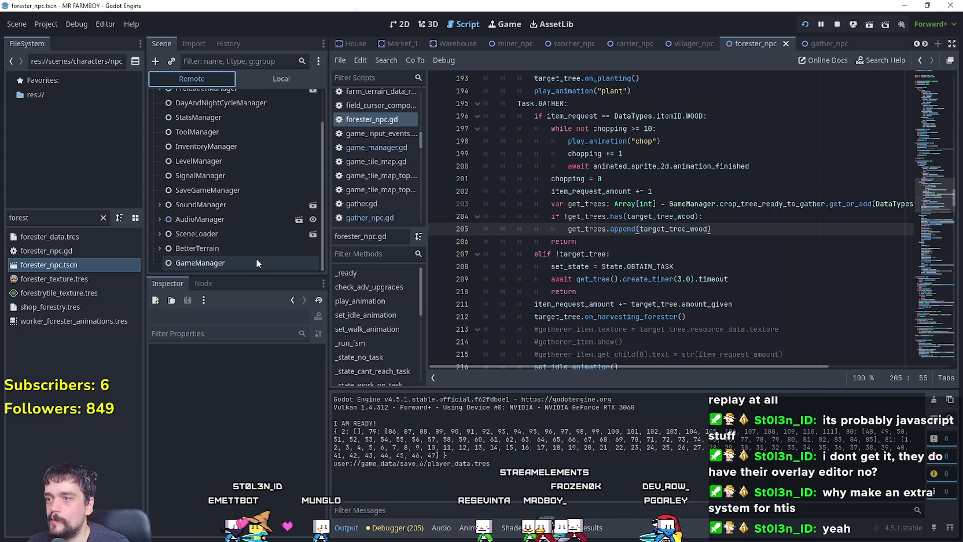
pyautogui.click(258, 262)
pyautogui.scroll(-5, 246, 459)
pyautogui.scroll(-5, 232, 493)
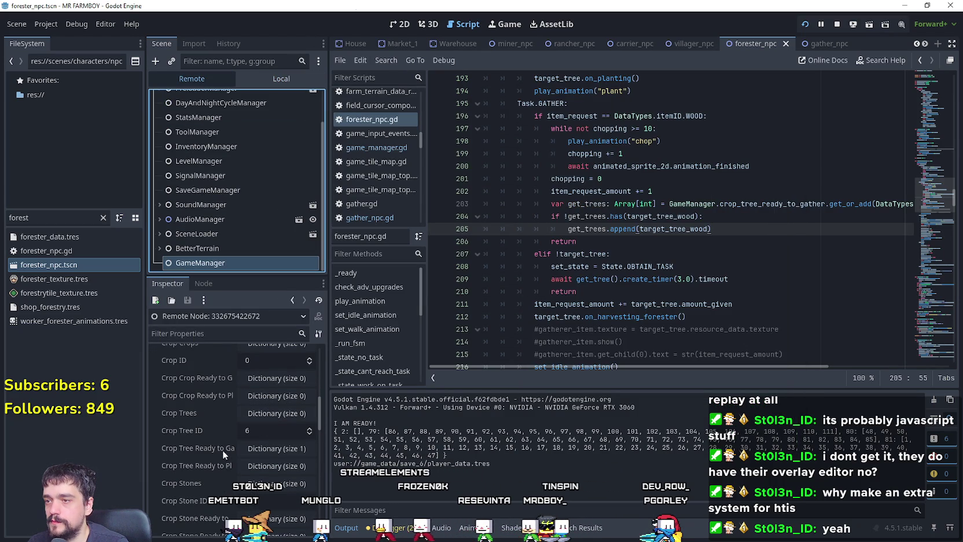
pyautogui.click(280, 452)
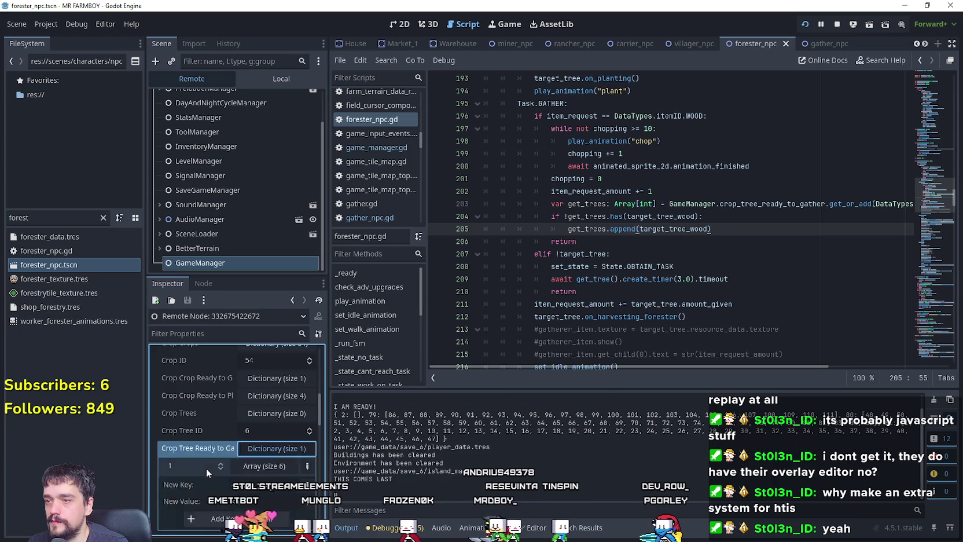
pyautogui.click(257, 372)
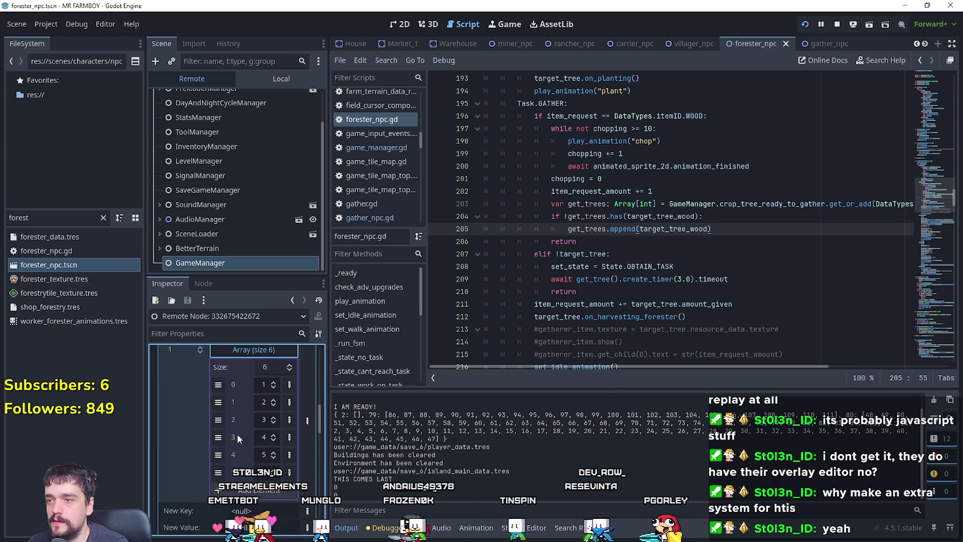
pyautogui.hotkey('alt', 'Tab')
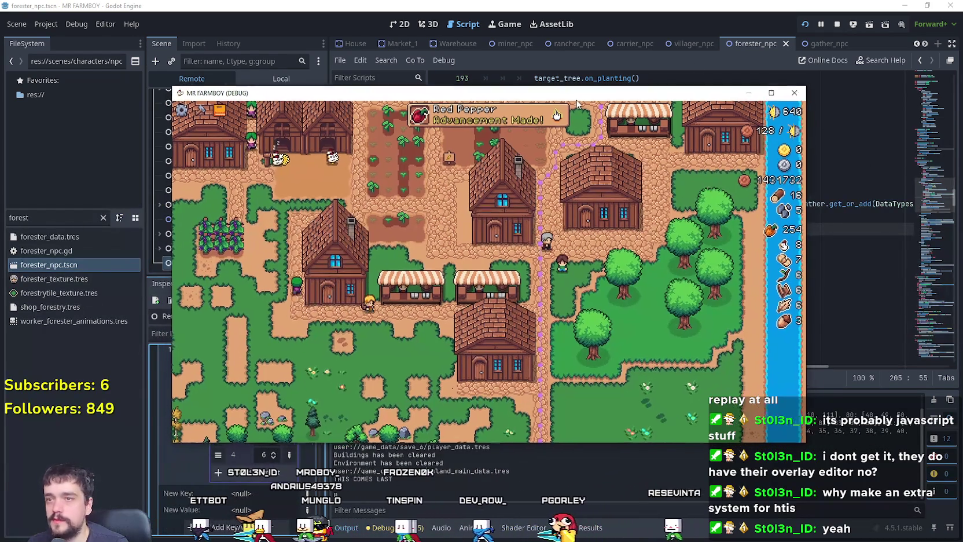
# - Drag the MR FARMBOY (DEBUG) window up and right to reveal the live scene tree
pyautogui.moveTo(579, 103); pyautogui.dragTo(712, 60)
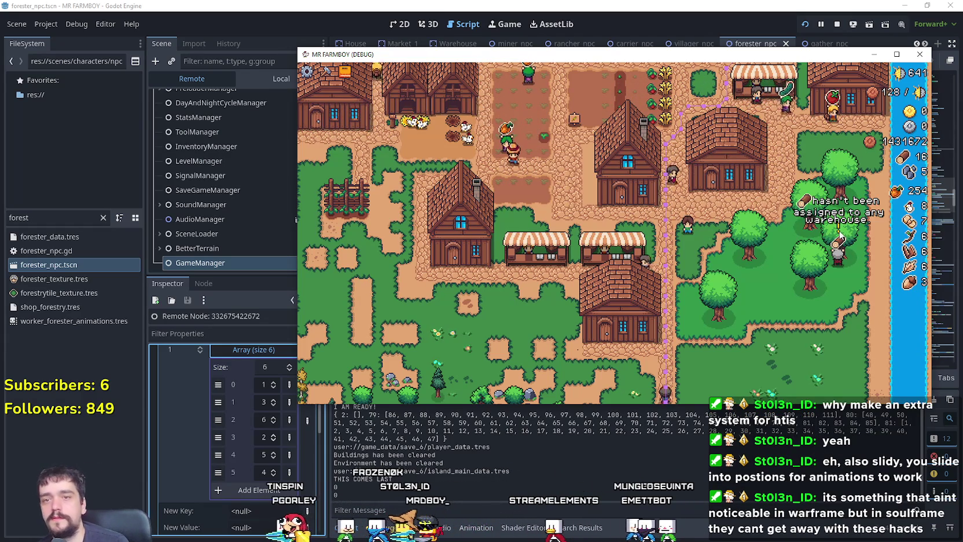
# - Pick up the warehouse and place it beside the road near the woods
pyautogui.click(782, 271)
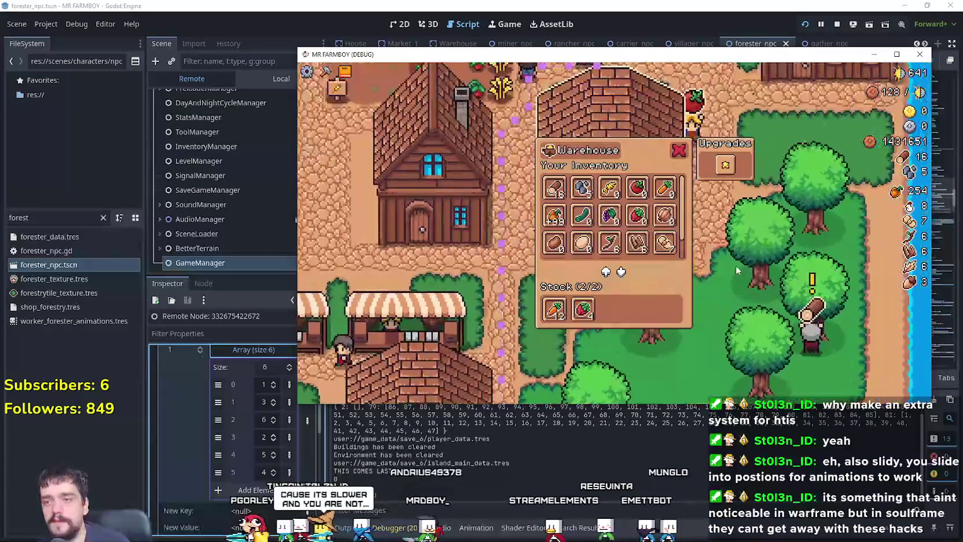
pyautogui.click(736, 267)
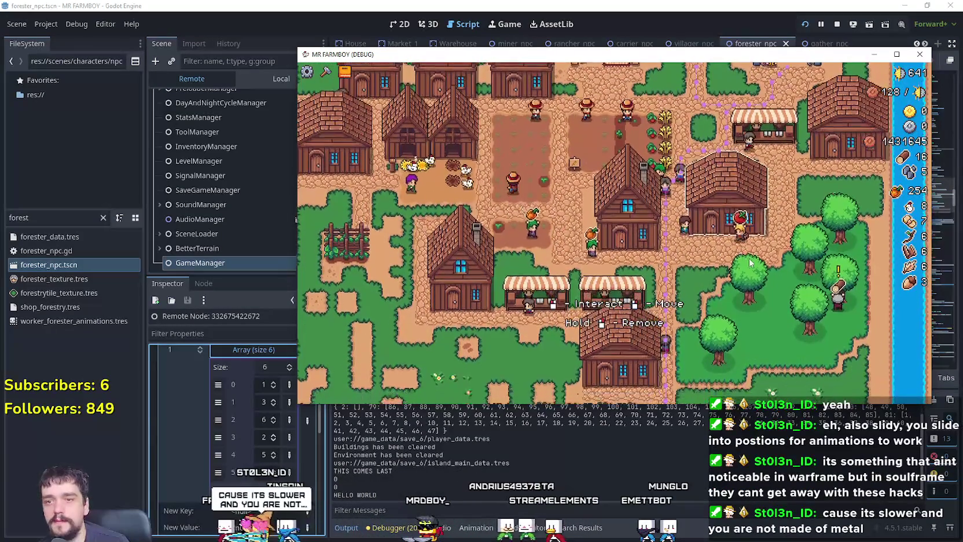
pyautogui.rightClick(750, 263)
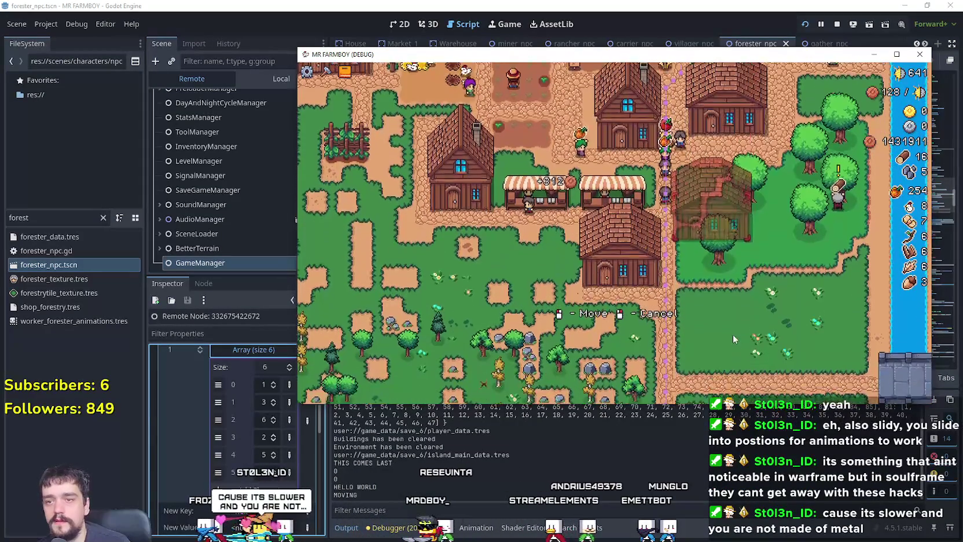
pyautogui.press('s')
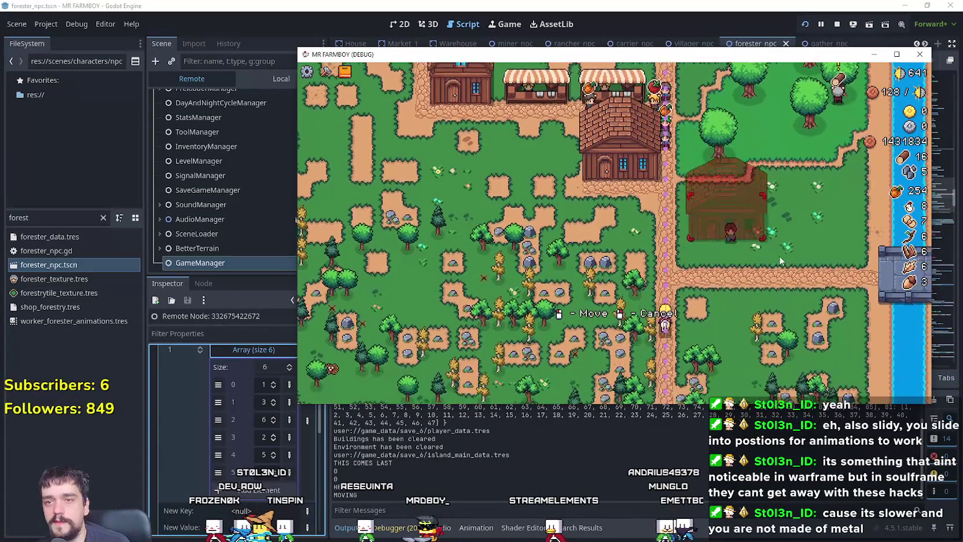
pyautogui.click(781, 267)
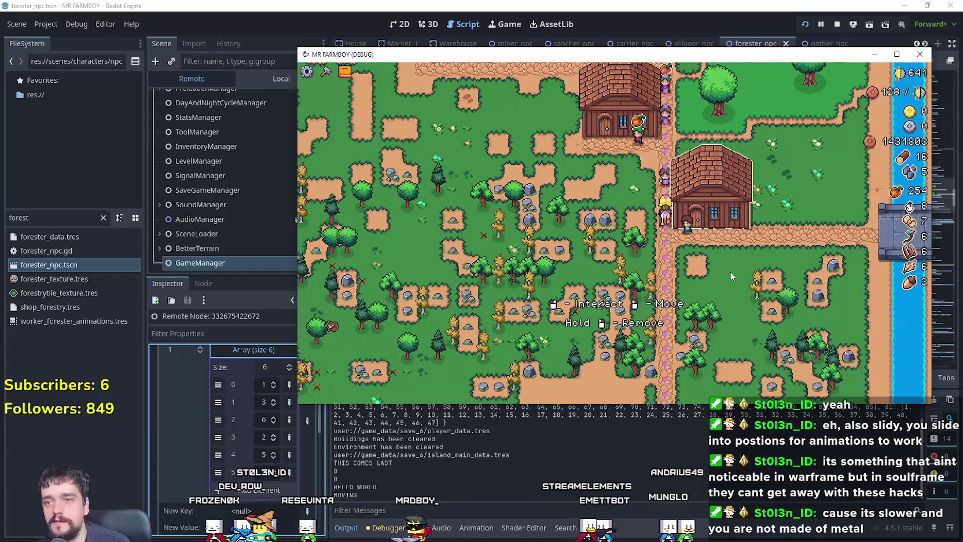
# - Open the moved warehouse's inventory, showing its 2/2 stock
pyautogui.click(694, 229)
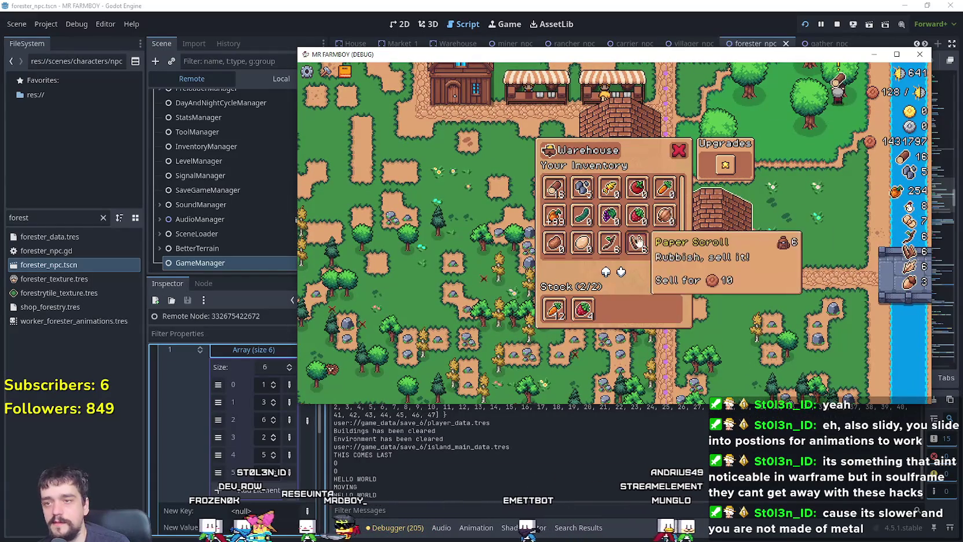
pyautogui.scroll(-2, 636, 242)
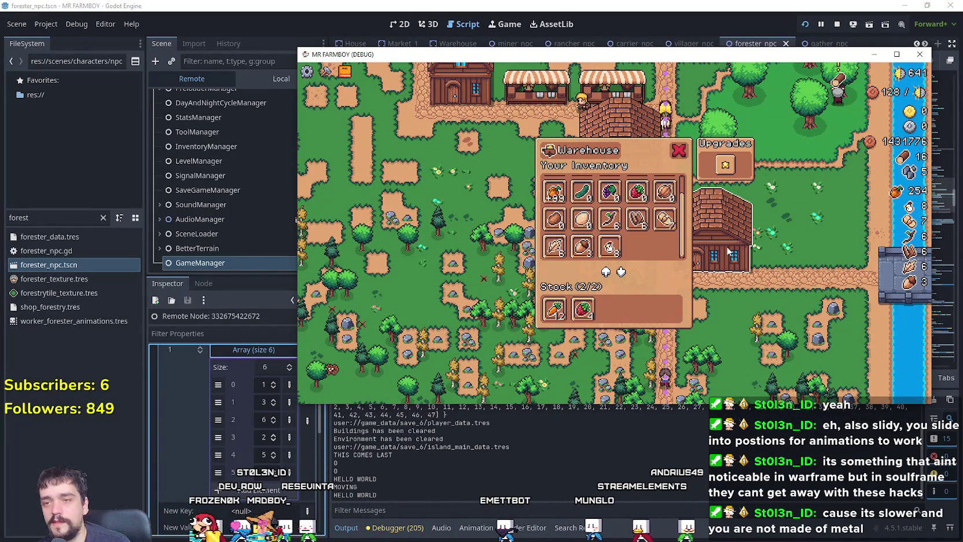
pyautogui.click(716, 247)
pyautogui.click(726, 247)
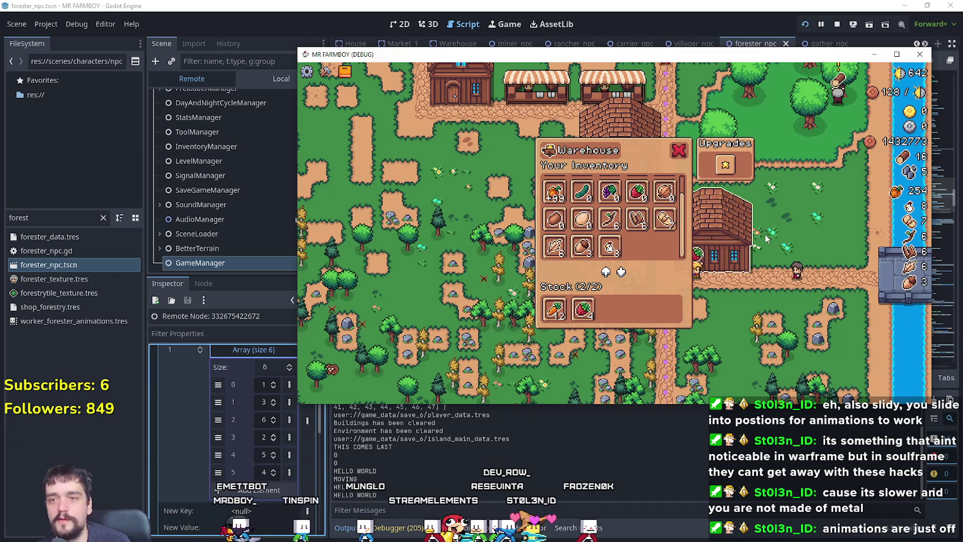
# - Close the warehouse, open Crafting, and walk the player down-left into the woods
pyautogui.press('c')
pyautogui.press('w')
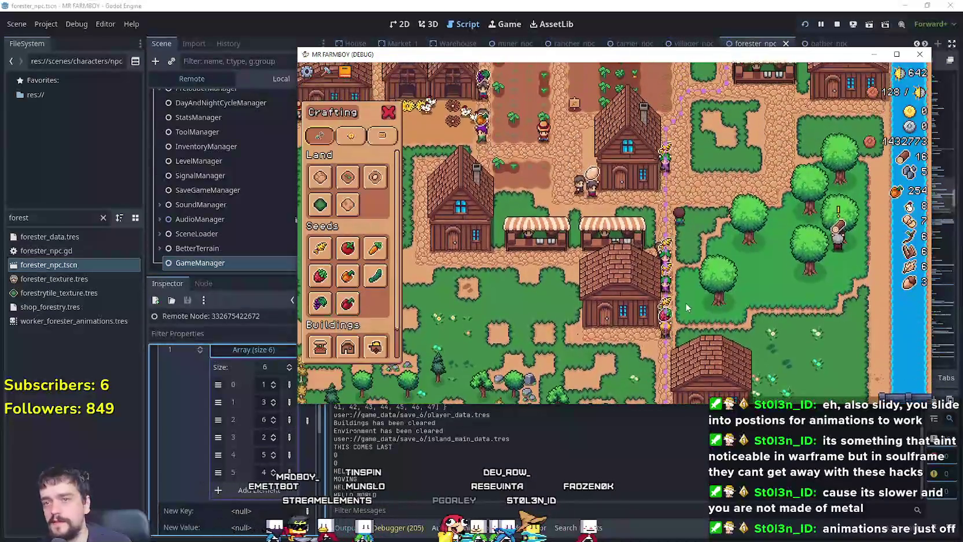
pyautogui.press('s')
pyautogui.press('a')
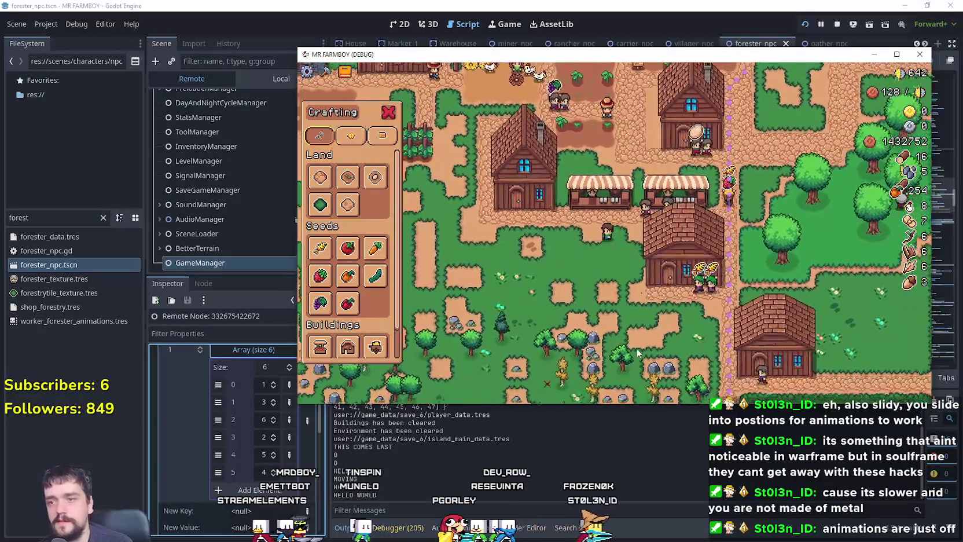
pyautogui.press('s')
pyautogui.press('a')
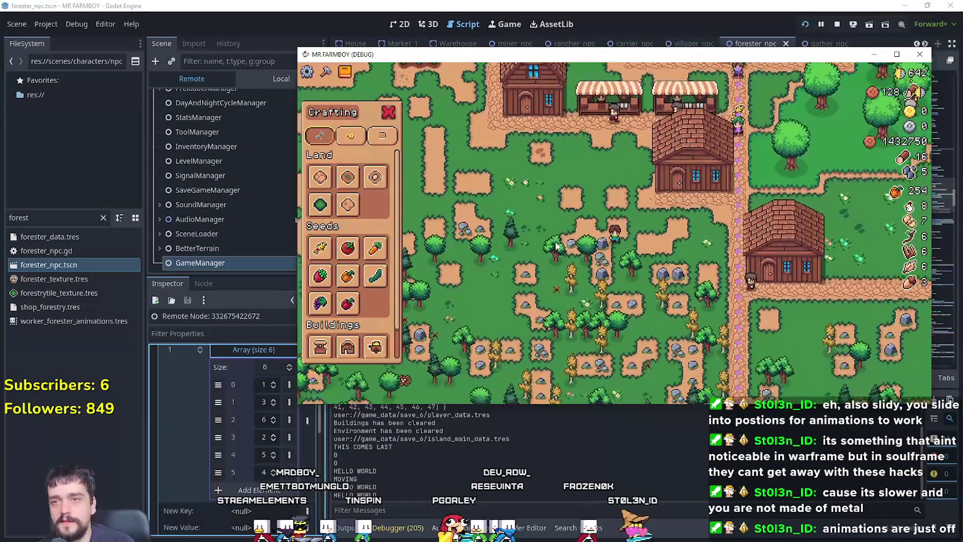
pyautogui.press('a')
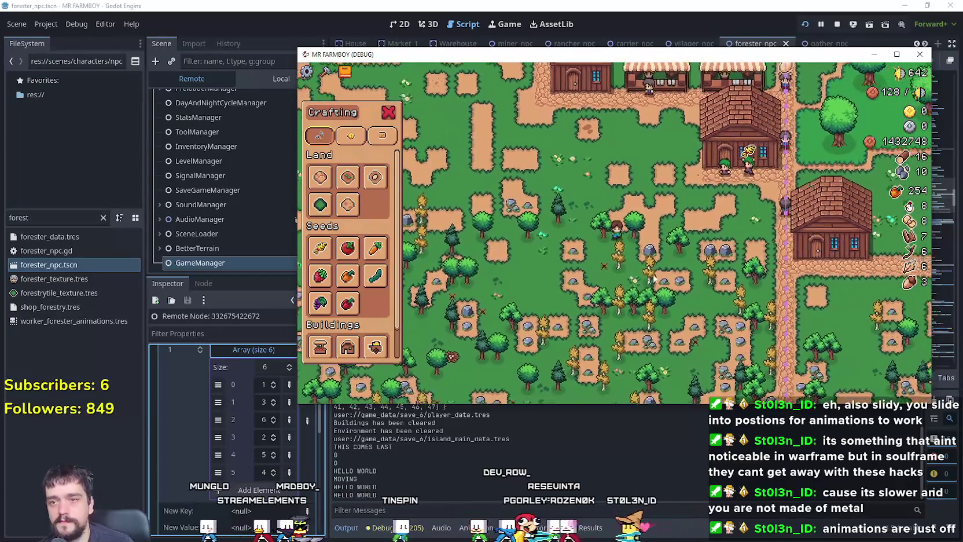
# - Walk right and down through the woods gathering wood and stone, then head back up
pyautogui.press('d')
pyautogui.press('s')
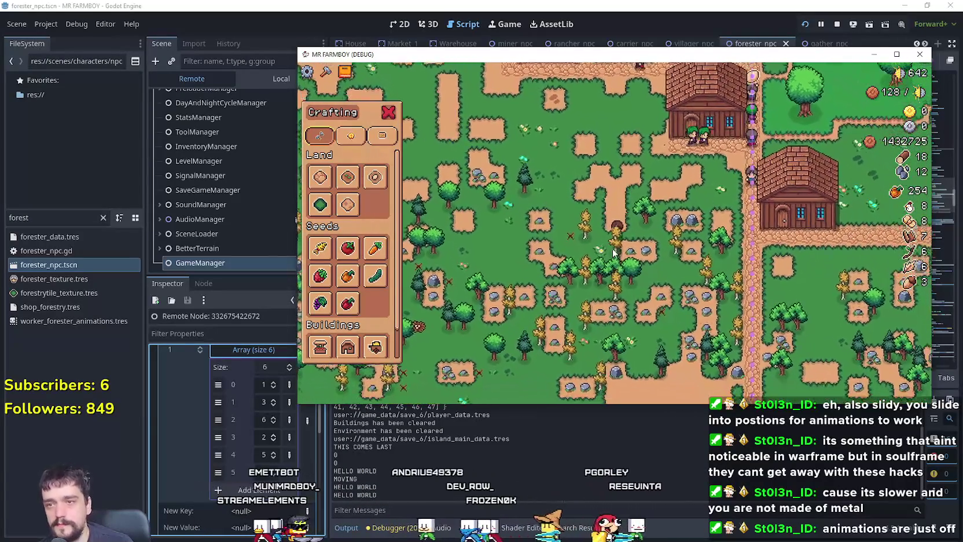
pyautogui.press('d')
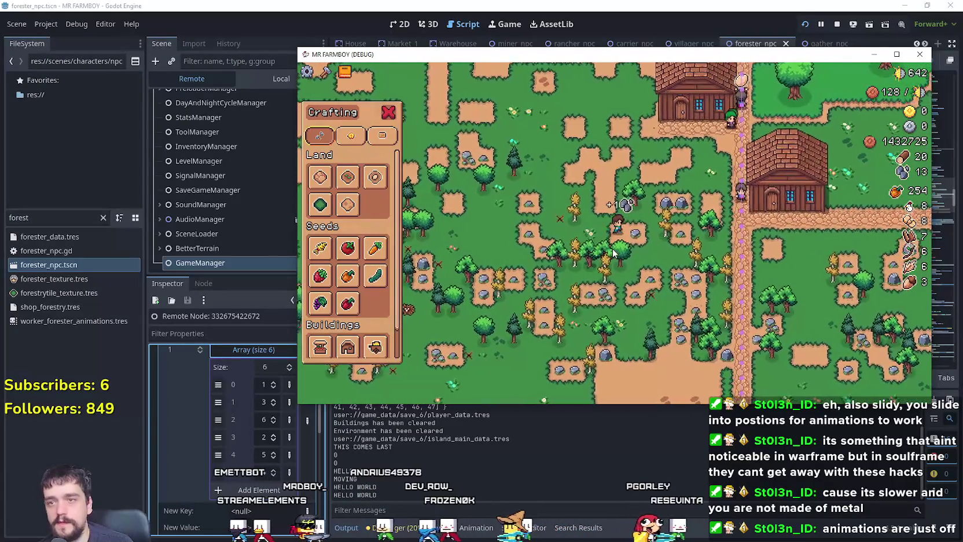
pyautogui.press('d')
pyautogui.press('s')
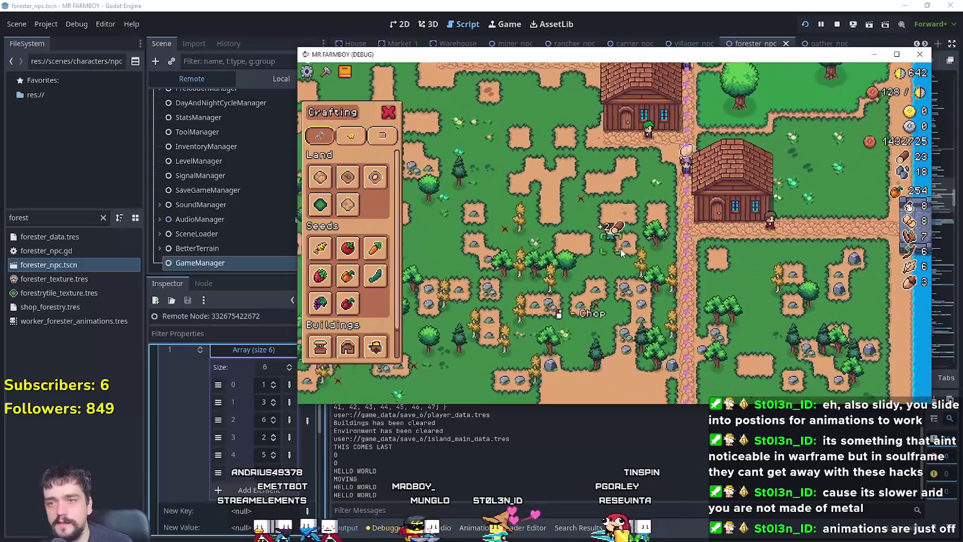
pyautogui.press('d')
pyautogui.press('s')
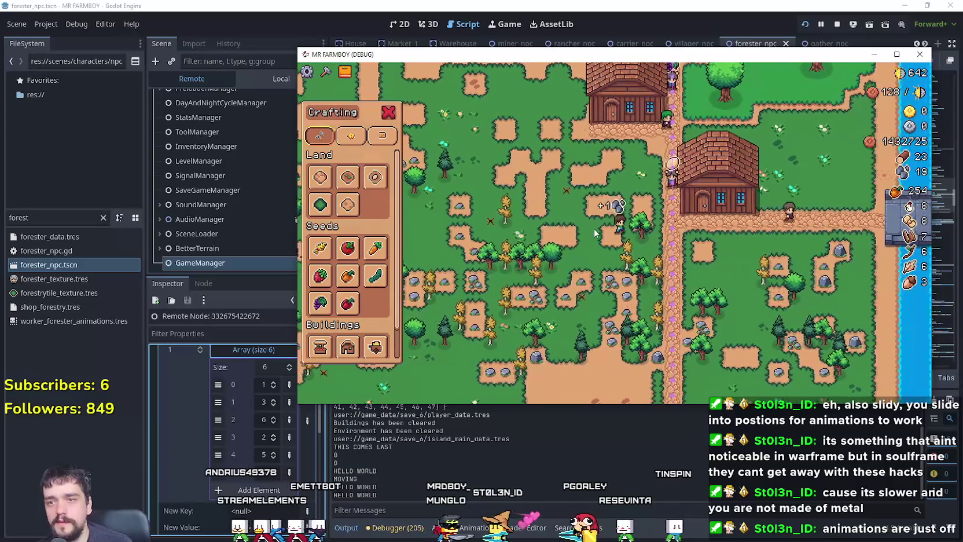
pyautogui.press('d')
pyautogui.press('s')
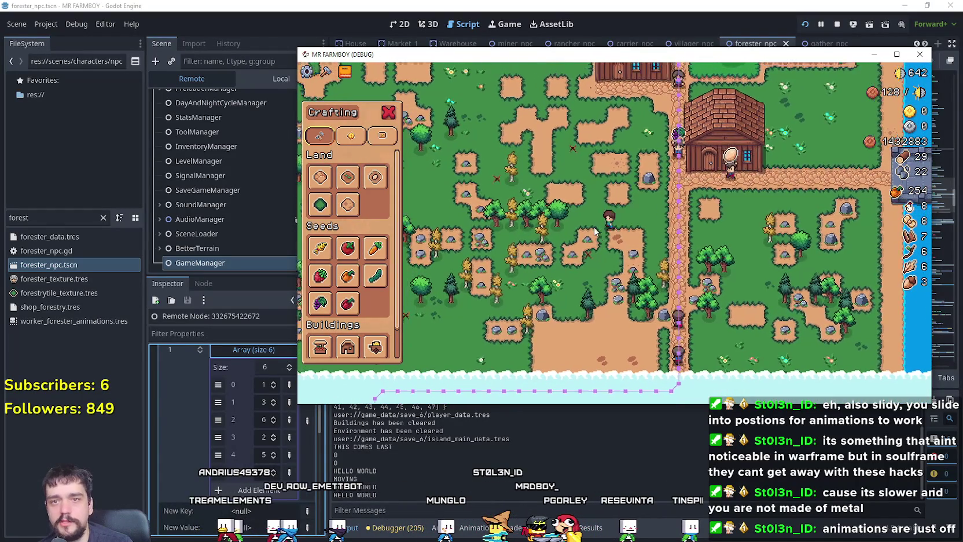
pyautogui.press('w')
pyautogui.press('w')
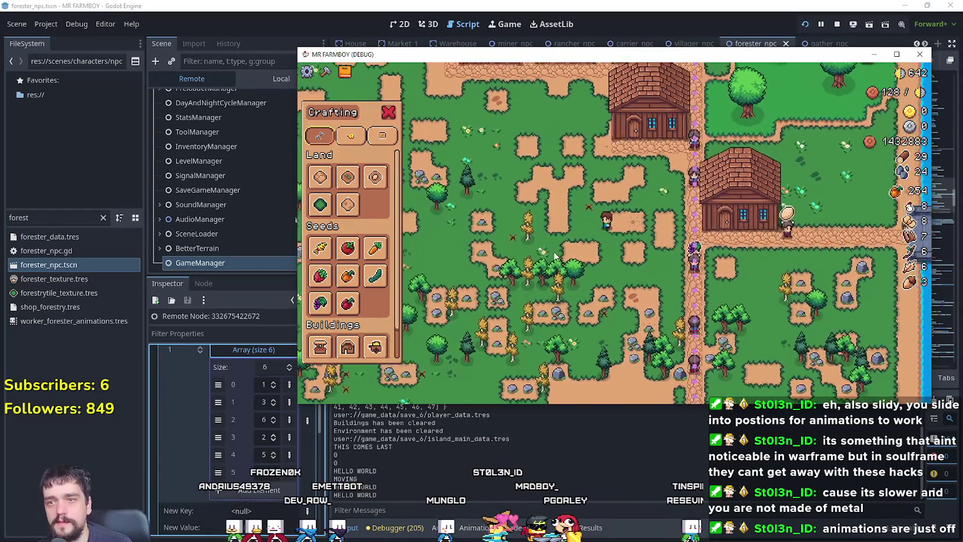
pyautogui.press('w')
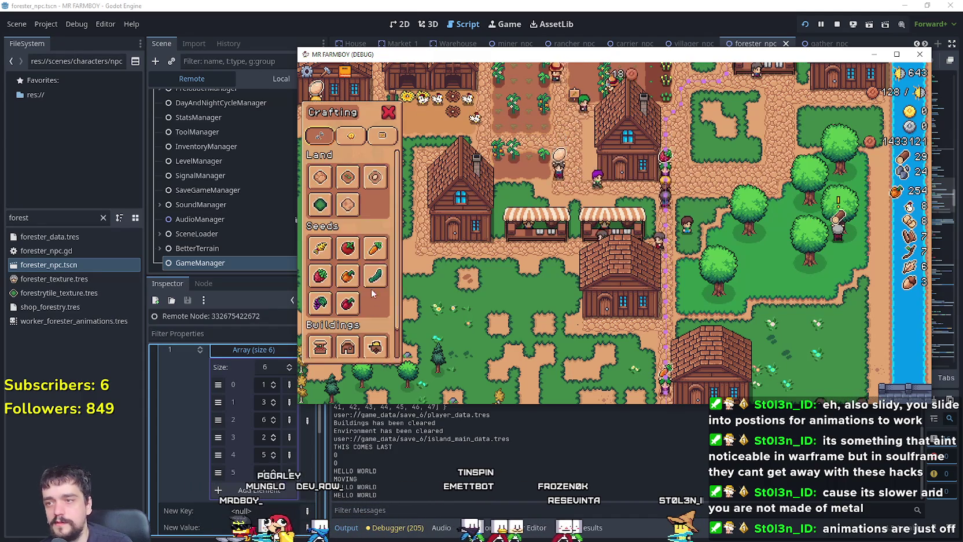
# - Start and cancel a new Warehouse placement, then open and close the warehouse inventory
pyautogui.scroll(-2, 379, 313)
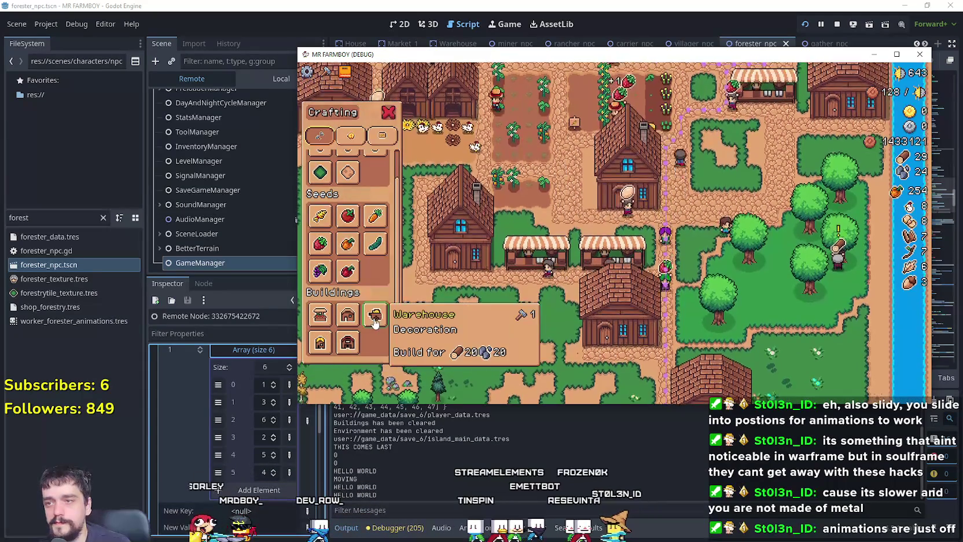
pyautogui.click(379, 323)
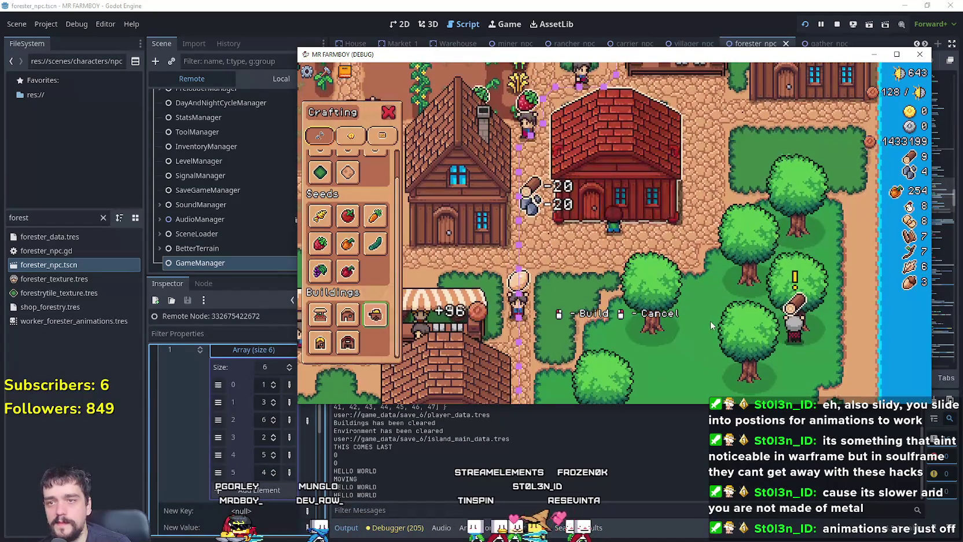
pyautogui.rightClick(710, 321)
pyautogui.scroll(-3, 627, 199)
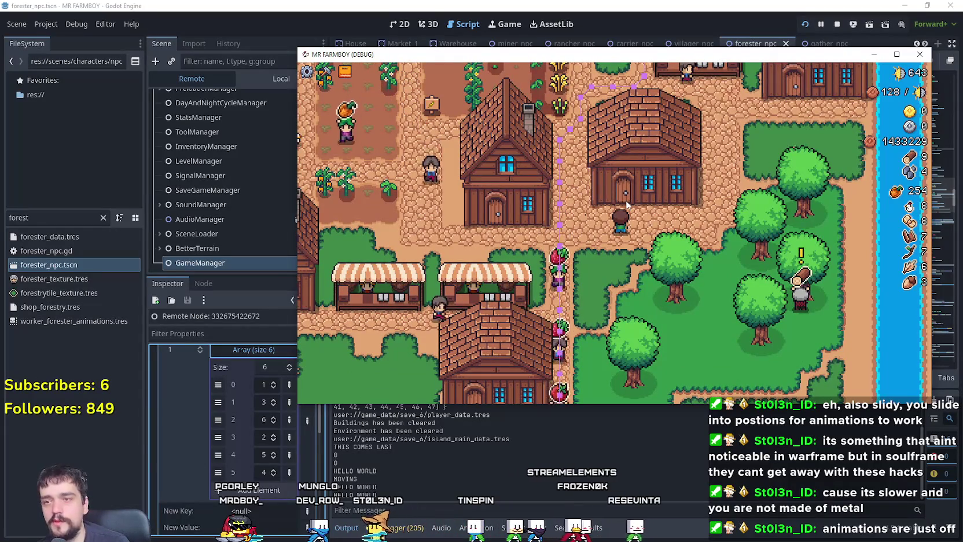
pyautogui.press('w')
pyautogui.press('e')
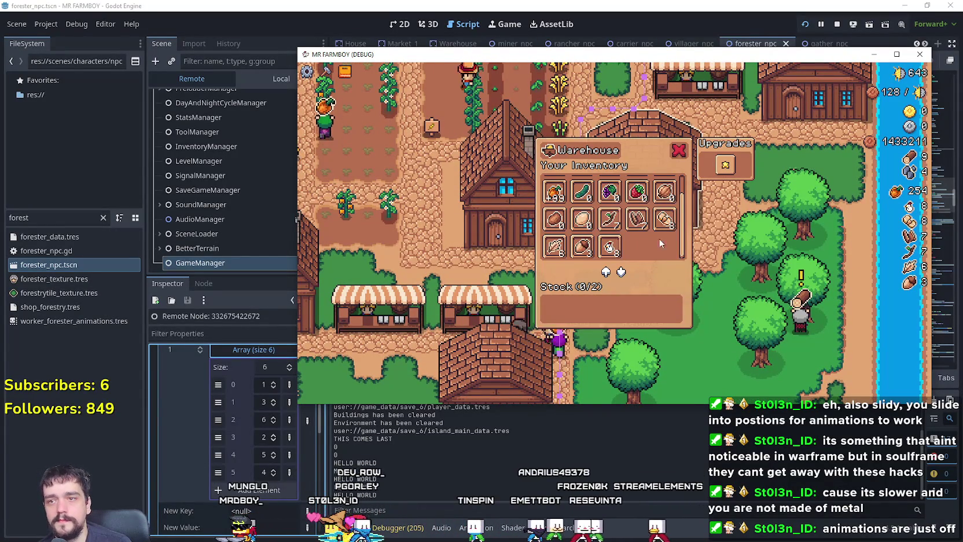
pyautogui.press('s')
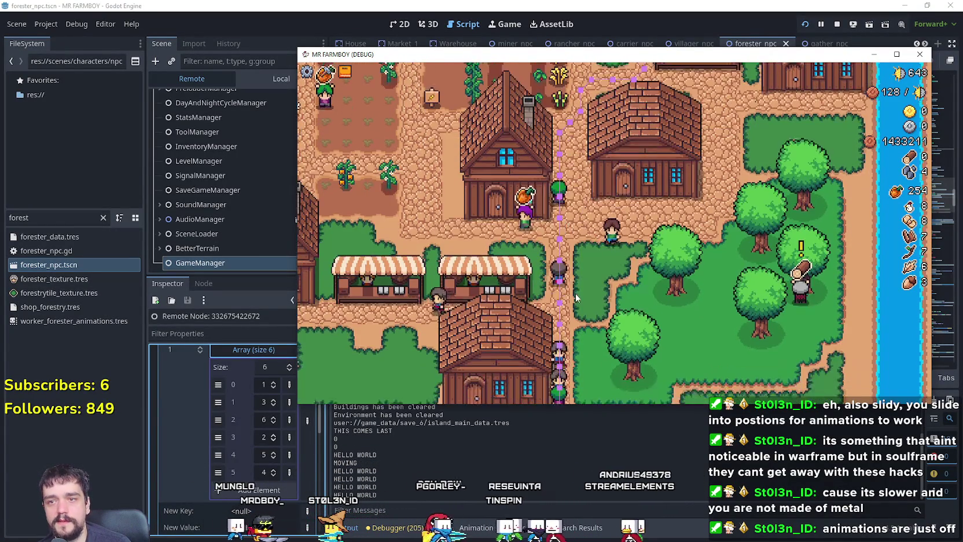
pyautogui.press('a')
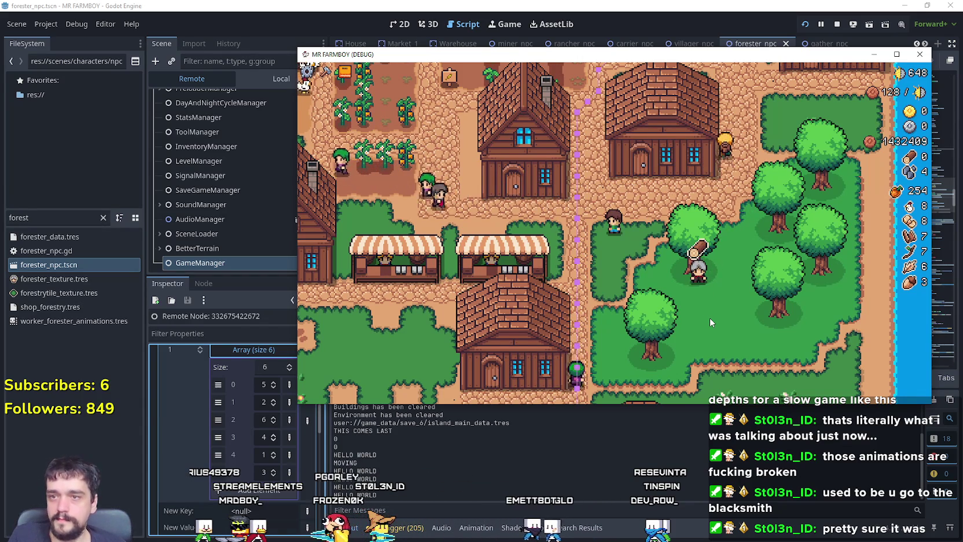
pyautogui.hotkey('w', 'a')
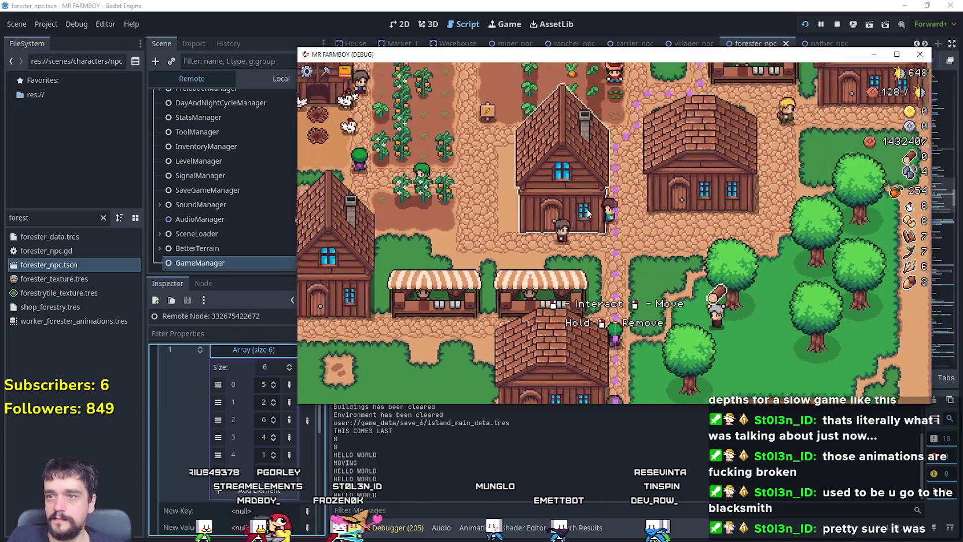
# - Open the house's workers and beds panel, then close it and walk on
pyautogui.click(589, 212)
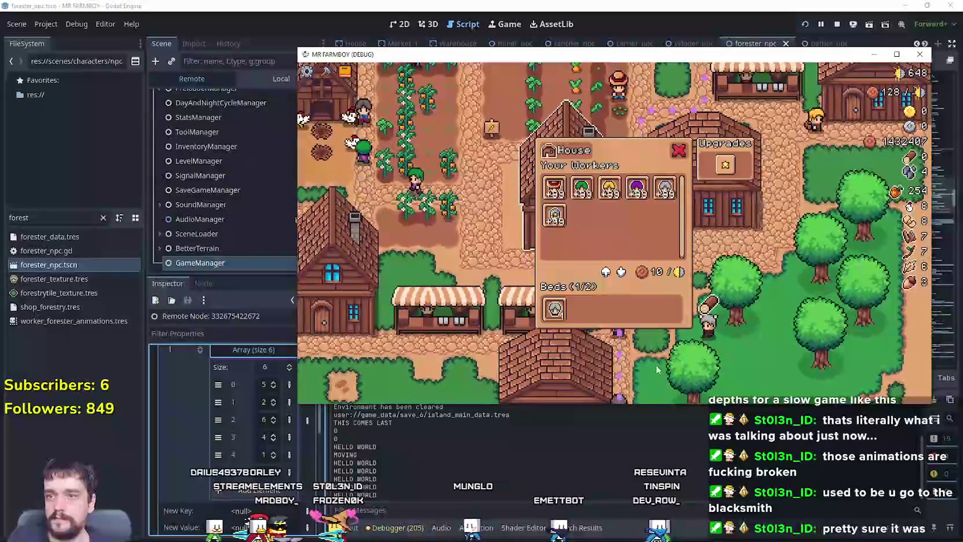
pyautogui.hotkey('s', 'd')
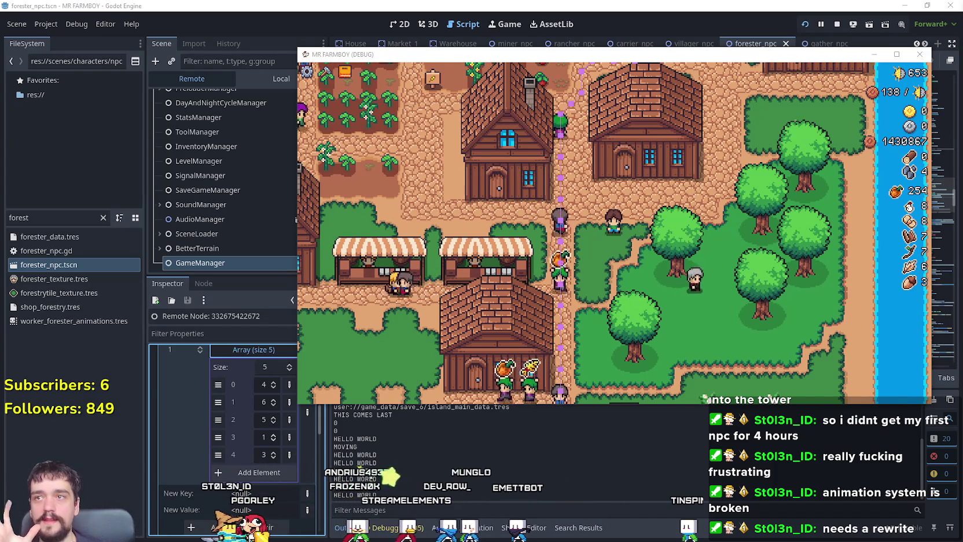
# - Remove one element from the inspected remote array, shrinking it from 5 to 4
pyautogui.click(289, 437)
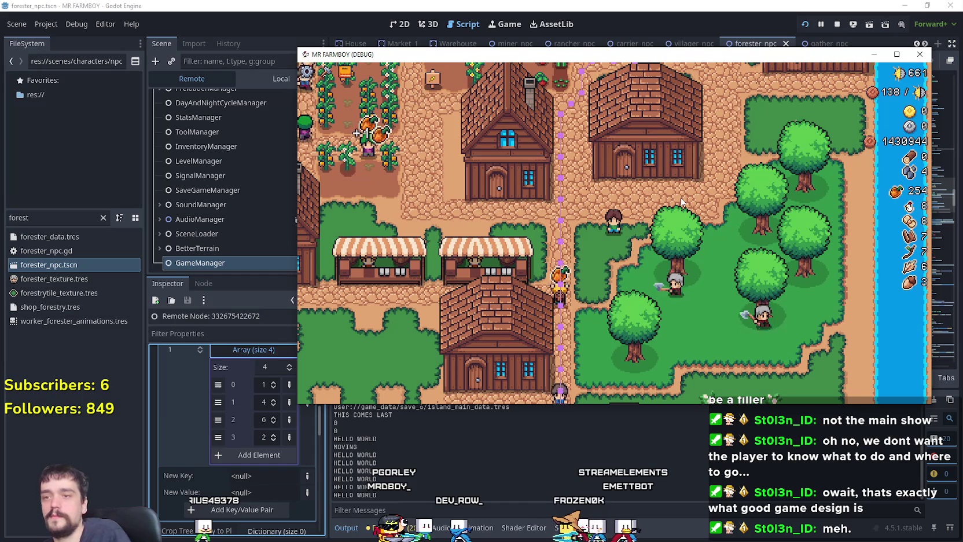
# - Walk the player left, maximize the MR FARMBOY (DEBUG) window, then switch over to Steam
pyautogui.press('a')
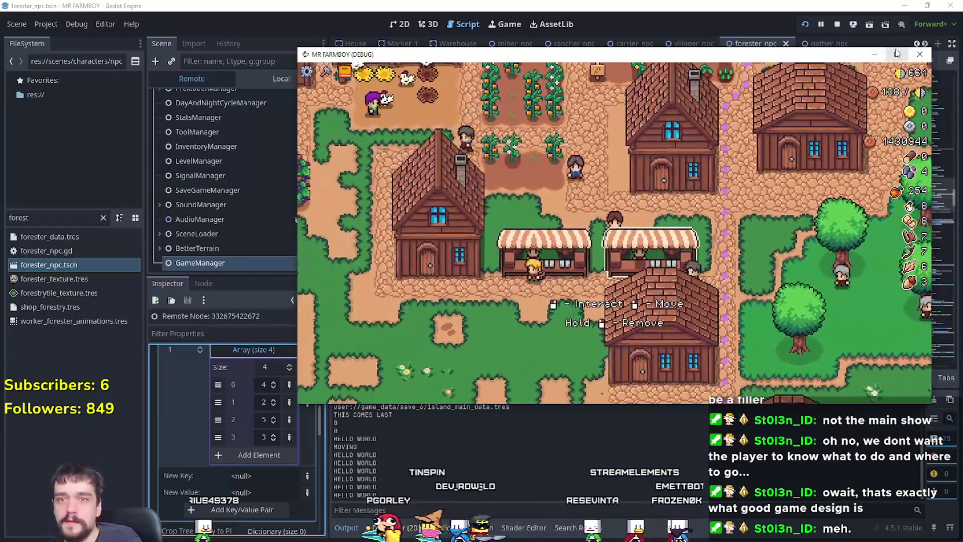
pyautogui.click(896, 54)
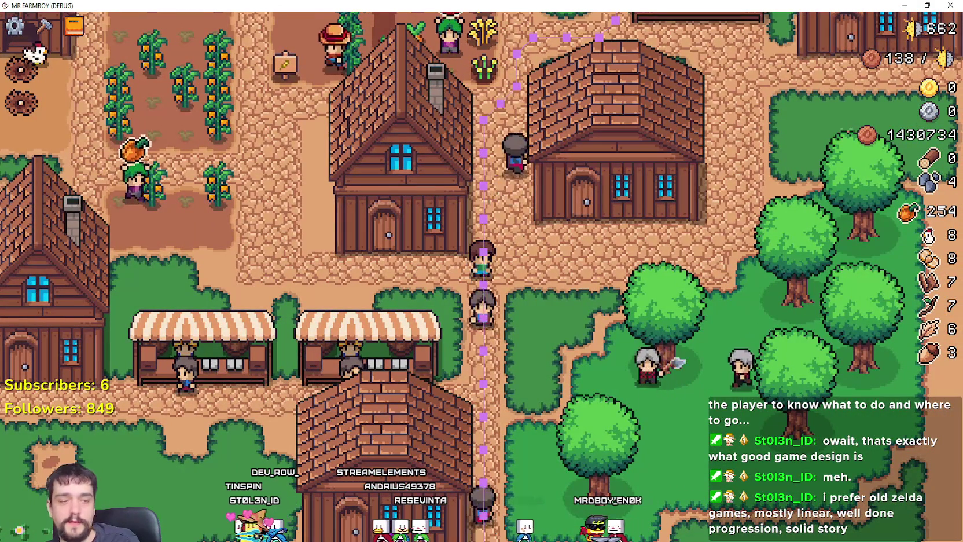
pyautogui.hotkey('alt', 'Tab')
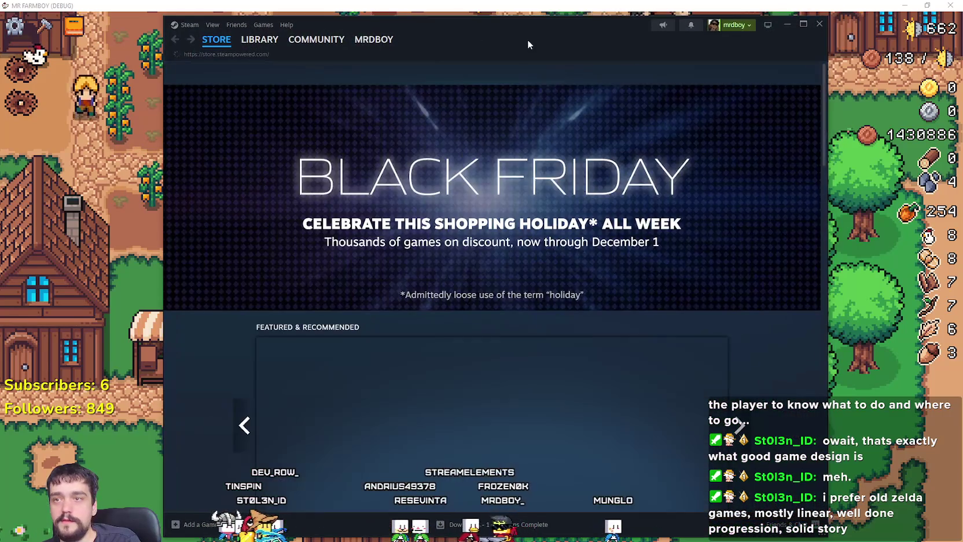
# - Search the Steam store for 'First de' and open The First Descendant page past the age check
pyautogui.moveTo(527, 40); pyautogui.dragTo(518, 33)
pyautogui.click(581, 65)
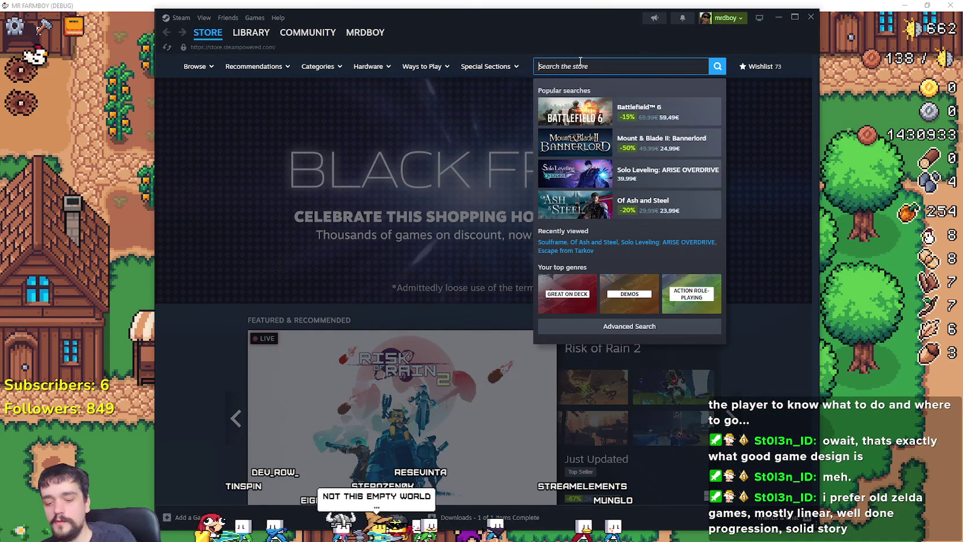
pyautogui.write('TheFirst de')
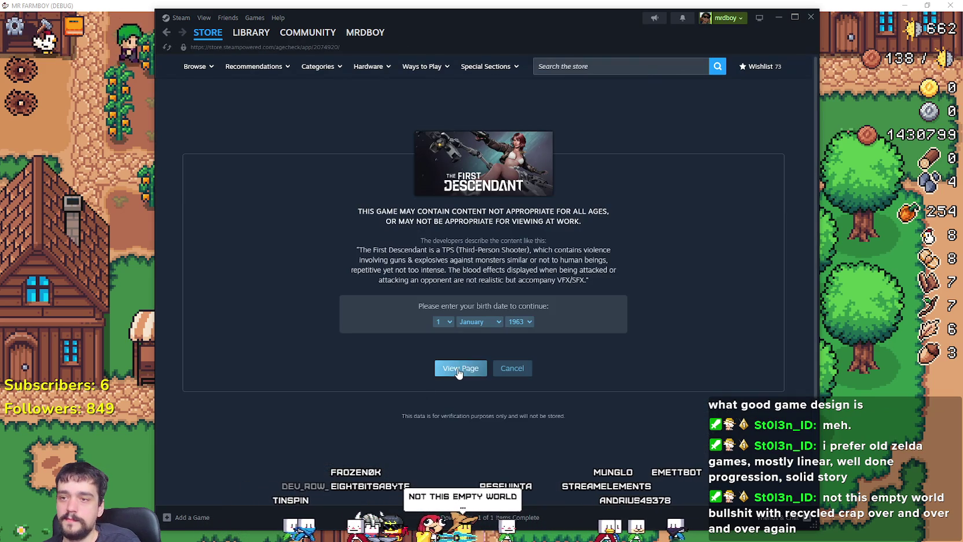
pyautogui.click(457, 370)
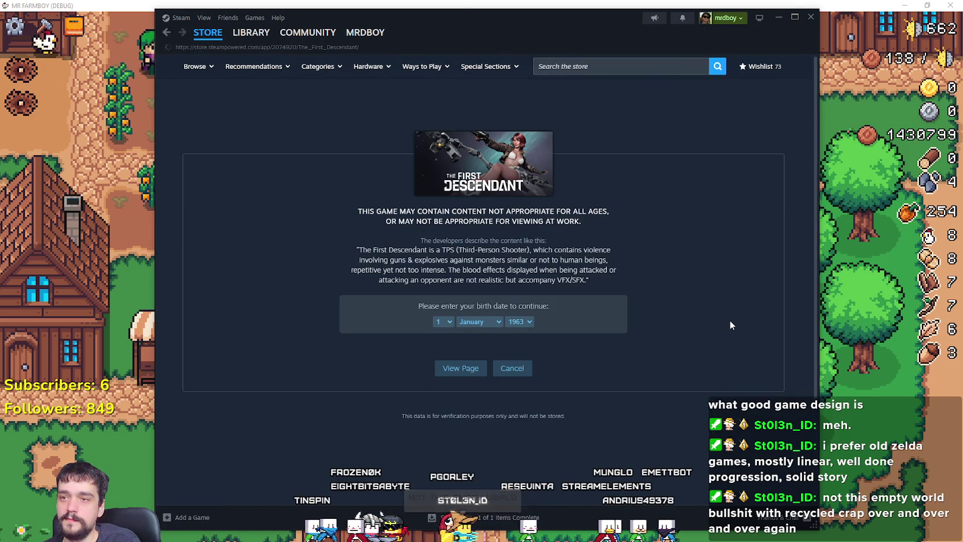
pyautogui.moveTo(470, 11); pyautogui.dragTo(527, 4)
# - Open the second screenshot enlarged, step forward four and back three, then close it
pyautogui.scroll(-4, 396, 301)
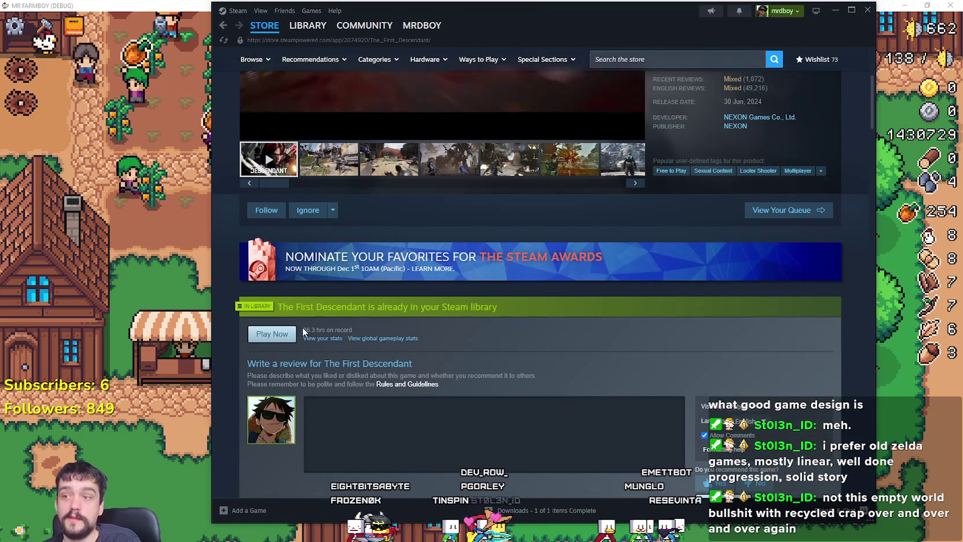
pyautogui.scroll(3, 609, 356)
pyautogui.click(337, 321)
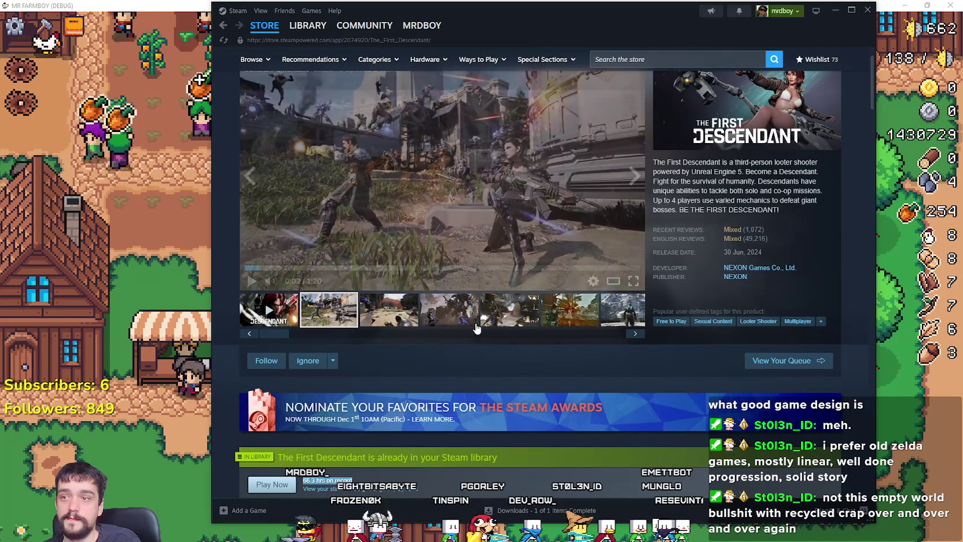
pyautogui.click(453, 264)
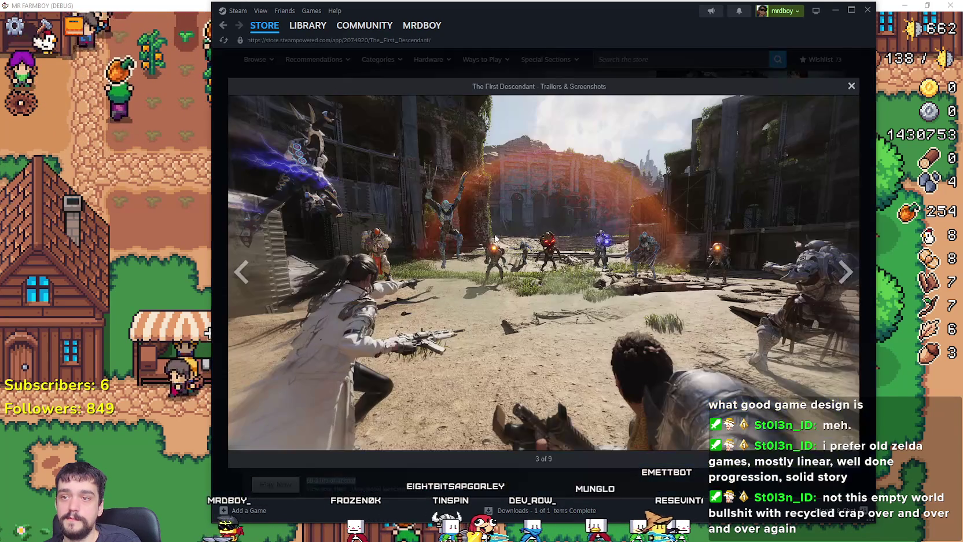
pyautogui.click(839, 276)
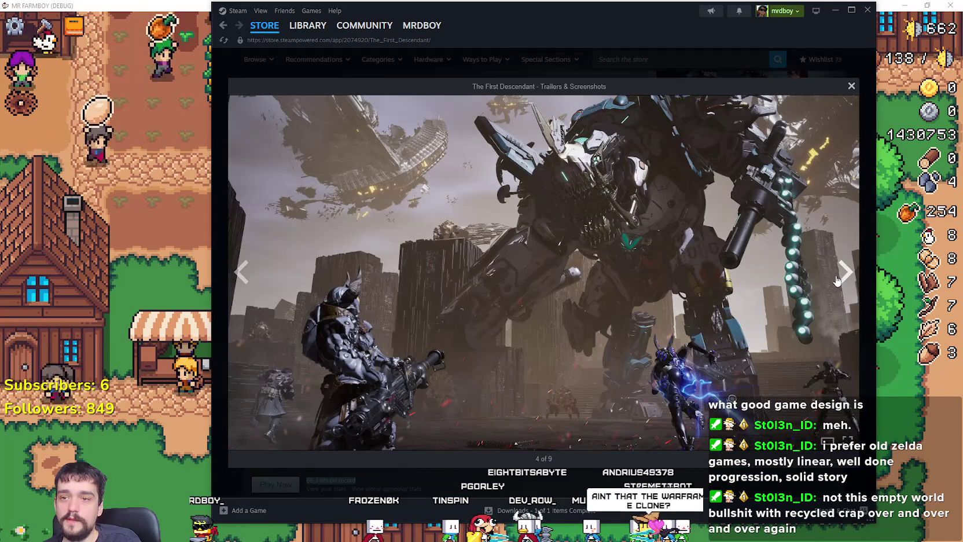
pyautogui.click(838, 279)
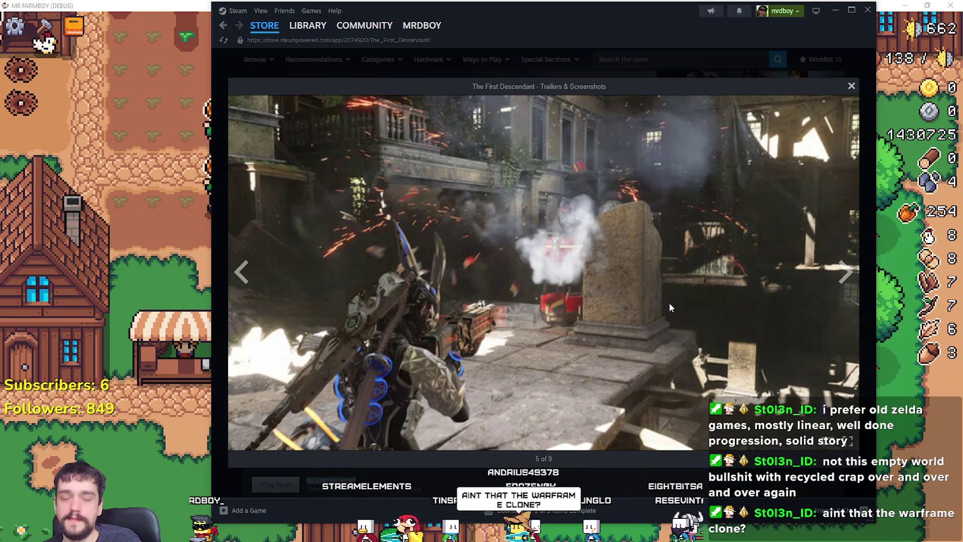
pyautogui.click(844, 275)
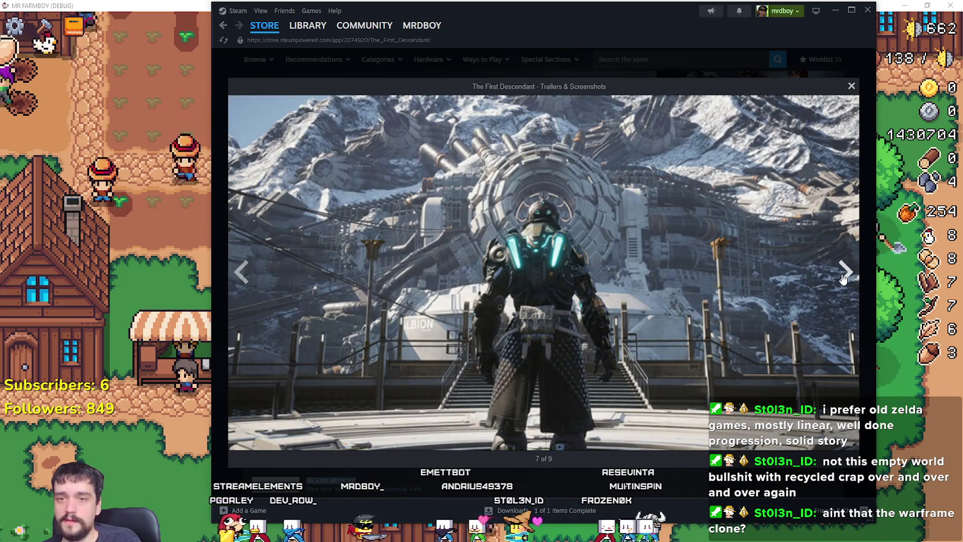
pyautogui.click(844, 273)
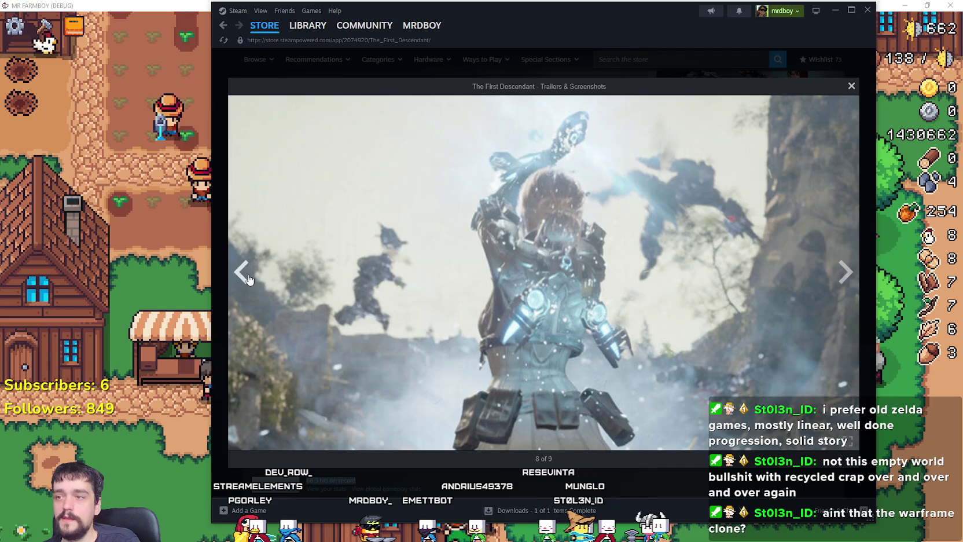
pyautogui.click(248, 279)
pyautogui.click(248, 280)
pyautogui.click(246, 281)
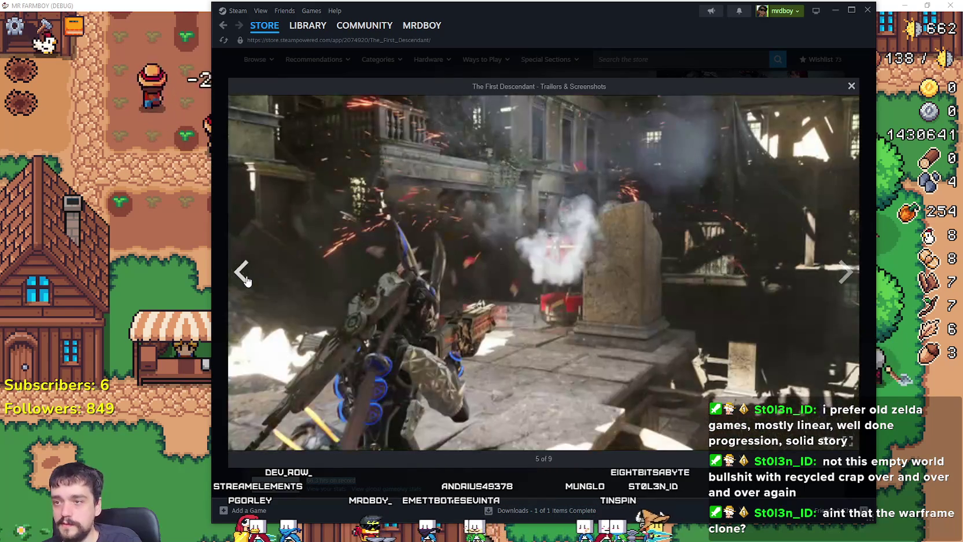
pyautogui.press('Escape')
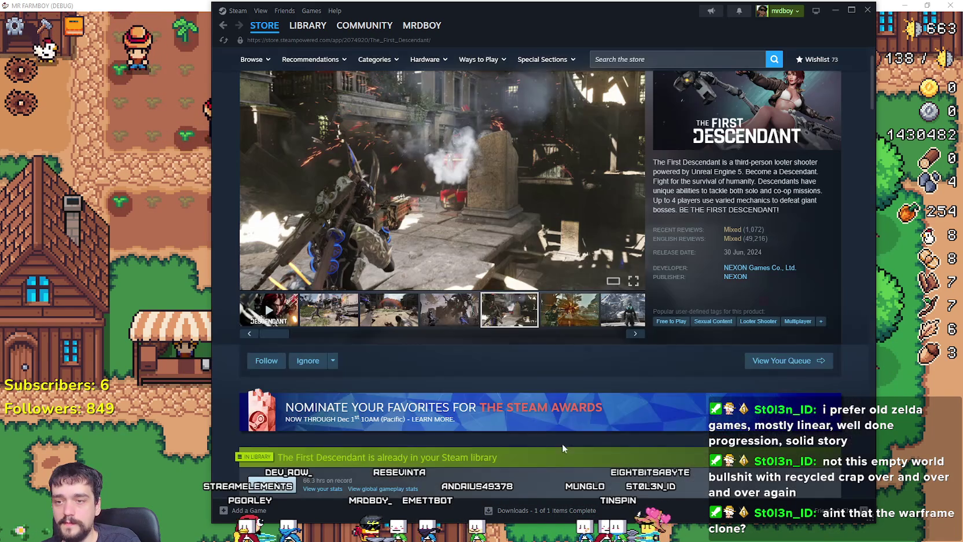
# - Show screenshot 4 in the media area, view it enlarged, then close it
pyautogui.click(461, 313)
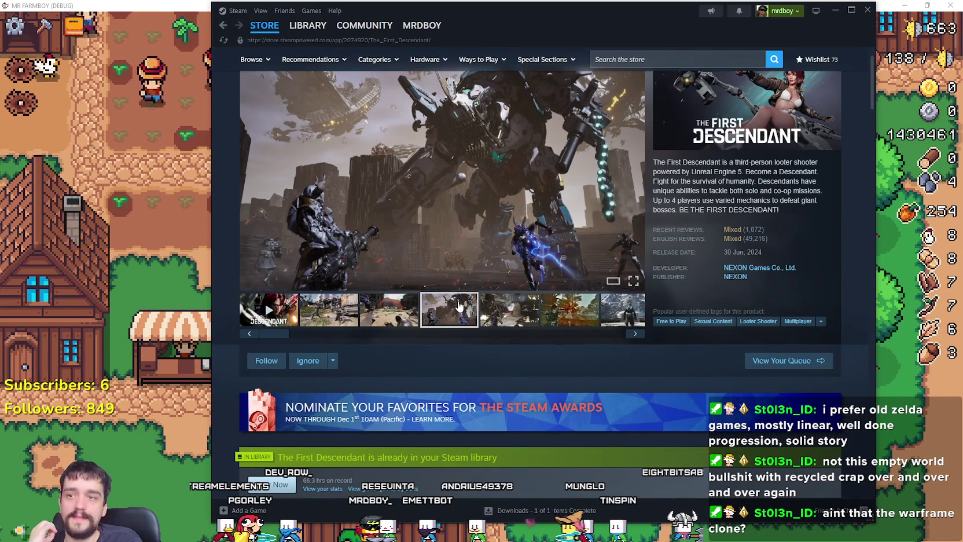
pyautogui.scroll(1, 461, 307)
pyautogui.click(466, 291)
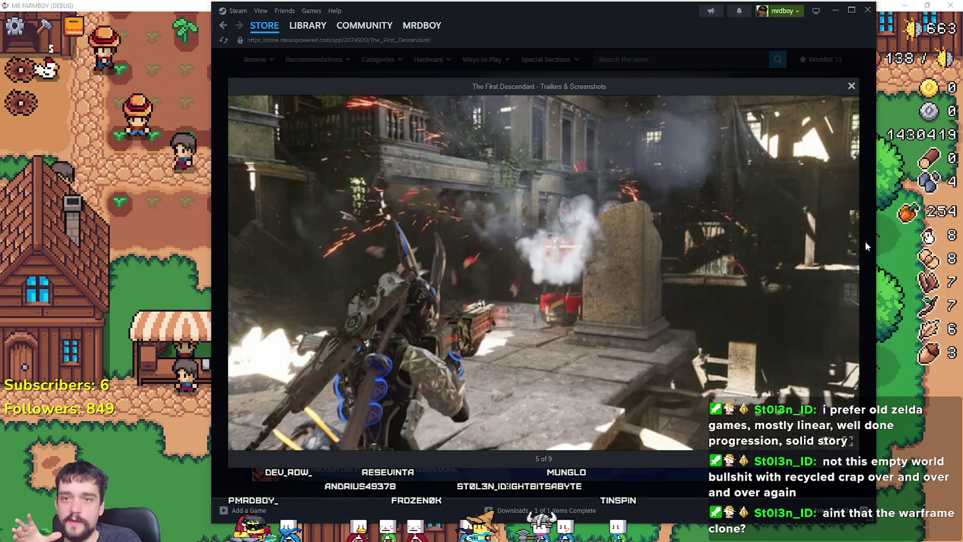
pyautogui.click(865, 242)
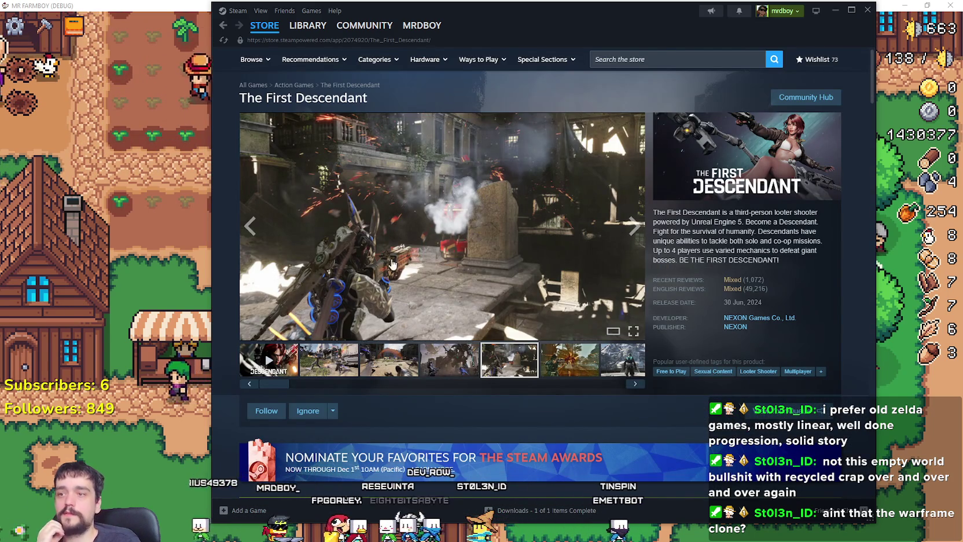
# - Select the second screenshot again and step forward through six more screenshots
pyautogui.click(311, 363)
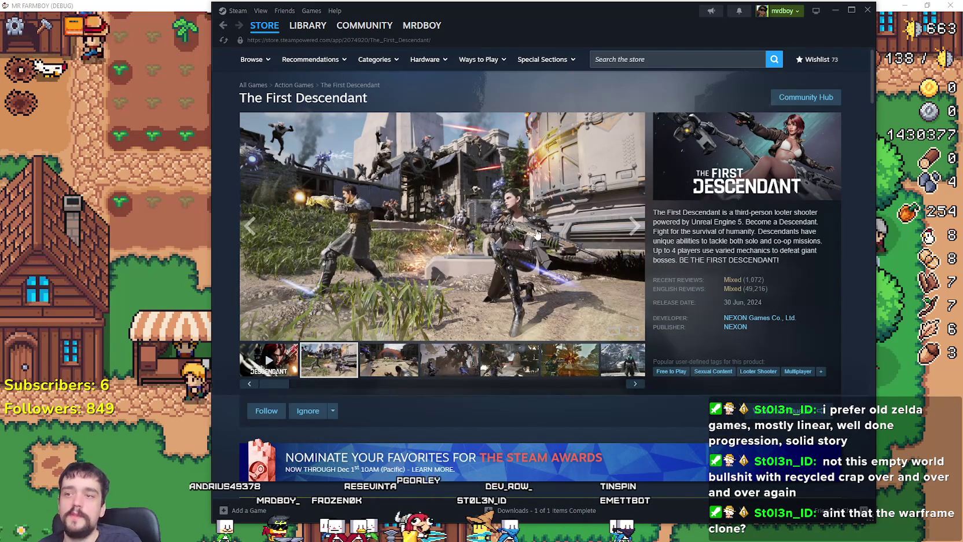
pyautogui.click(627, 242)
pyautogui.click(628, 240)
pyautogui.click(630, 237)
pyautogui.click(630, 237)
pyautogui.click(630, 237)
pyautogui.click(630, 238)
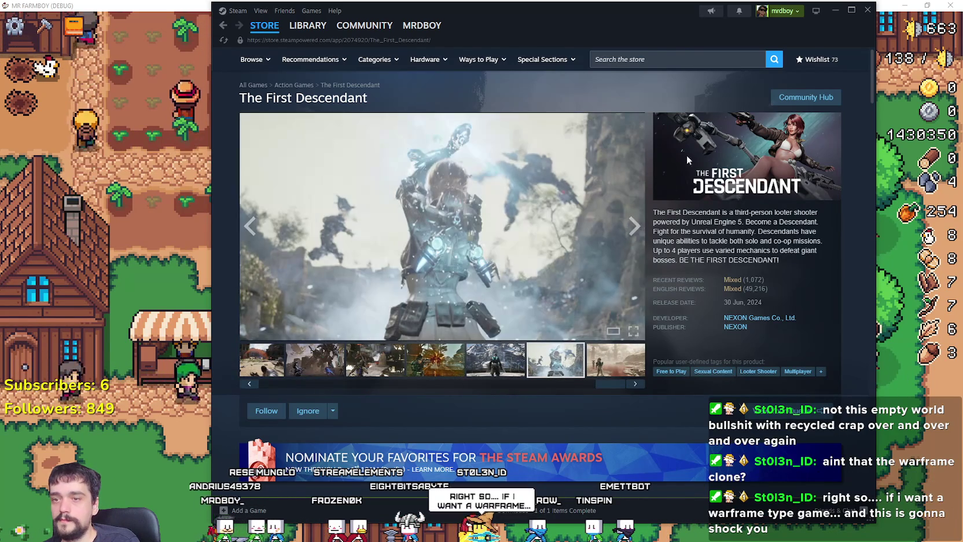
# - Scroll through the store page, then hide Steam to return to the running game
pyautogui.scroll(-15, 696, 337)
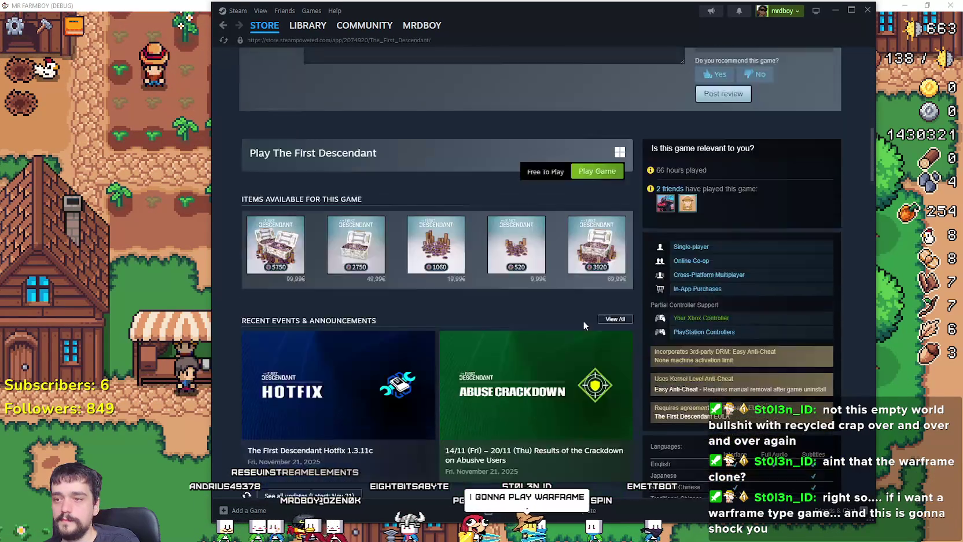
pyautogui.scroll(-15, 665, 376)
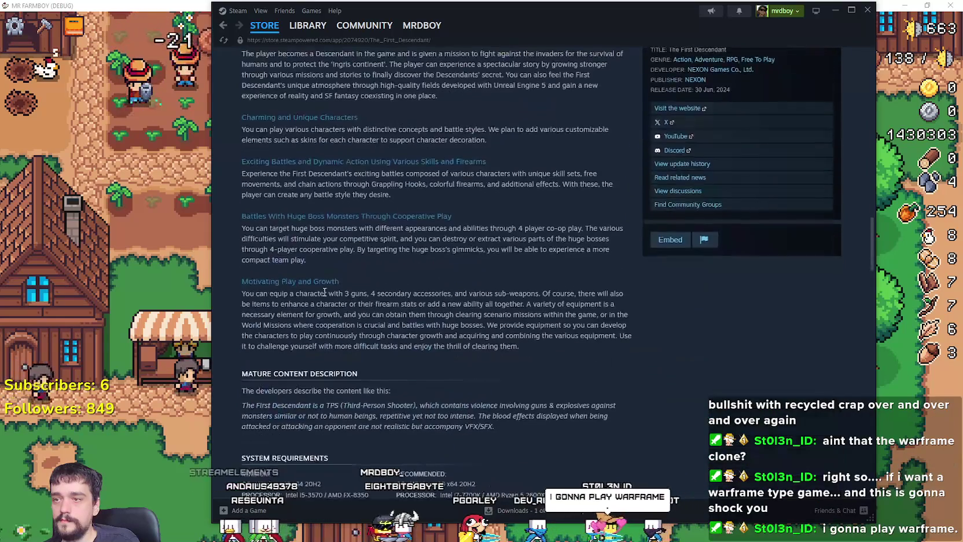
pyautogui.scroll(-3, 409, 326)
pyautogui.scroll(20, 698, 350)
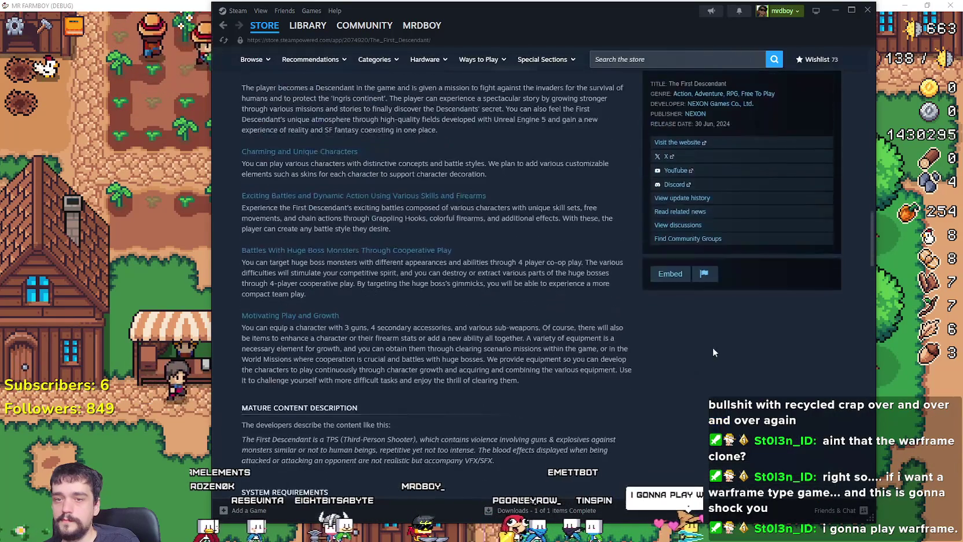
pyautogui.scroll(15, 696, 350)
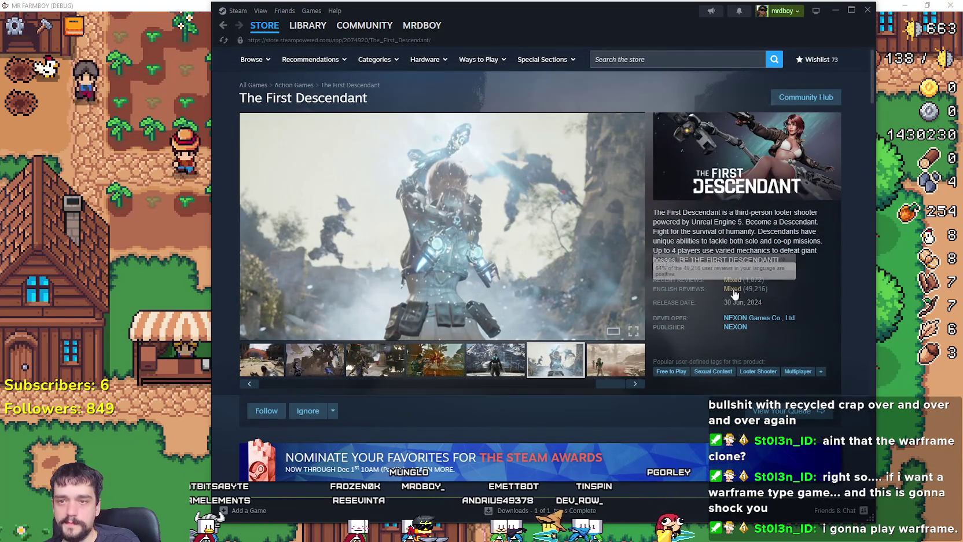
pyautogui.hotkey('alt', 'Tab')
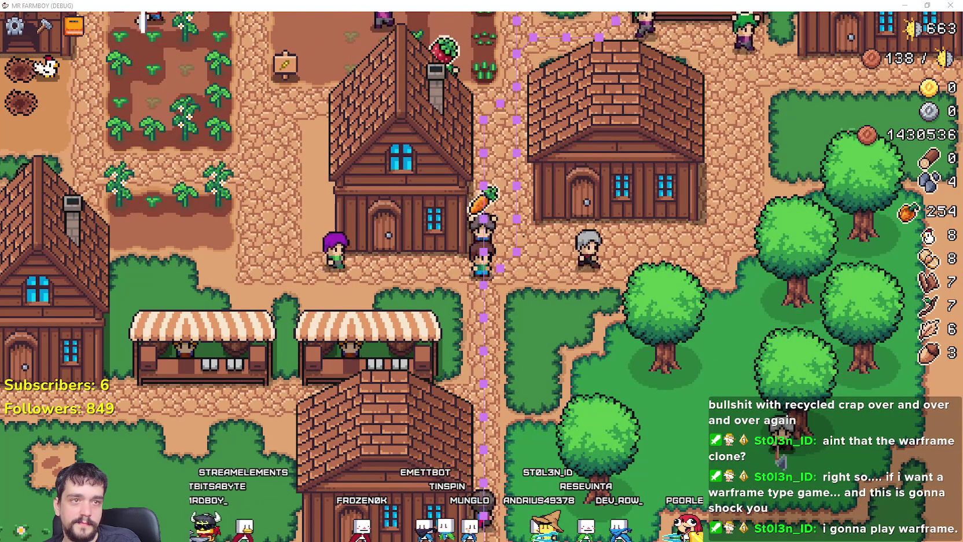
pyautogui.hotkey('alt', 'Tab')
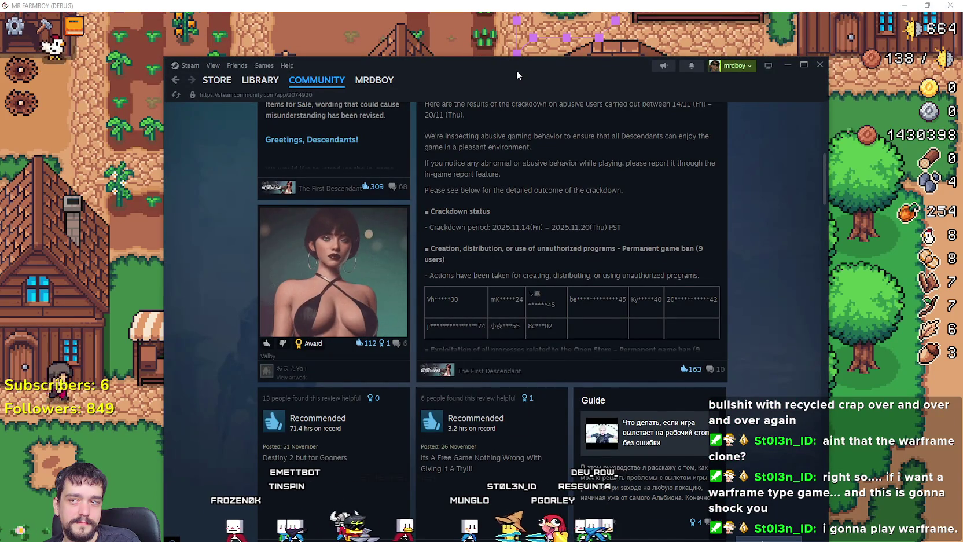
pyautogui.hotkey('alt', 'Tab')
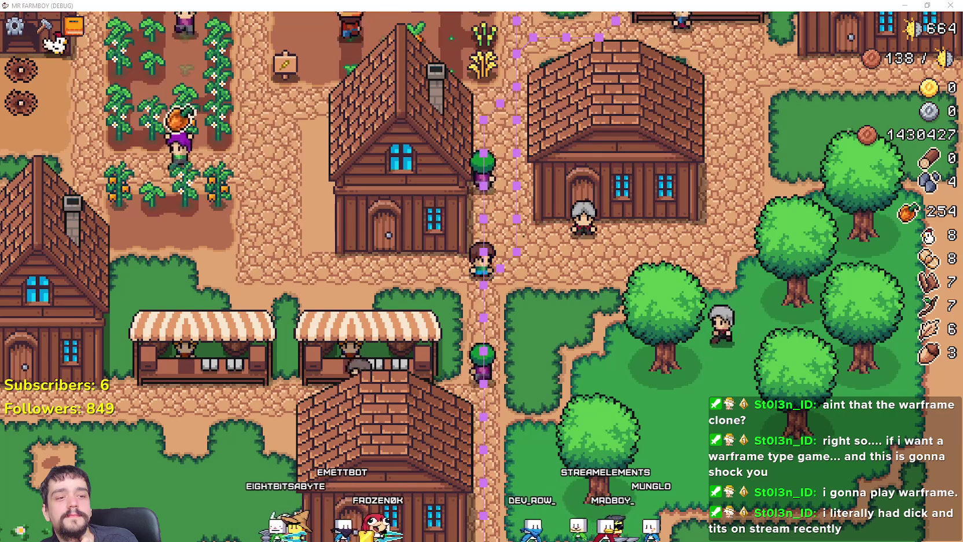
pyautogui.moveTo(961, 68)
pyautogui.mouseDown()
pyautogui.moveTo(872, 67)
pyautogui.moveTo(486, 1)
pyautogui.moveTo(484, 19)
pyautogui.moveTo(868, 19)
pyautogui.mouseUp()
pyautogui.hotkey('alt', 'Tab')
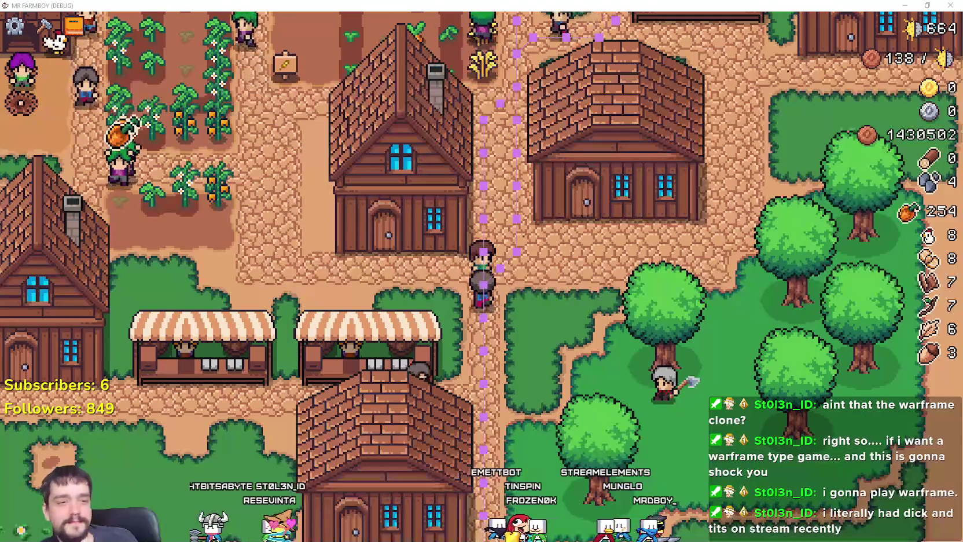